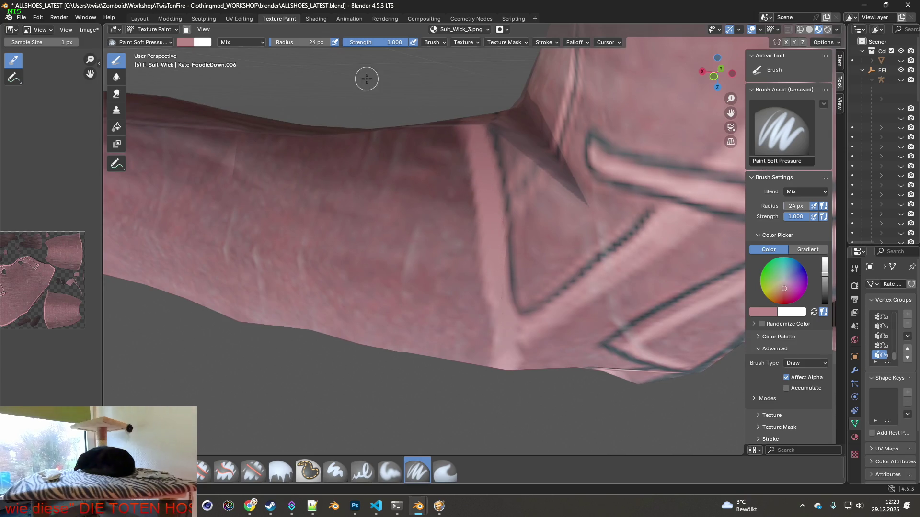
# - Orbit to the sleeve underside seam and switch from smearing to cloning
pyautogui.click(444, 471)
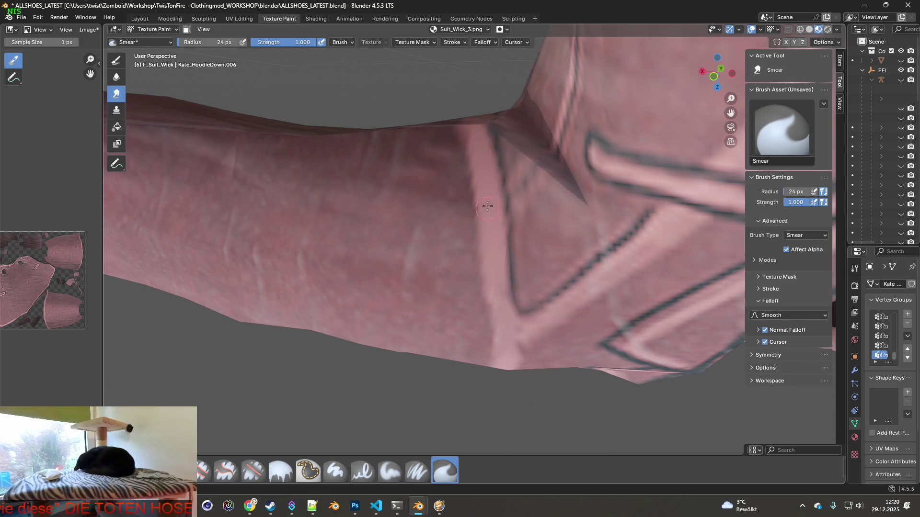
pyautogui.moveTo(480, 216); pyautogui.dragTo(471, 201, button='middle')
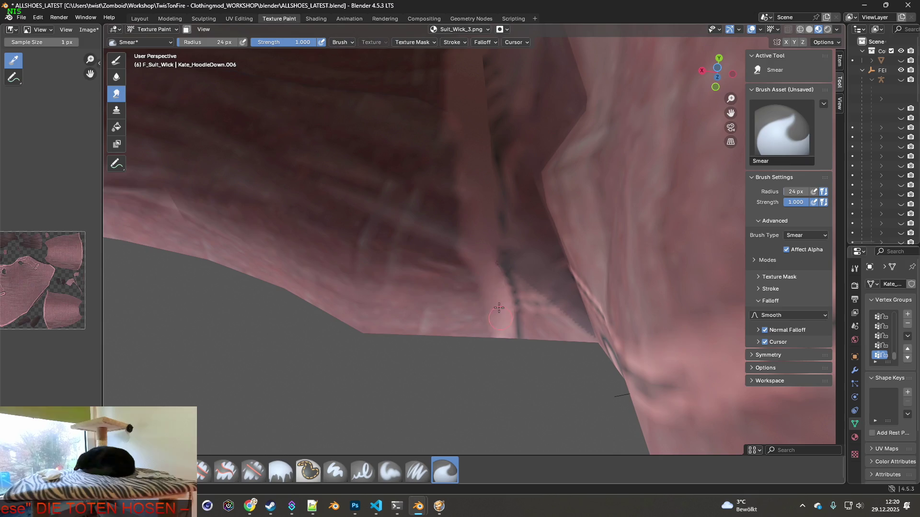
pyautogui.moveTo(468, 208); pyautogui.dragTo(474, 233, button='middle')
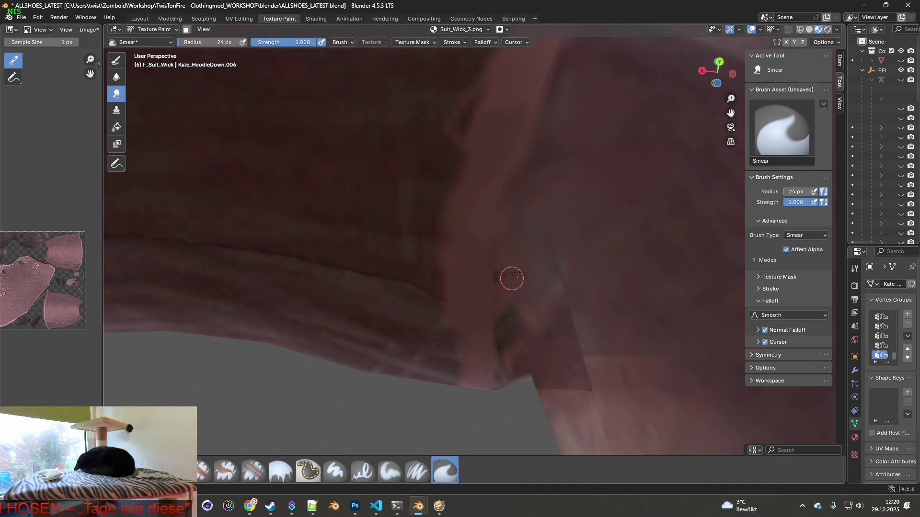
pyautogui.press('4')
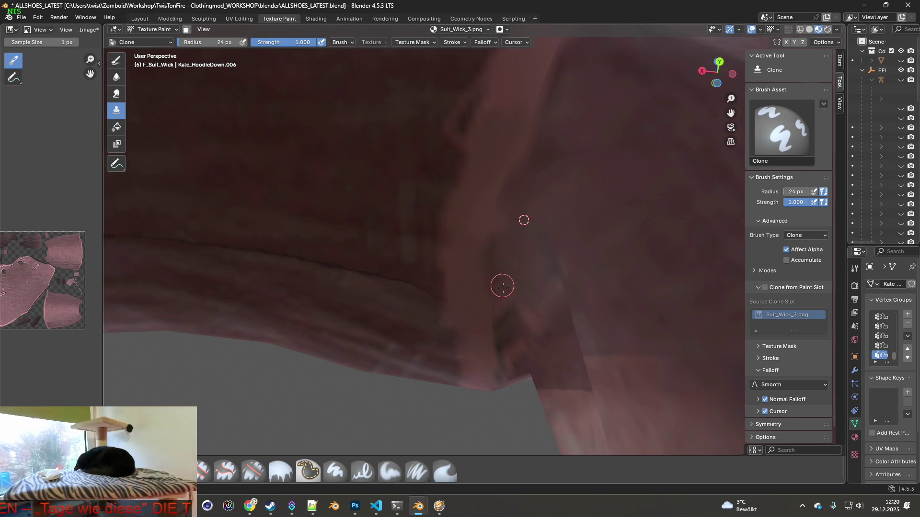
pyautogui.moveTo(502, 264); pyautogui.dragTo(497, 287, button='middle')
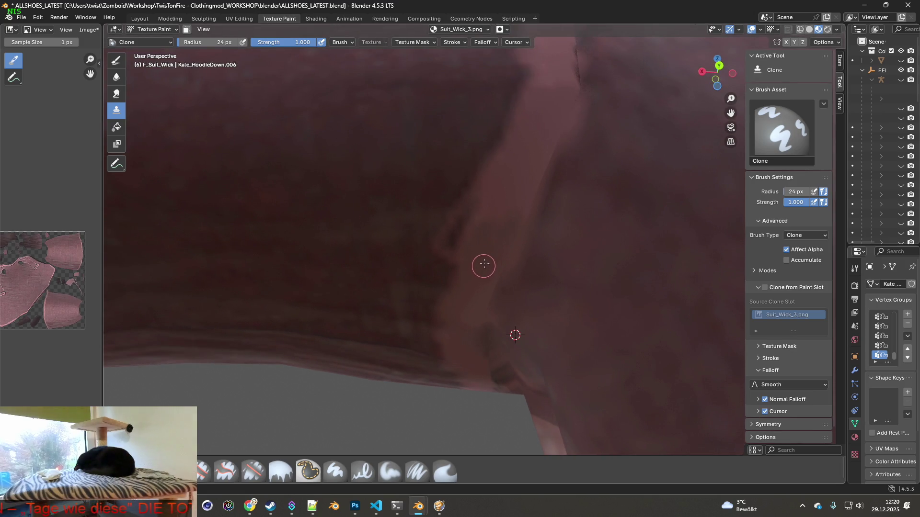
# - Smear back over the seam, view the sleeve band, and return to soft painting
pyautogui.click(445, 471)
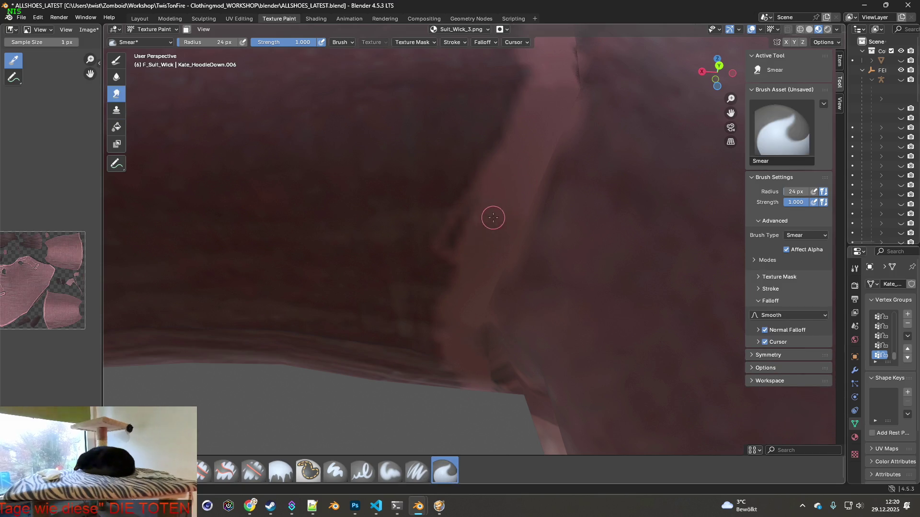
pyautogui.moveTo(494, 218); pyautogui.dragTo(486, 268, button='middle')
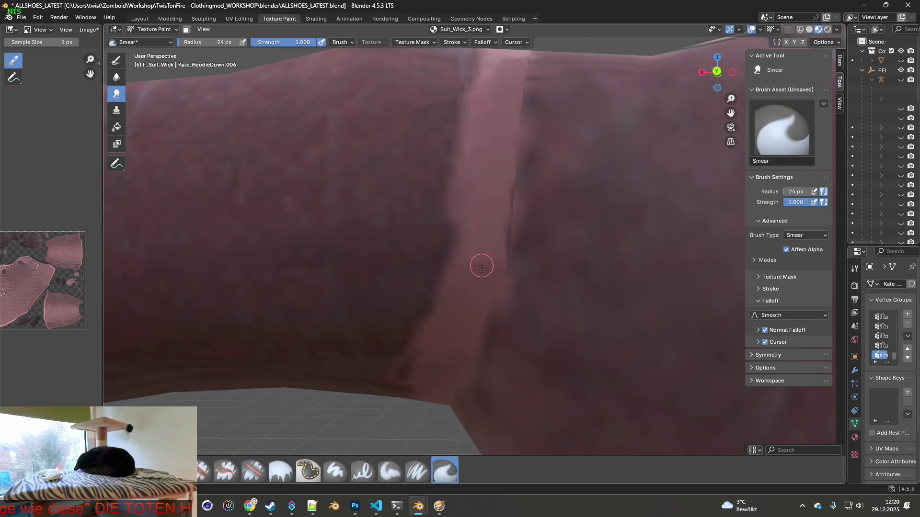
pyautogui.scroll(-4, 482, 266)
pyautogui.moveTo(480, 273); pyautogui.dragTo(476, 318, button='middle')
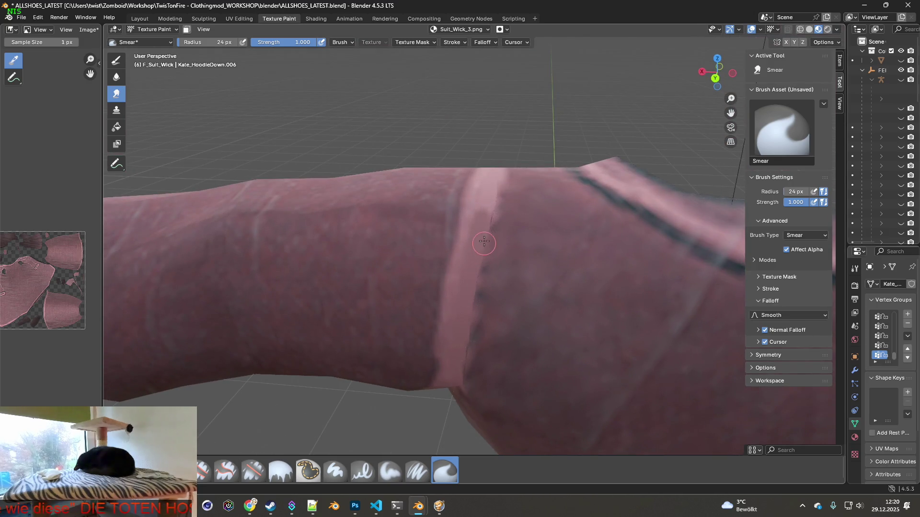
pyautogui.click(417, 471)
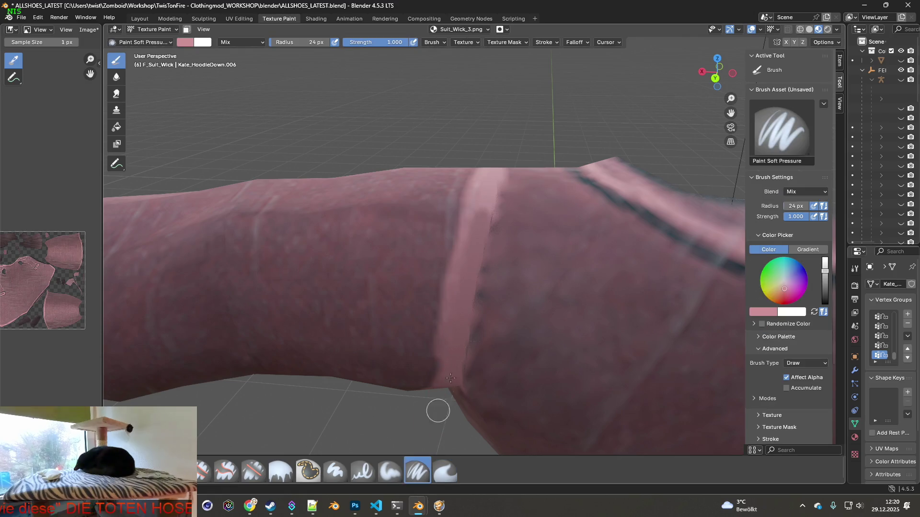
# - Paint pink along the light band's edge and smear it soft, checking from several angles
pyautogui.moveTo(484, 209); pyautogui.dragTo(453, 373)
pyautogui.moveTo(453, 374); pyautogui.dragTo(468, 335, button='middle')
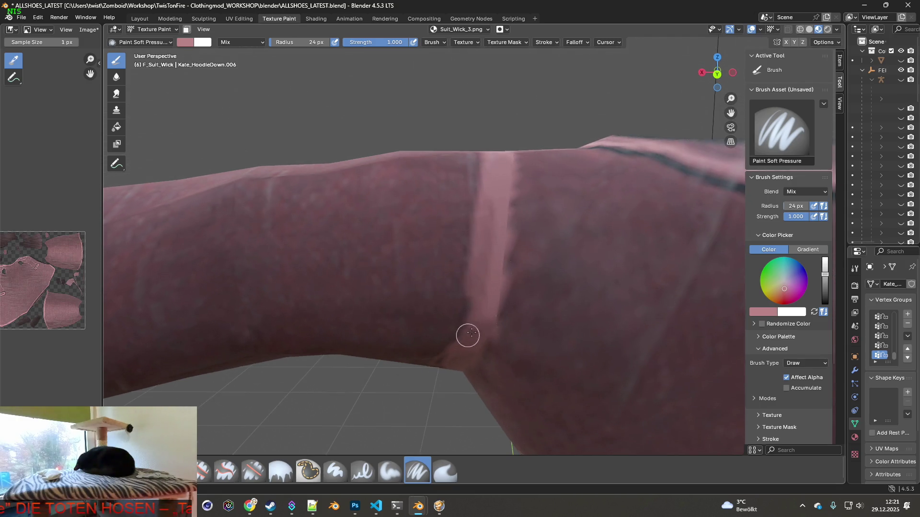
pyautogui.click(444, 472)
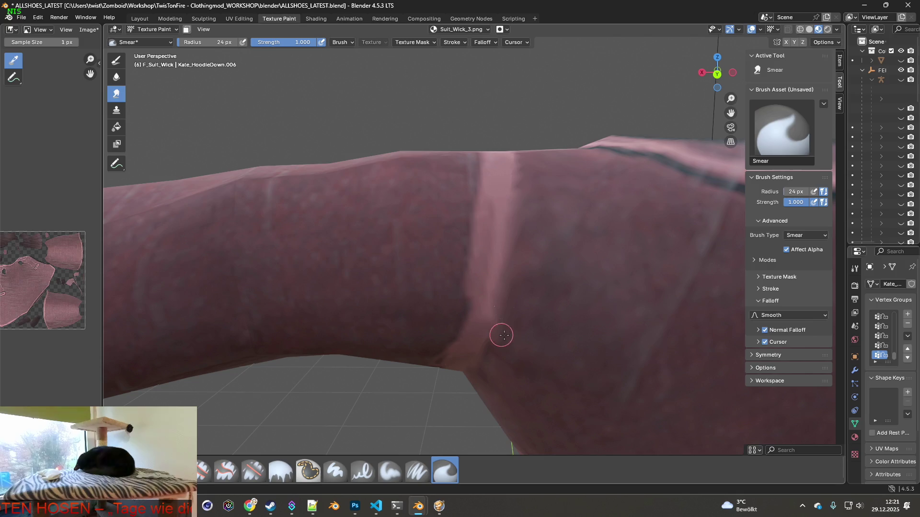
pyautogui.moveTo(517, 291); pyautogui.dragTo(503, 314, button='middle')
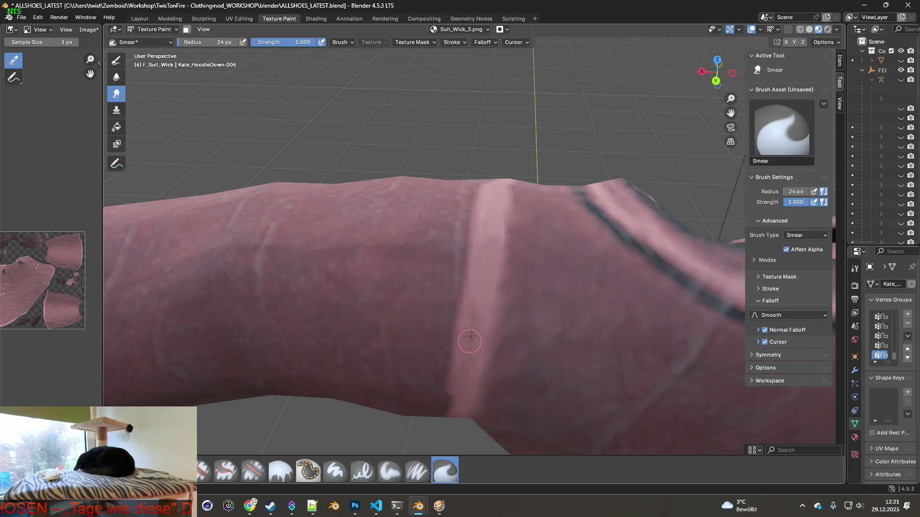
pyautogui.moveTo(486, 268); pyautogui.dragTo(339, 329, button='middle')
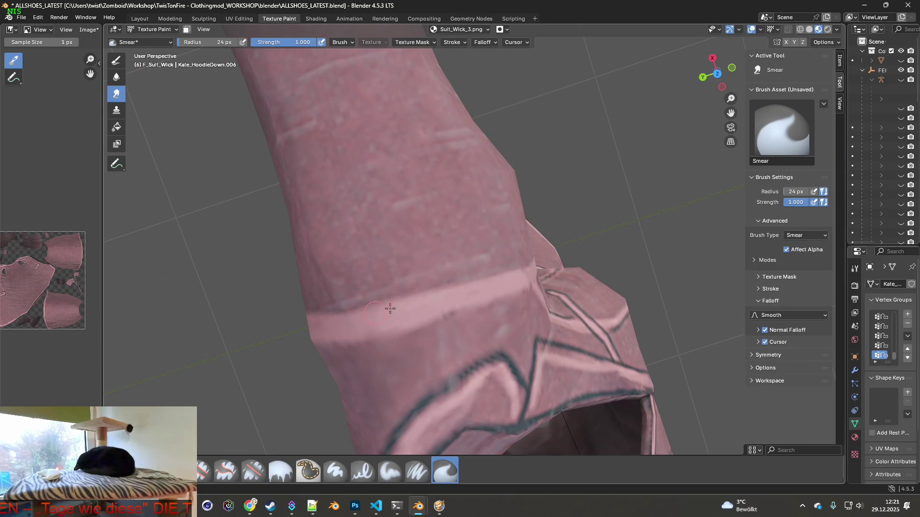
pyautogui.moveTo(439, 302); pyautogui.dragTo(500, 274, button='middle')
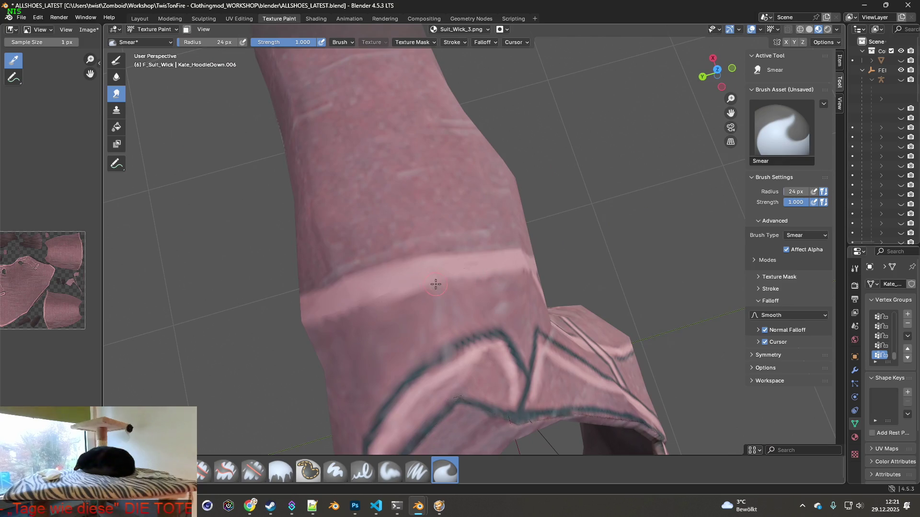
pyautogui.moveTo(451, 271)
pyautogui.mouseDown(button='middle')
pyautogui.moveTo(488, 267)
pyautogui.moveTo(441, 201)
pyautogui.mouseUp(button='middle')
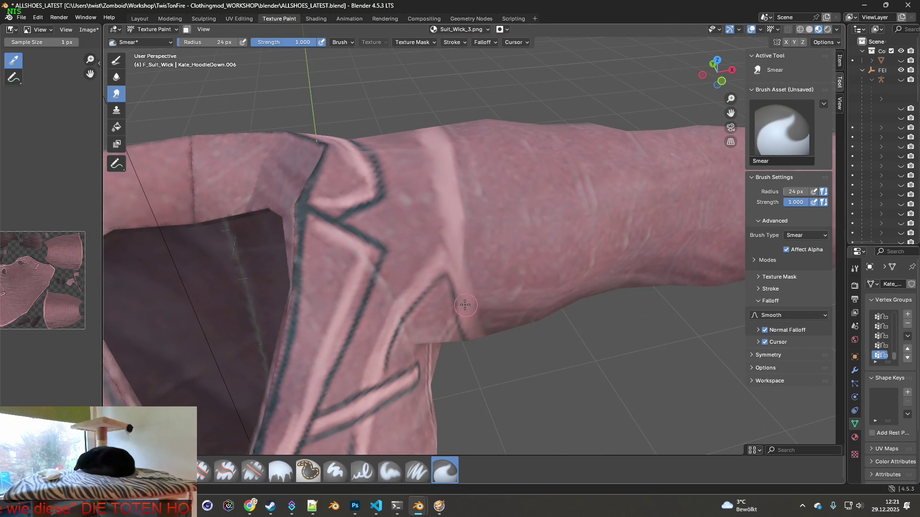
pyautogui.moveTo(468, 295)
pyautogui.mouseDown(button='middle')
pyautogui.moveTo(432, 274)
pyautogui.moveTo(419, 287)
pyautogui.mouseUp(button='middle')
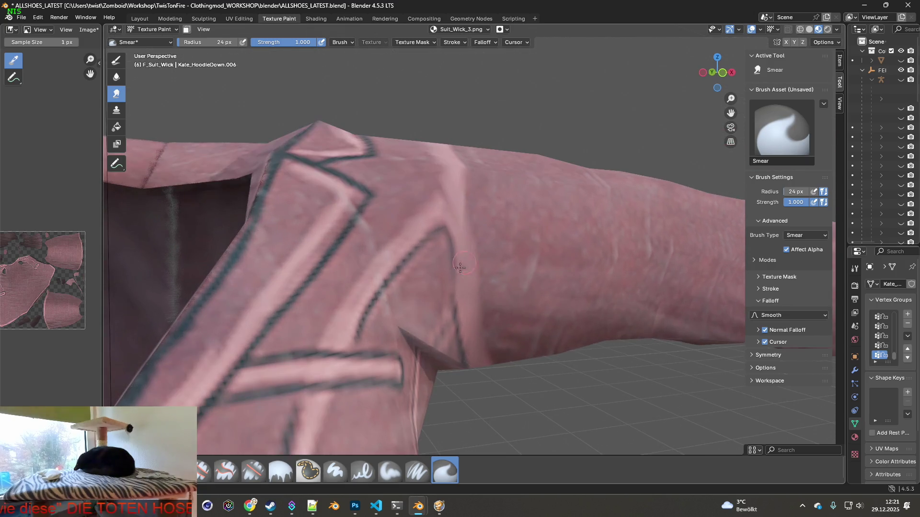
# - With a smaller brush, sample the dark outline colour and redraw the lapel line near the shoulder, undoing once
pyautogui.click(418, 470)
pyautogui.scroll(3, 420, 258)
pyautogui.moveTo(309, 42)
pyautogui.mouseDown()
pyautogui.moveTo(279, 41)
pyautogui.moveTo(302, 41)
pyautogui.mouseUp()
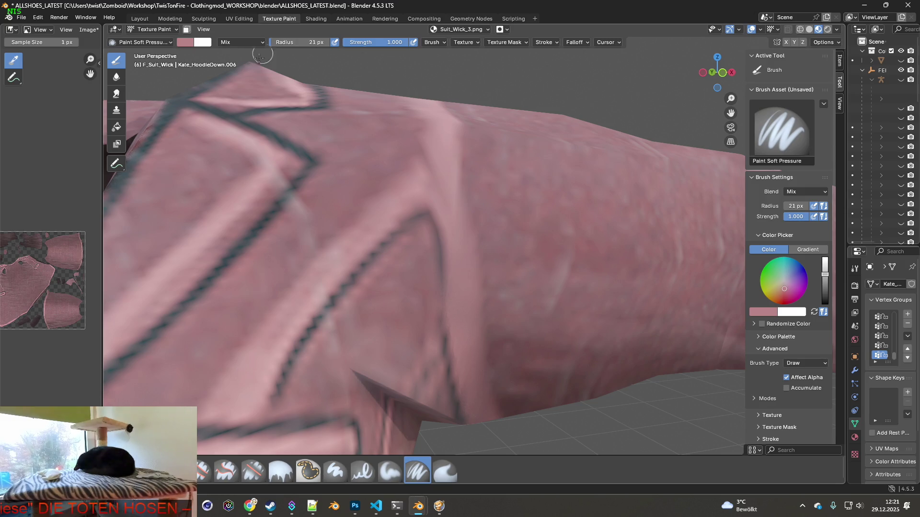
pyautogui.scroll(2, 417, 282)
pyautogui.moveTo(431, 269); pyautogui.dragTo(432, 288)
pyautogui.hotkey('shift', 'x')
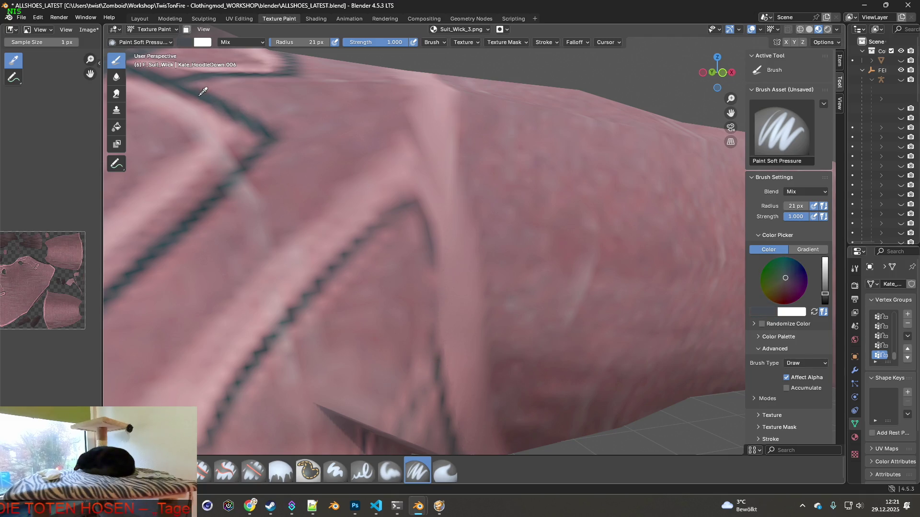
pyautogui.moveTo(429, 267); pyautogui.dragTo(432, 363)
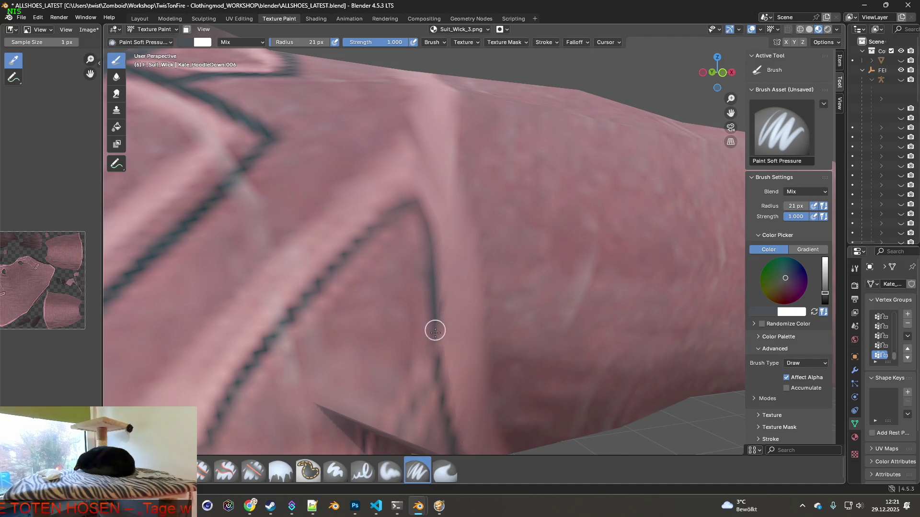
pyautogui.click(37, 17)
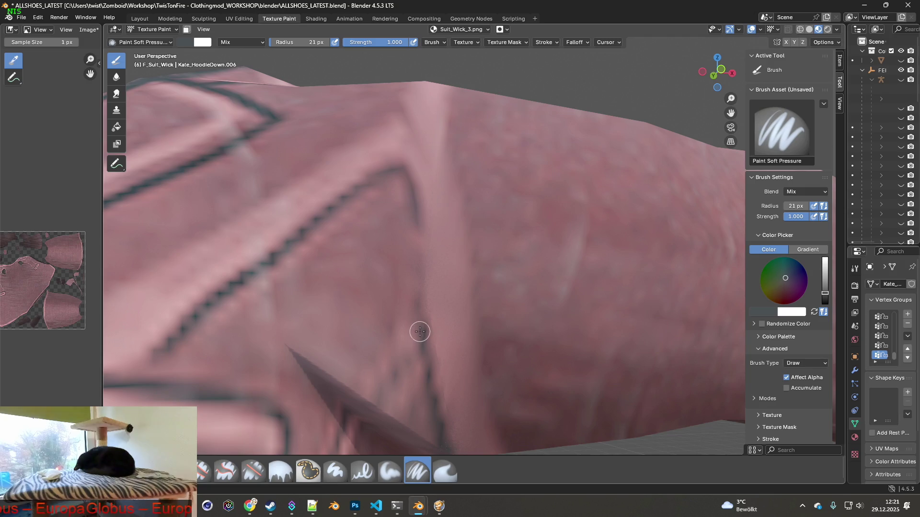
pyautogui.moveTo(421, 328); pyautogui.dragTo(422, 222)
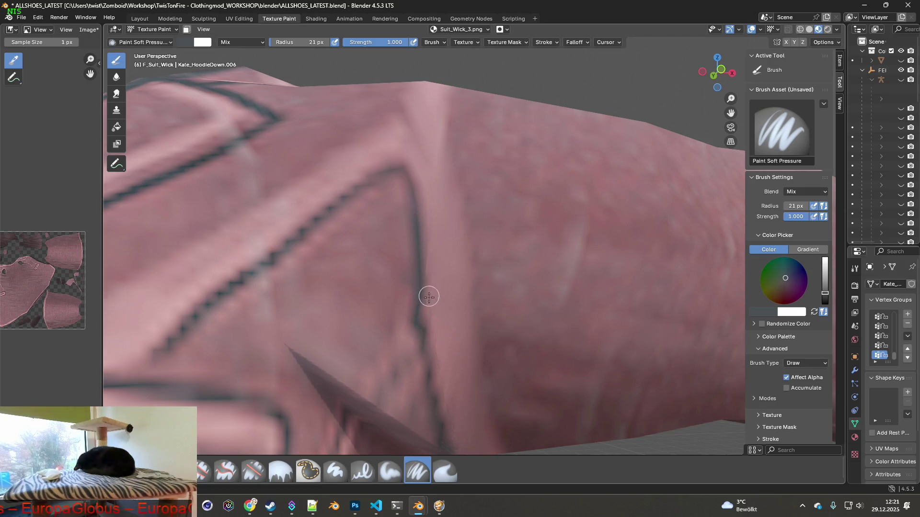
pyautogui.scroll(-3, 422, 230)
pyautogui.scroll(-3, 436, 318)
pyautogui.scroll(-3, 437, 318)
pyautogui.scroll(-2, 436, 317)
pyautogui.moveTo(445, 359)
pyautogui.mouseDown(button='middle')
pyautogui.moveTo(479, 405)
pyautogui.moveTo(431, 360)
pyautogui.mouseUp(button='middle')
pyautogui.scroll(3, 467, 317)
pyautogui.click(445, 471)
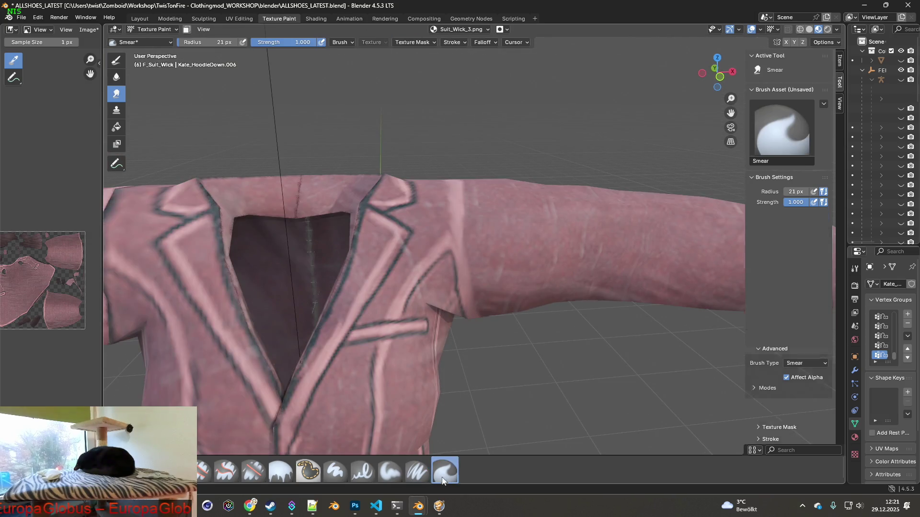
pyautogui.scroll(3, 449, 240)
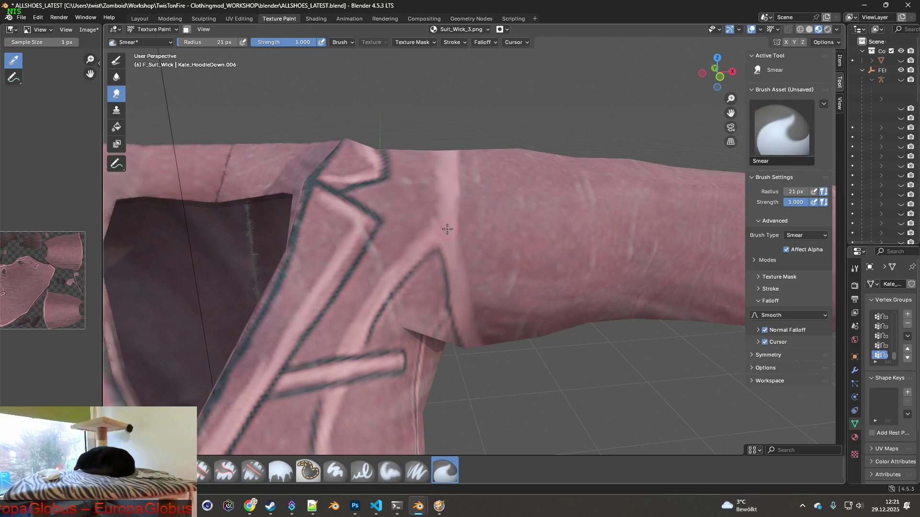
# - Paint pink over the dark seam along the sleeve edge and shoulder
pyautogui.moveTo(467, 288)
pyautogui.mouseDown(button='middle')
pyautogui.moveTo(474, 280)
pyautogui.moveTo(394, 288)
pyautogui.moveTo(250, 257)
pyautogui.moveTo(256, 340)
pyautogui.moveTo(359, 323)
pyautogui.moveTo(496, 334)
pyautogui.moveTo(446, 358)
pyautogui.mouseUp(button='middle')
pyautogui.scroll(3, 485, 346)
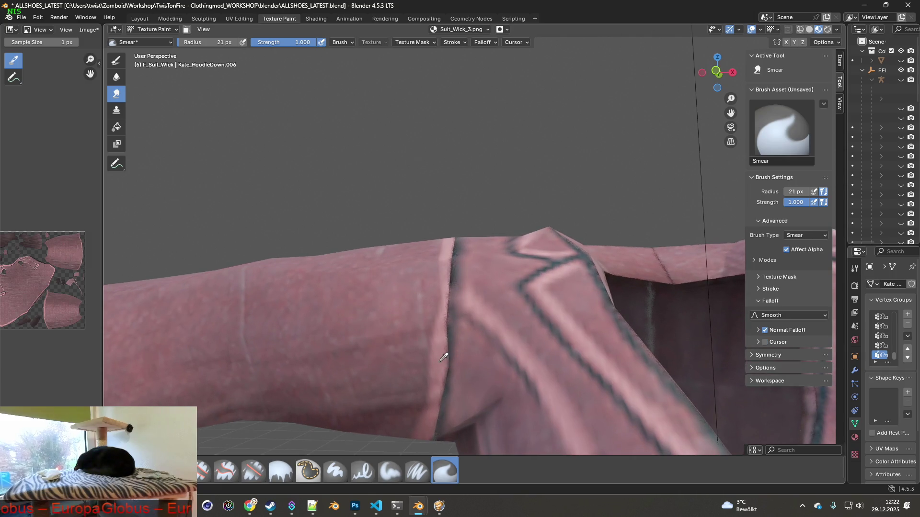
pyautogui.click(418, 472)
pyautogui.moveTo(439, 360); pyautogui.dragTo(453, 245)
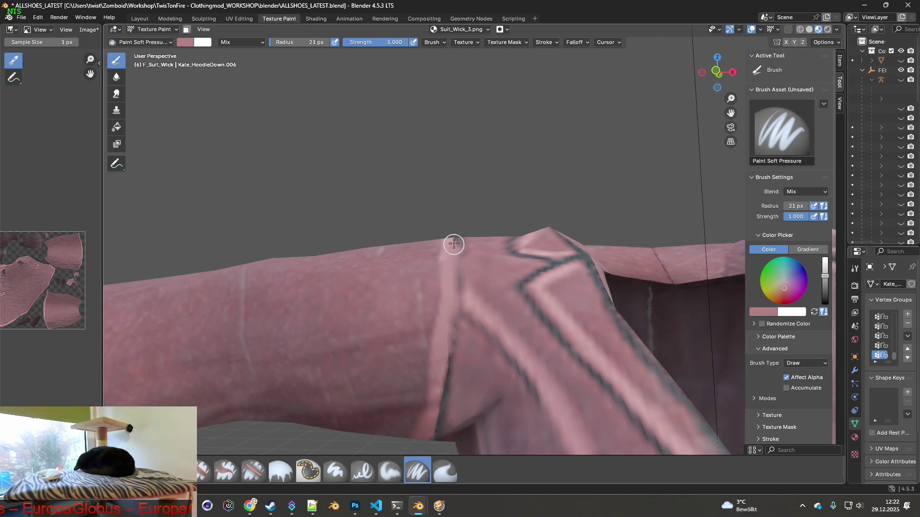
pyautogui.moveTo(453, 245); pyautogui.dragTo(446, 309, button='middle')
pyautogui.moveTo(445, 309); pyautogui.dragTo(471, 151)
pyautogui.moveTo(471, 151)
pyautogui.mouseDown(button='middle')
pyautogui.moveTo(350, 214)
pyautogui.moveTo(493, 274)
pyautogui.mouseUp(button='middle')
pyautogui.moveTo(493, 274); pyautogui.dragTo(508, 400)
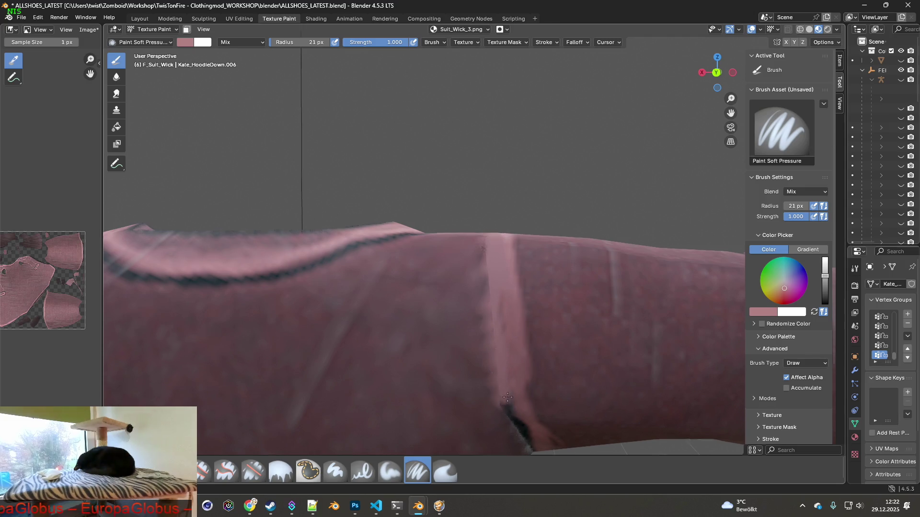
# - Cover the remaining dark seam line down the sleeve with pink from new angles
pyautogui.moveTo(508, 400); pyautogui.dragTo(495, 320, button='middle')
pyautogui.moveTo(479, 215); pyautogui.dragTo(528, 326)
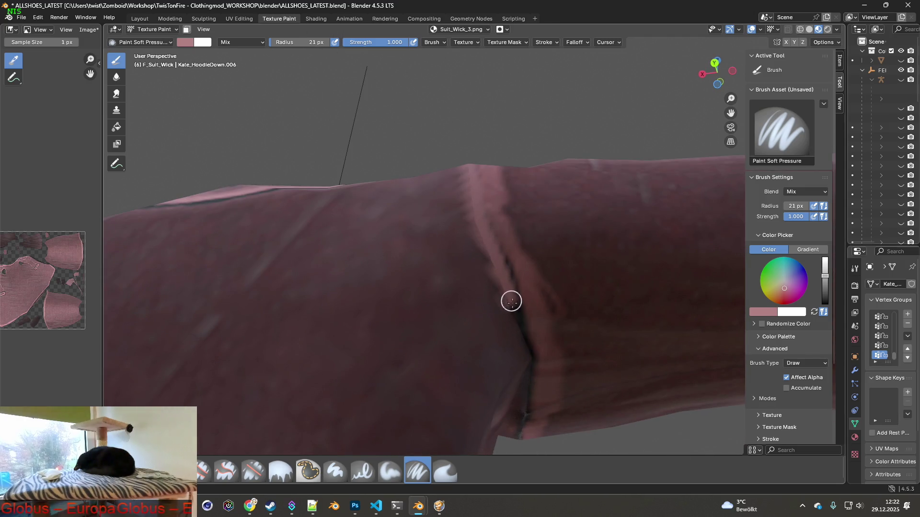
pyautogui.moveTo(532, 316); pyautogui.dragTo(528, 298, button='middle')
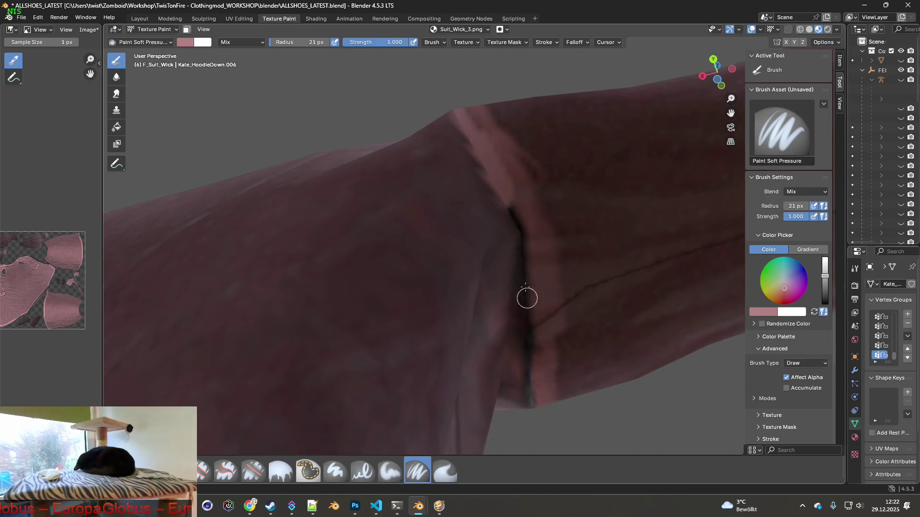
pyautogui.moveTo(522, 256); pyautogui.dragTo(532, 391)
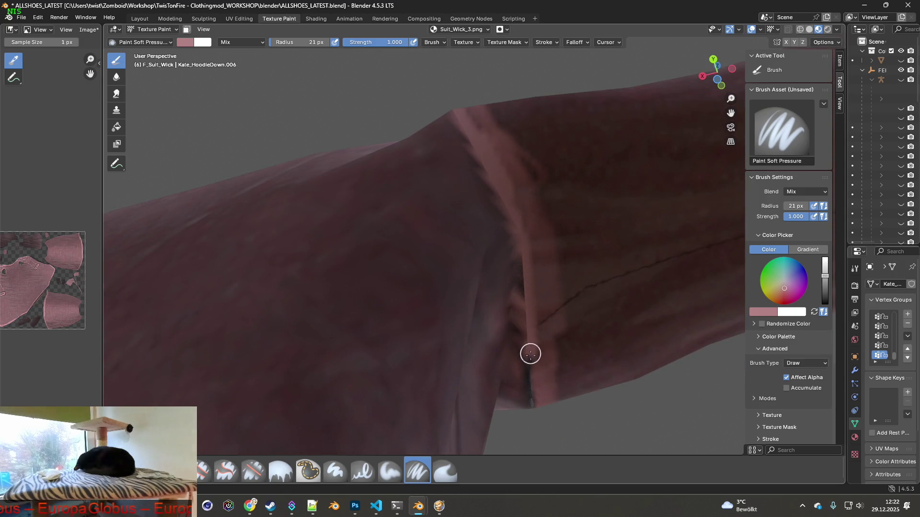
pyautogui.moveTo(532, 392); pyautogui.dragTo(526, 323, button='middle')
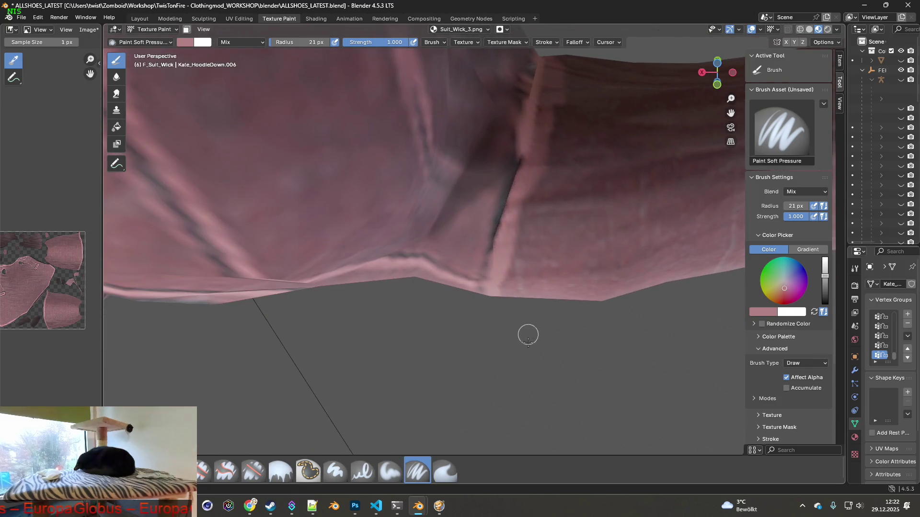
pyautogui.moveTo(522, 166); pyautogui.dragTo(490, 276)
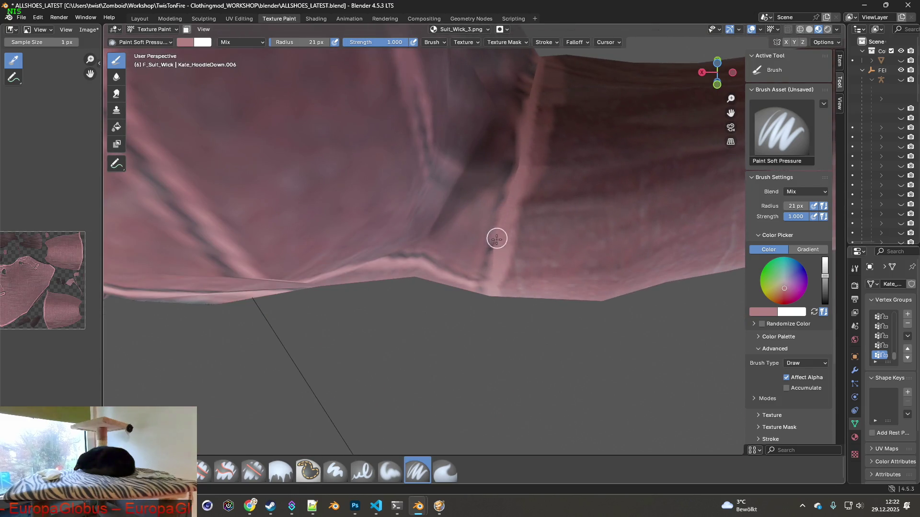
pyautogui.moveTo(490, 284)
pyautogui.mouseDown(button='middle')
pyautogui.moveTo(510, 223)
pyautogui.moveTo(486, 325)
pyautogui.moveTo(503, 274)
pyautogui.moveTo(500, 281)
pyautogui.mouseUp(button='middle')
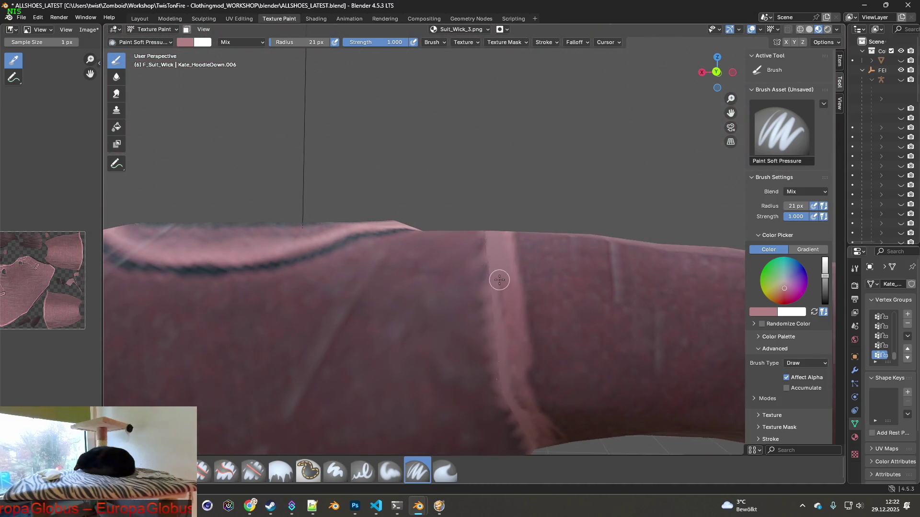
pyautogui.moveTo(500, 281)
pyautogui.mouseDown()
pyautogui.moveTo(514, 402)
pyautogui.moveTo(487, 238)
pyautogui.mouseUp()
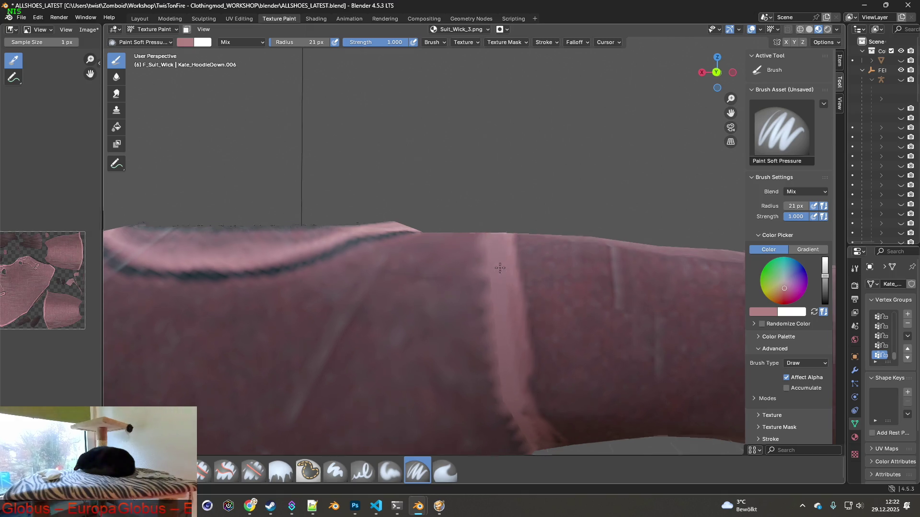
pyautogui.moveTo(500, 258); pyautogui.dragTo(478, 349, button='middle')
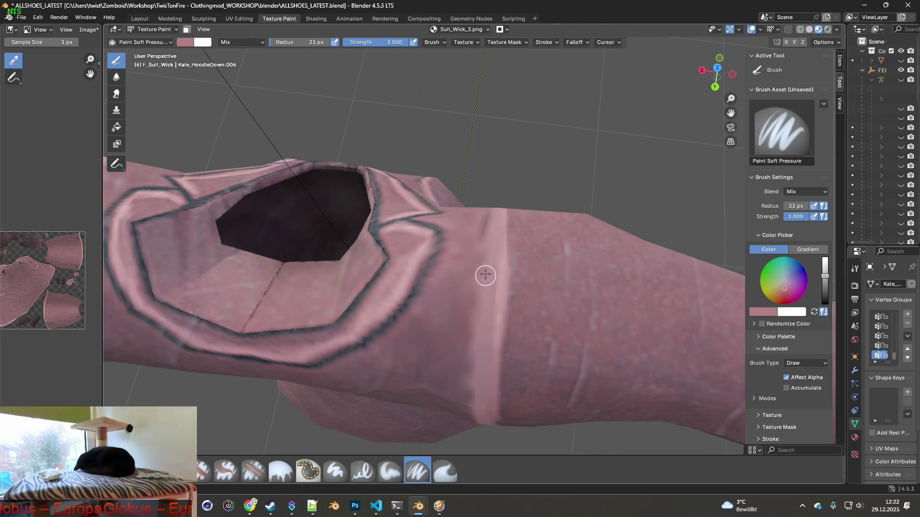
# - Paint lighter pink along the shoulder seam band from several angles, then view torso and arm
pyautogui.moveTo(485, 251)
pyautogui.mouseDown(button='middle')
pyautogui.moveTo(431, 287)
pyautogui.moveTo(443, 245)
pyautogui.moveTo(465, 252)
pyautogui.mouseUp(button='middle')
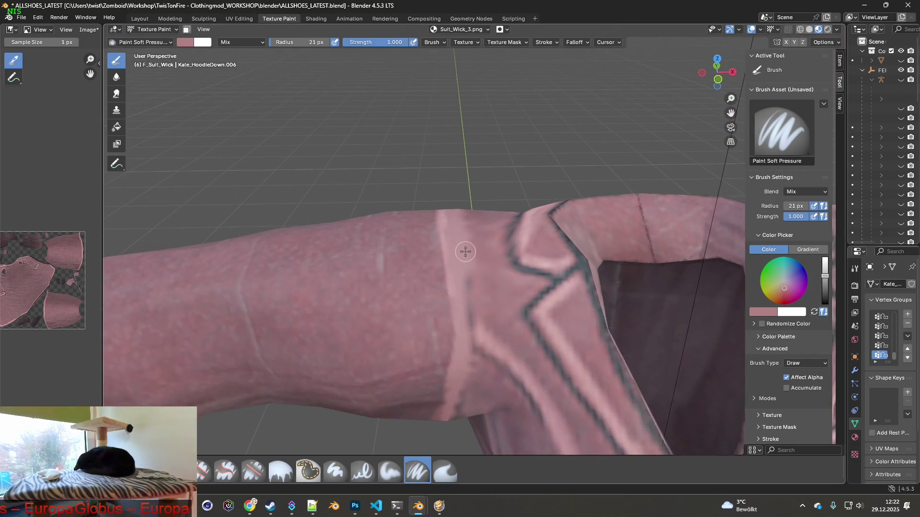
pyautogui.moveTo(461, 374); pyautogui.dragTo(473, 252, button='middle')
pyautogui.moveTo(444, 349); pyautogui.dragTo(467, 231, button='middle')
pyautogui.moveTo(471, 201); pyautogui.dragTo(377, 345)
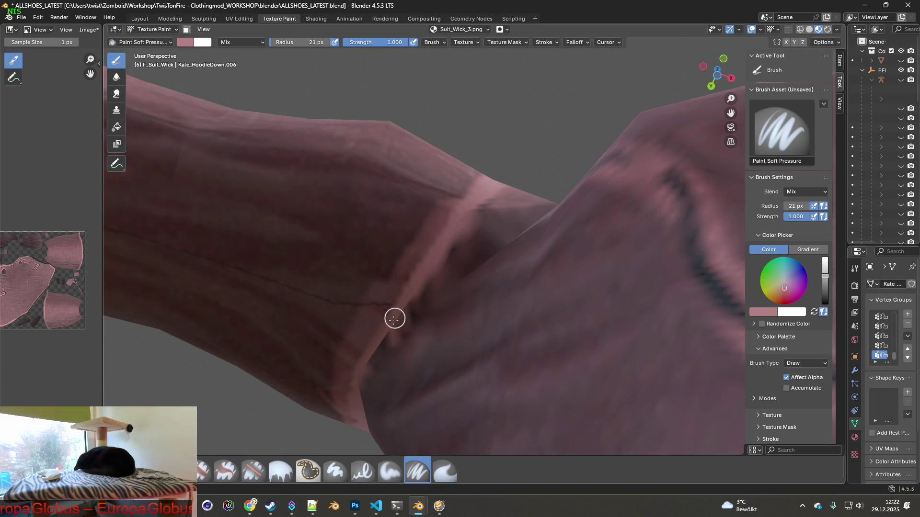
pyautogui.moveTo(370, 352); pyautogui.dragTo(395, 319, button='middle')
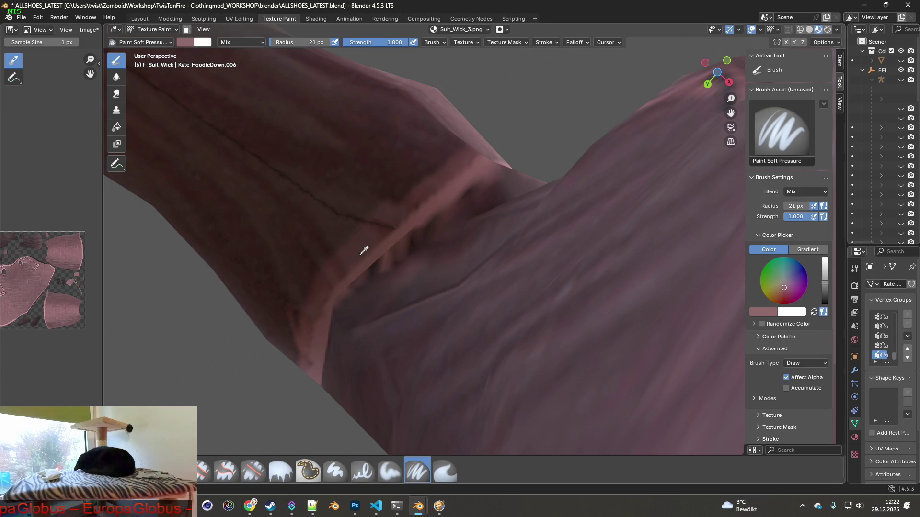
pyautogui.moveTo(369, 252); pyautogui.dragTo(476, 175)
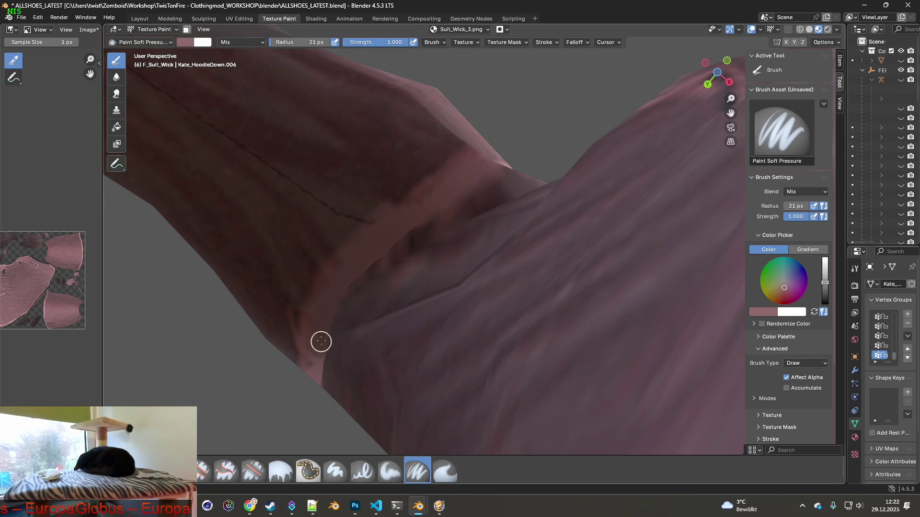
pyautogui.moveTo(373, 252)
pyautogui.mouseDown(button='middle')
pyautogui.moveTo(421, 270)
pyautogui.moveTo(467, 331)
pyautogui.mouseUp(button='middle')
pyautogui.moveTo(469, 265)
pyautogui.mouseDown(button='middle')
pyautogui.moveTo(493, 300)
pyautogui.moveTo(503, 216)
pyautogui.mouseUp(button='middle')
pyautogui.moveTo(517, 266)
pyautogui.mouseDown(button='middle')
pyautogui.moveTo(632, 275)
pyautogui.moveTo(525, 275)
pyautogui.mouseUp(button='middle')
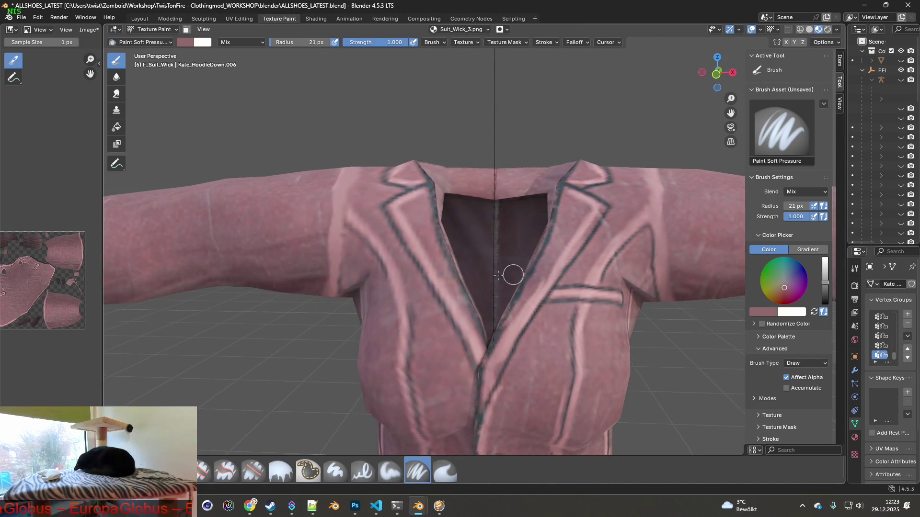
pyautogui.scroll(3, 510, 275)
pyautogui.scroll(3, 467, 287)
pyautogui.scroll(3, 453, 309)
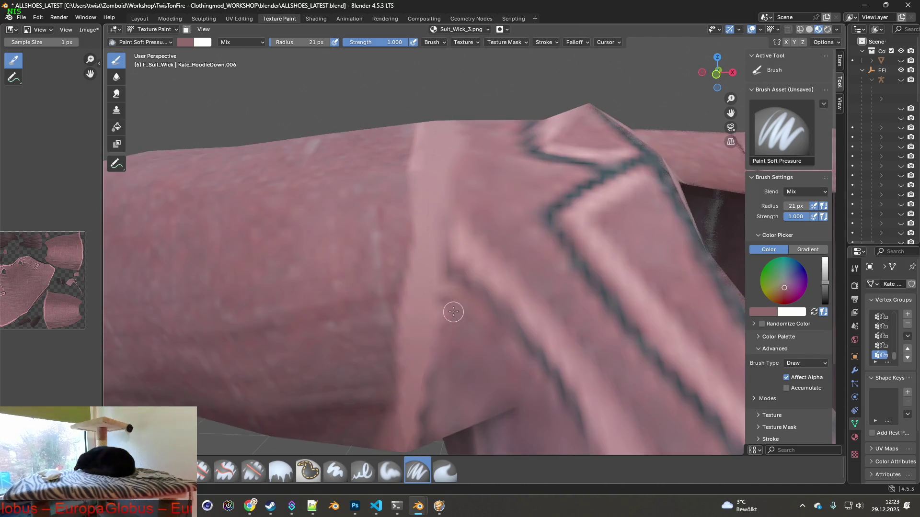
pyautogui.scroll(-2, 453, 311)
# - With smearing active, inspect the jacket from shoulders, front torso and back
pyautogui.press('4')
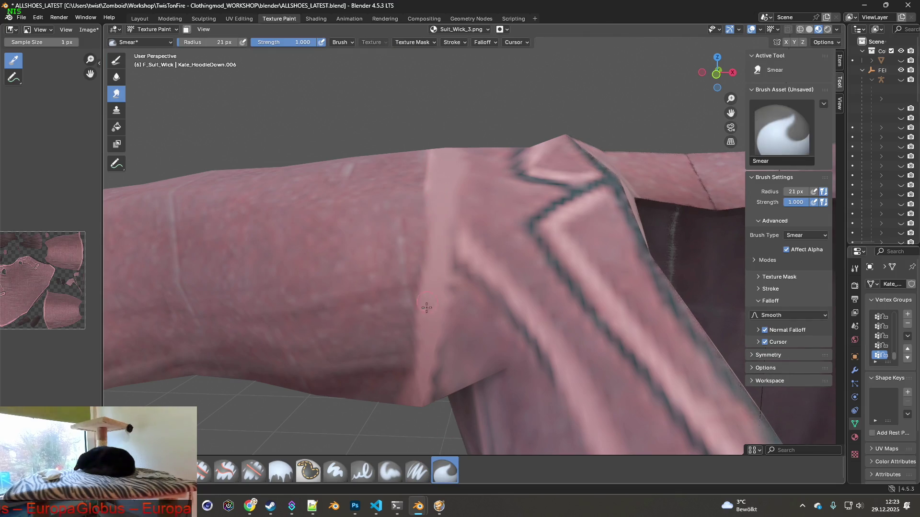
pyautogui.moveTo(426, 337); pyautogui.dragTo(470, 244, button='middle')
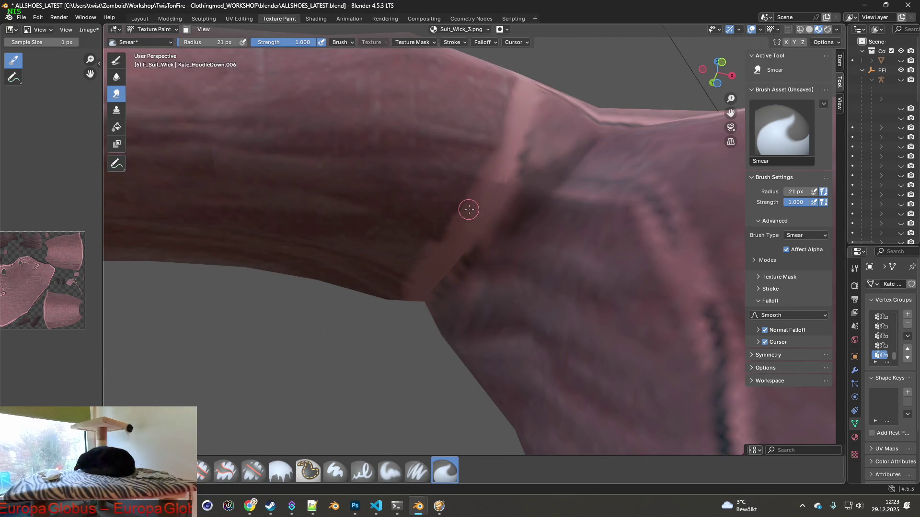
pyautogui.moveTo(433, 266)
pyautogui.mouseDown(button='middle')
pyautogui.moveTo(538, 299)
pyautogui.moveTo(459, 288)
pyautogui.moveTo(405, 305)
pyautogui.moveTo(405, 323)
pyautogui.moveTo(362, 269)
pyautogui.mouseUp(button='middle')
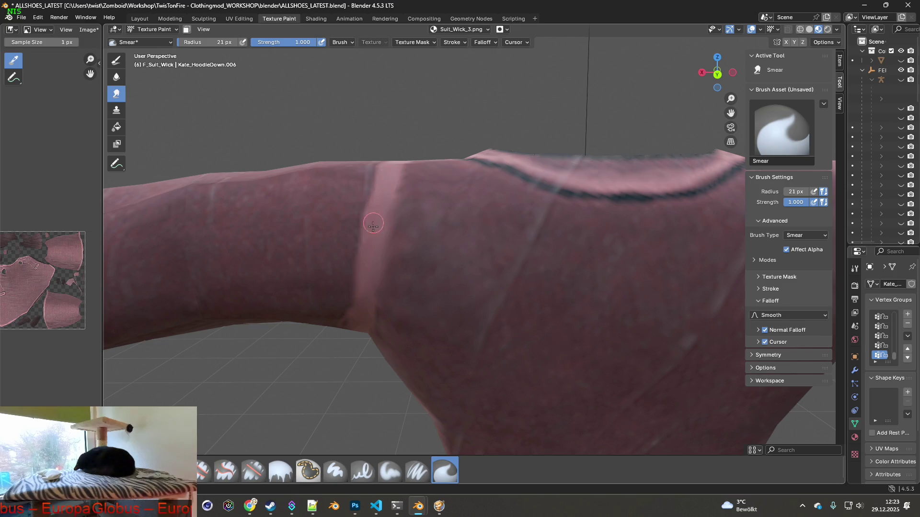
pyautogui.moveTo(489, 288)
pyautogui.mouseDown(button='middle')
pyautogui.moveTo(474, 284)
pyautogui.moveTo(486, 270)
pyautogui.mouseUp(button='middle')
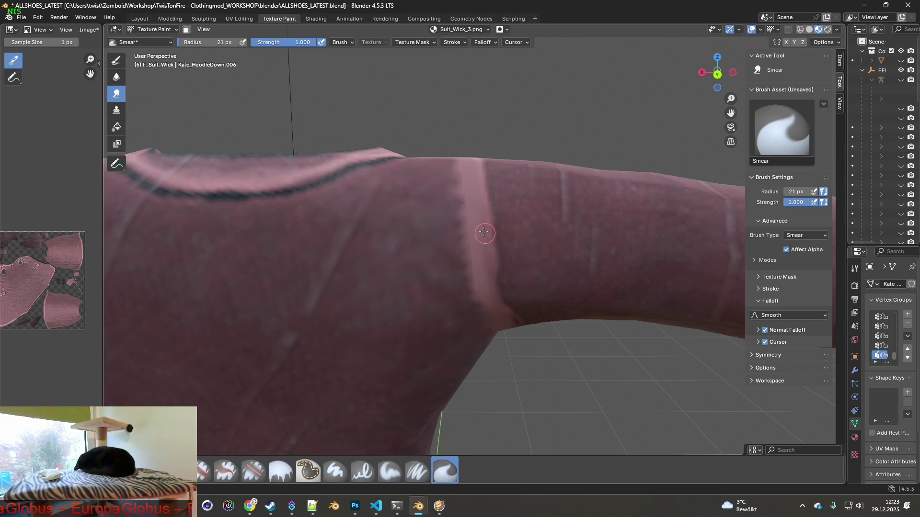
pyautogui.moveTo(485, 233); pyautogui.dragTo(467, 214, button='middle')
pyautogui.moveTo(464, 150)
pyautogui.mouseDown(button='middle')
pyautogui.moveTo(345, 173)
pyautogui.moveTo(546, 251)
pyautogui.moveTo(531, 252)
pyautogui.mouseUp(button='middle')
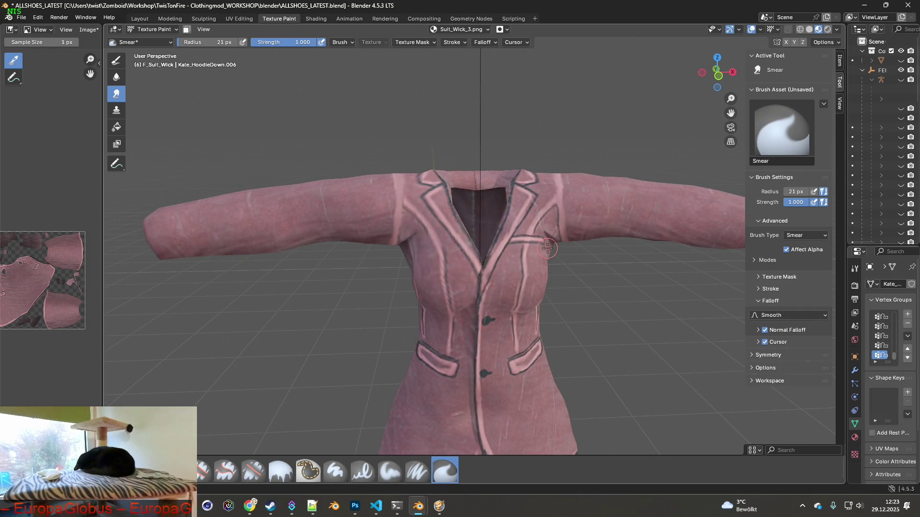
pyautogui.moveTo(519, 251); pyautogui.dragTo(568, 248, button='middle')
# - Check Photoshop briefly, review the lapels and rear views, then switch to cloning
pyautogui.hotkey('alt', 'Tab')
pyautogui.hotkey('alt', 'Tab')
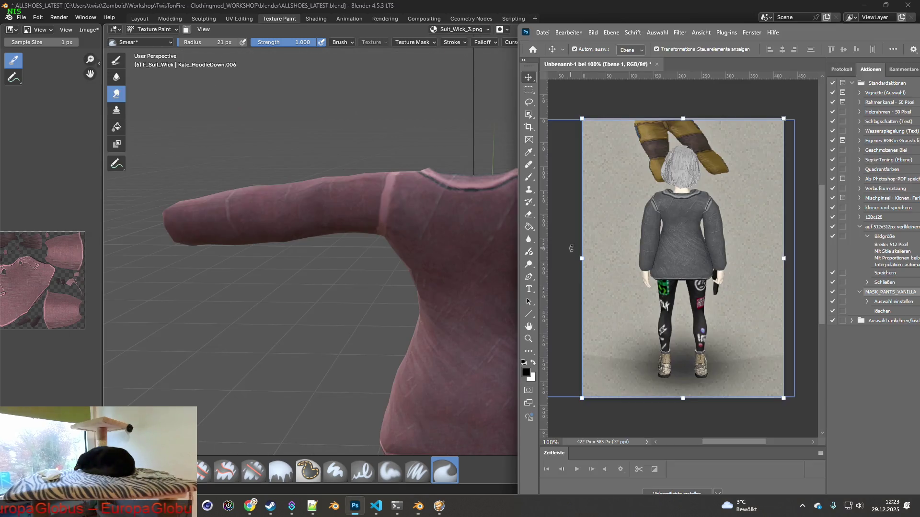
pyautogui.hotkey('alt', 'Tab')
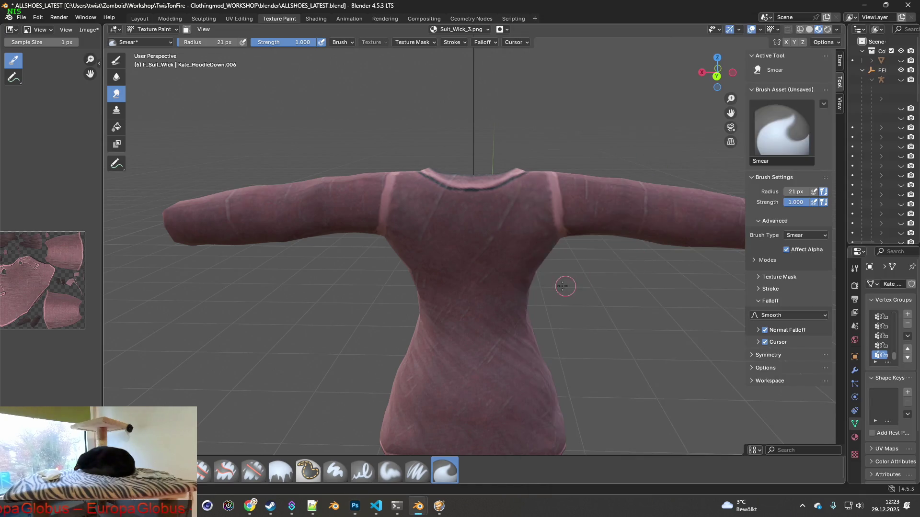
pyautogui.moveTo(523, 273); pyautogui.dragTo(415, 259, button='middle')
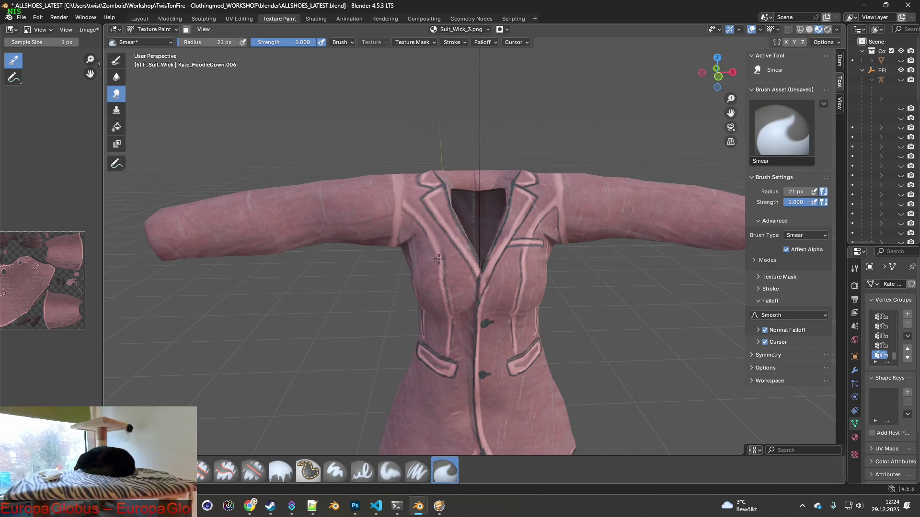
pyautogui.moveTo(439, 259); pyautogui.dragTo(378, 266, button='middle')
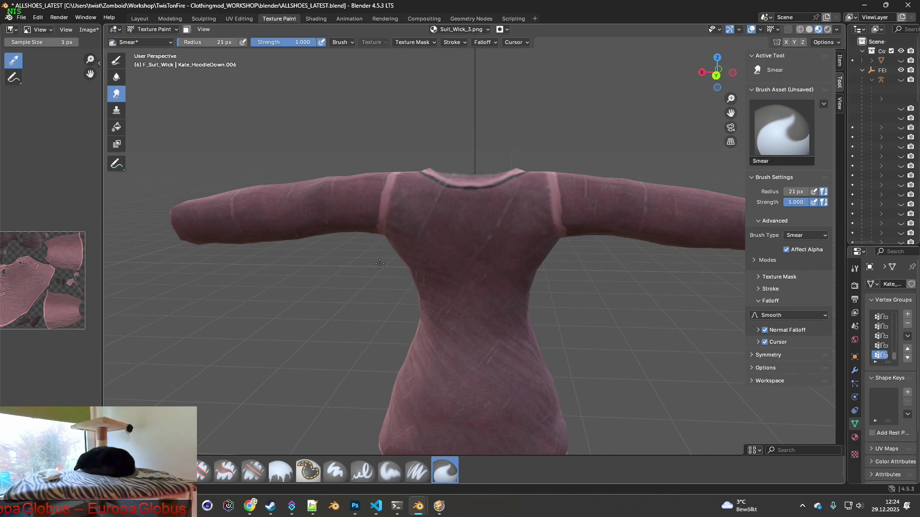
pyautogui.moveTo(380, 264); pyautogui.dragTo(413, 284, button='middle')
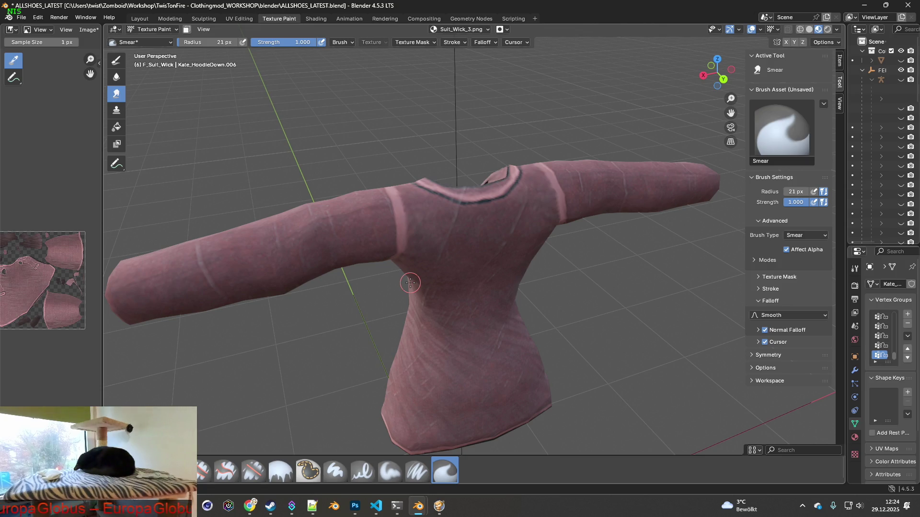
pyautogui.moveTo(458, 218); pyautogui.dragTo(426, 237, button='middle')
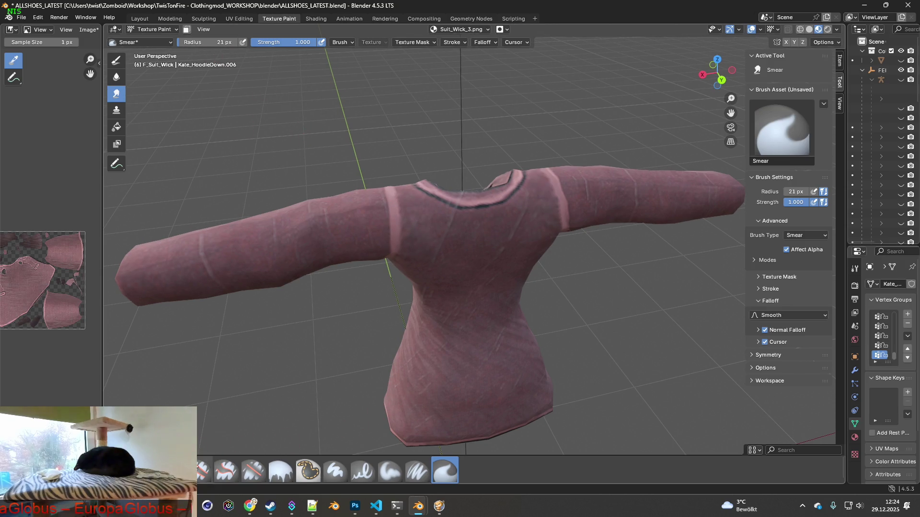
pyautogui.click(115, 109)
# - With a 63 px brush, set clone sources beside the sleeve seam and clone clean fabric over it
pyautogui.moveTo(367, 314); pyautogui.dragTo(303, 175, button='middle')
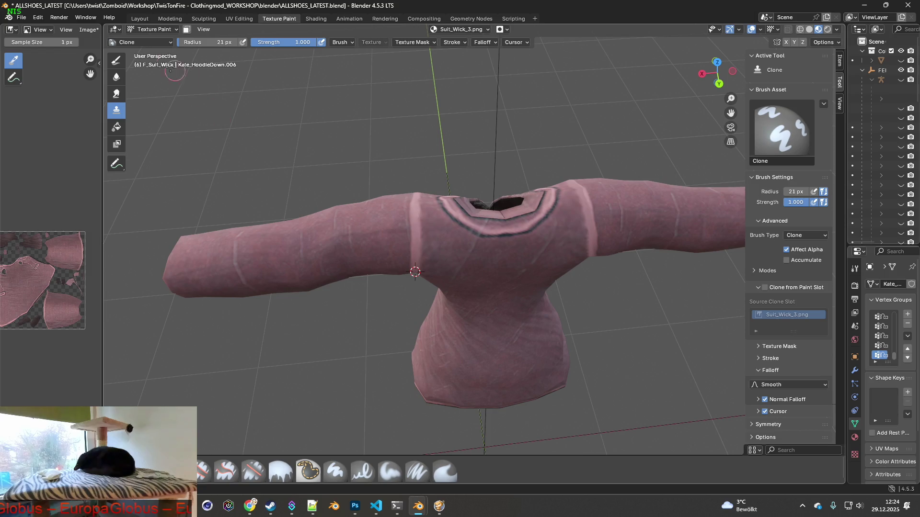
pyautogui.moveTo(215, 42); pyautogui.dragTo(237, 42)
pyautogui.scroll(2, 248, 84)
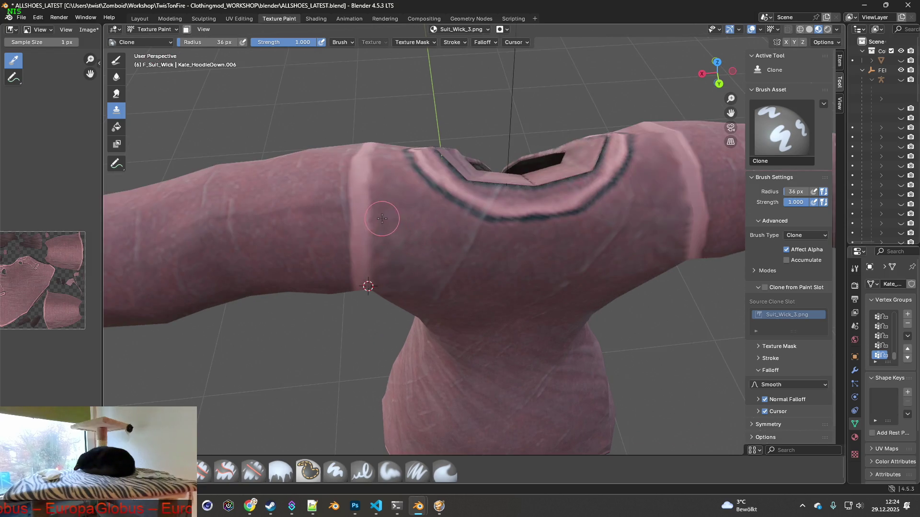
pyautogui.moveTo(381, 219); pyautogui.dragTo(393, 230, button='middle')
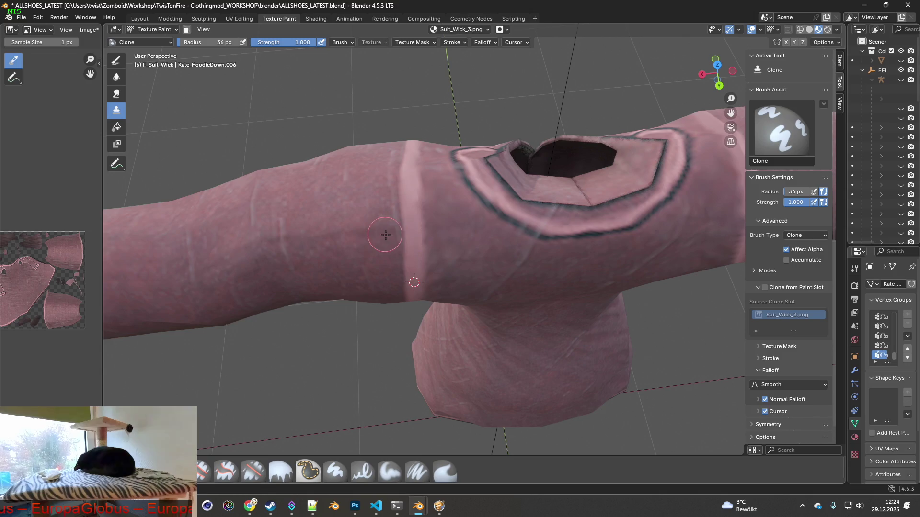
pyautogui.keyDown('ctrl'); pyautogui.click(379, 260); pyautogui.keyUp('ctrl')
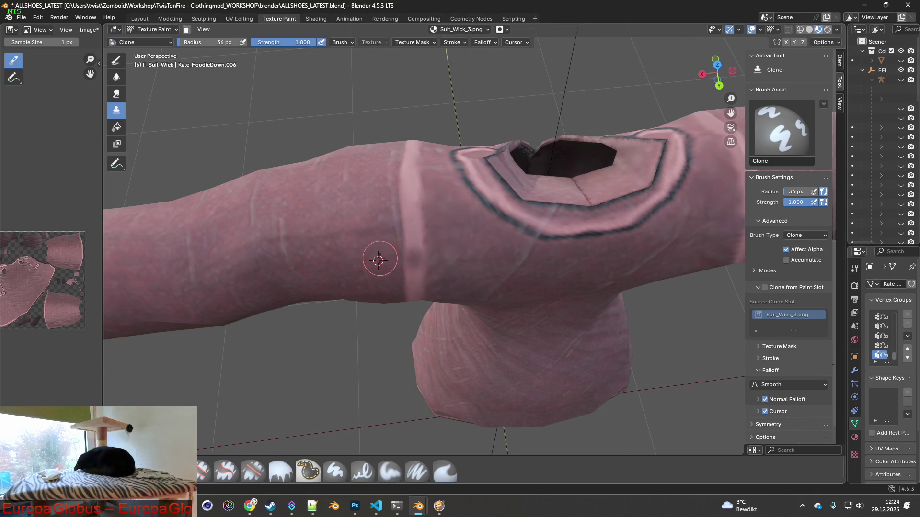
pyautogui.moveTo(216, 41); pyautogui.dragTo(234, 41)
pyautogui.keyDown('ctrl'); pyautogui.click(347, 256); pyautogui.keyUp('ctrl')
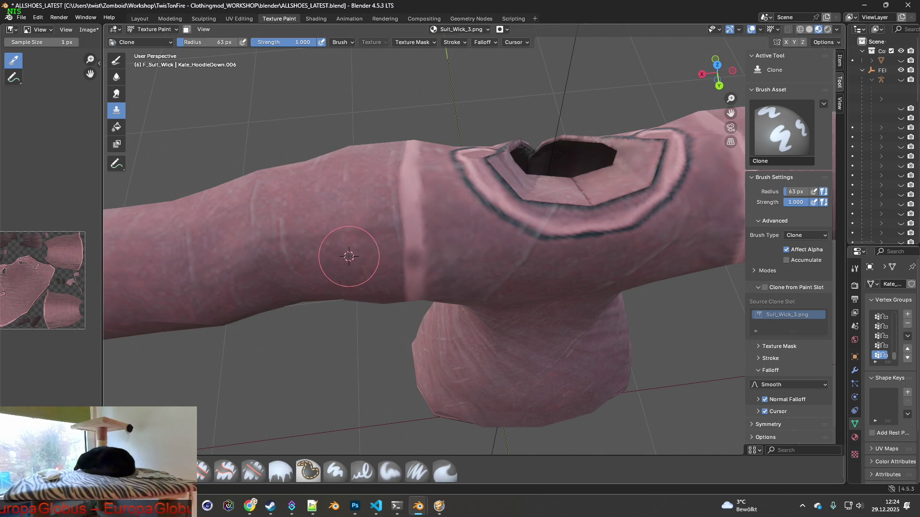
pyautogui.moveTo(405, 264); pyautogui.dragTo(409, 169)
pyautogui.moveTo(410, 169); pyautogui.dragTo(403, 243, button='middle')
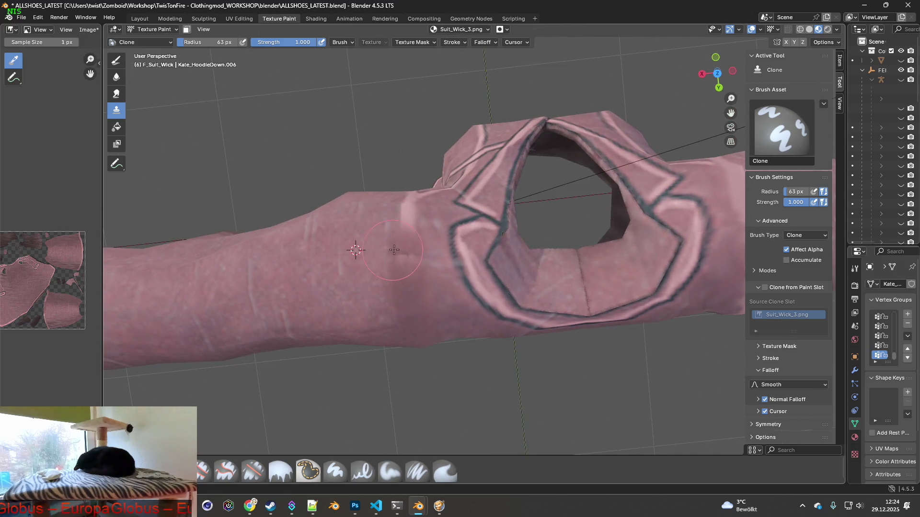
pyautogui.moveTo(408, 237); pyautogui.dragTo(406, 191)
pyautogui.moveTo(406, 191); pyautogui.dragTo(504, 198, button='middle')
pyautogui.scroll(-4, 550, 197)
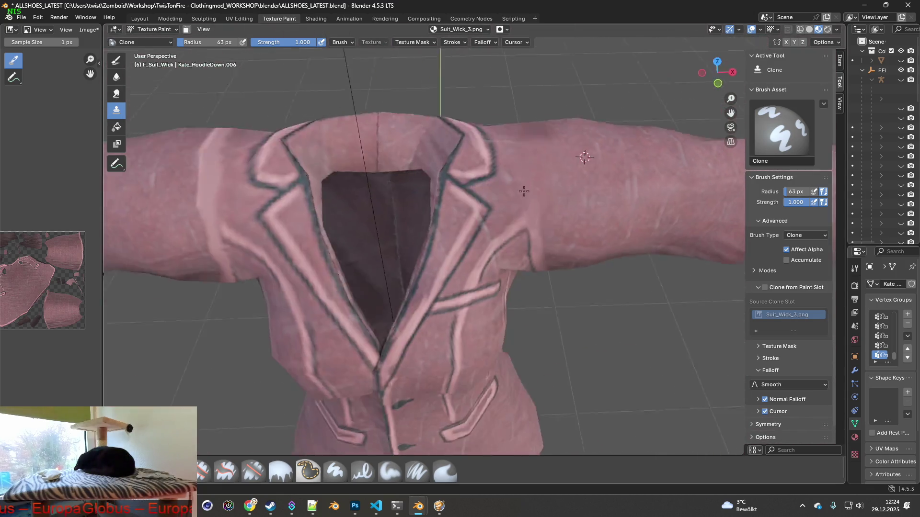
pyautogui.scroll(2, 550, 198)
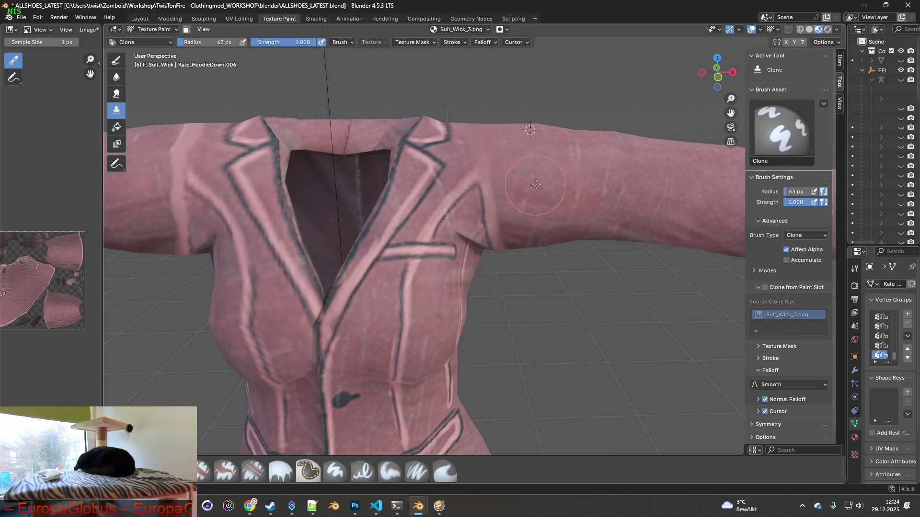
# - Clone from the upper arm over the bright streak on the shoulder
pyautogui.moveTo(536, 180); pyautogui.dragTo(538, 197, button='middle')
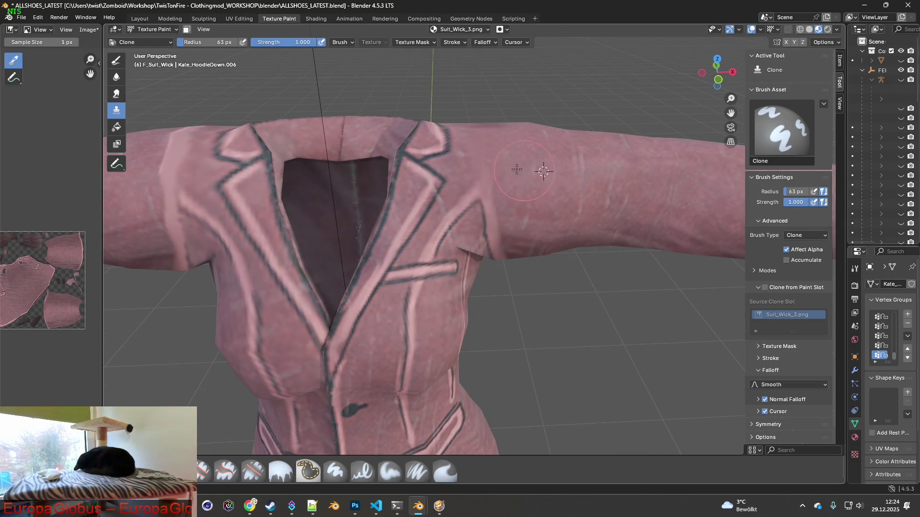
pyautogui.moveTo(495, 169); pyautogui.dragTo(484, 239, button='middle')
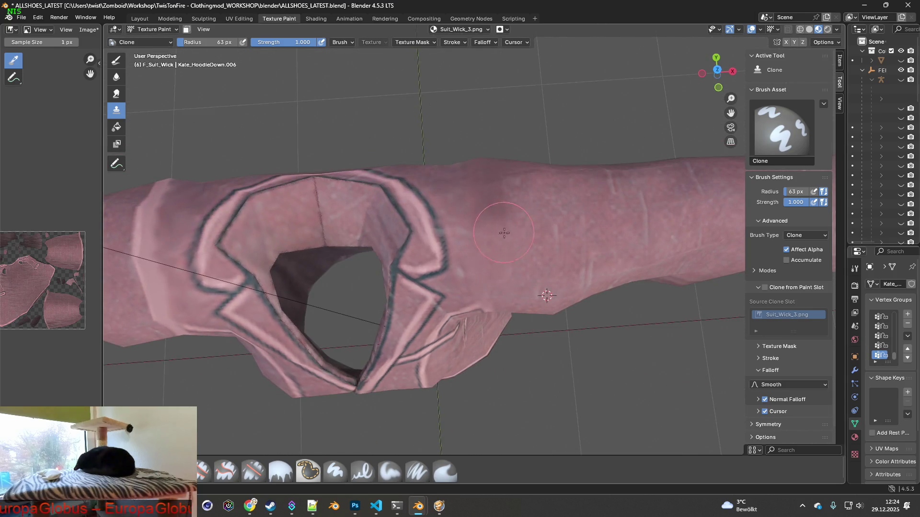
pyautogui.moveTo(496, 206)
pyautogui.mouseDown(button='middle')
pyautogui.moveTo(539, 212)
pyautogui.moveTo(503, 209)
pyautogui.mouseUp(button='middle')
pyautogui.keyDown('shift'); pyautogui.click(434, 149); pyautogui.keyUp('shift')
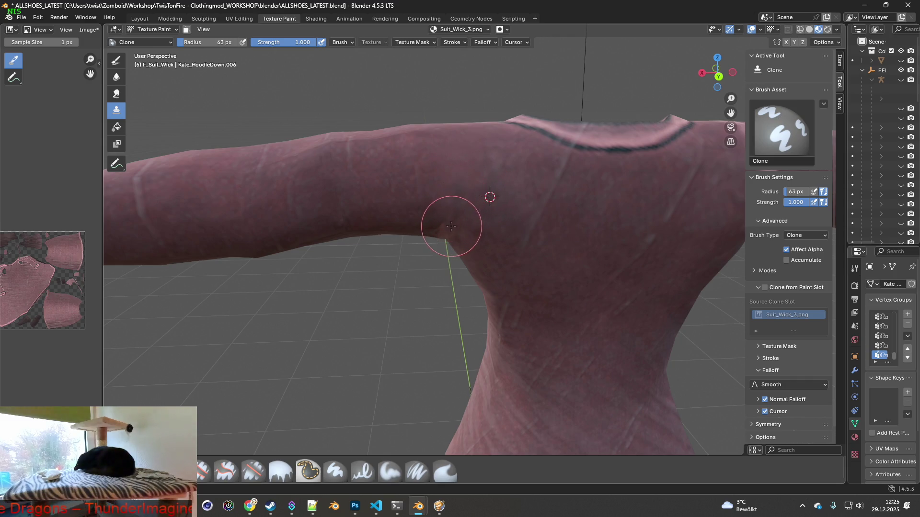
pyautogui.scroll(-3, 472, 219)
pyautogui.moveTo(460, 237)
pyautogui.mouseDown(button='middle')
pyautogui.moveTo(431, 222)
pyautogui.moveTo(374, 231)
pyautogui.moveTo(402, 237)
pyautogui.mouseUp(button='middle')
pyautogui.scroll(2, 474, 266)
pyautogui.moveTo(475, 266)
pyautogui.mouseDown(button='middle')
pyautogui.moveTo(518, 258)
pyautogui.moveTo(495, 247)
pyautogui.moveTo(506, 223)
pyautogui.mouseUp(button='middle')
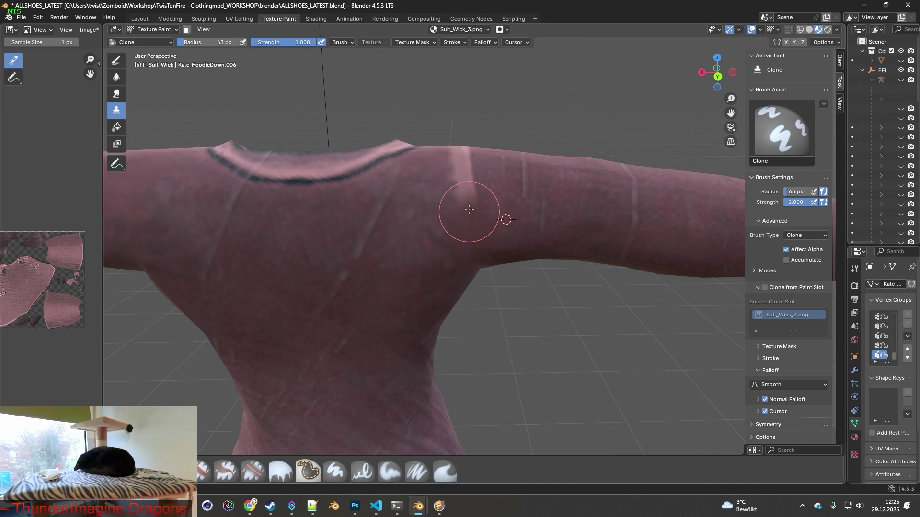
pyautogui.moveTo(468, 210); pyautogui.dragTo(460, 161)
pyautogui.keyDown('ctrl'); pyautogui.click(503, 167); pyautogui.keyUp('ctrl')
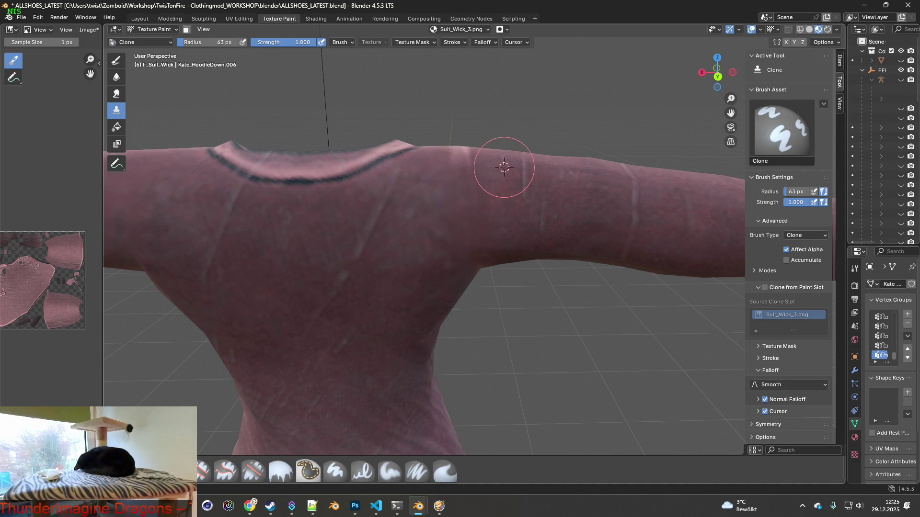
# - Inspect the neck opening and upper body, then switch to smearing
pyautogui.moveTo(468, 180); pyautogui.dragTo(492, 248, button='middle')
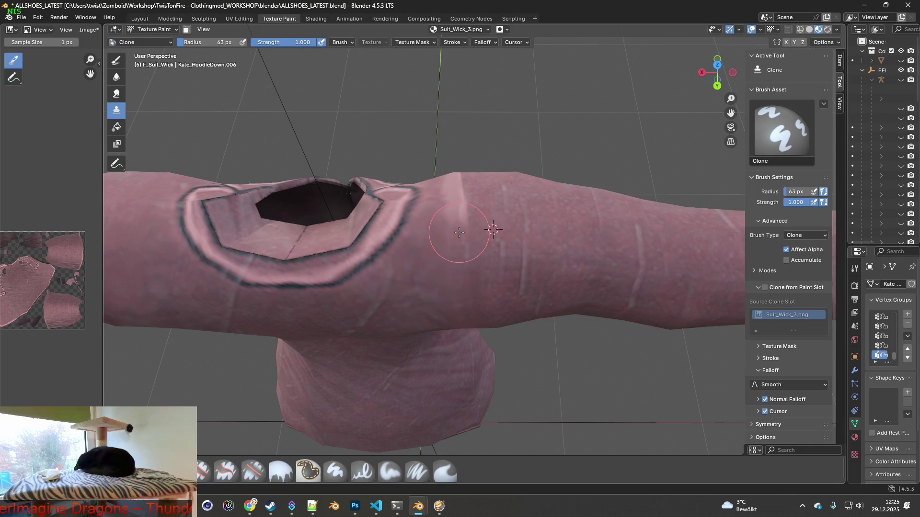
pyautogui.moveTo(464, 228); pyautogui.dragTo(451, 251, button='middle')
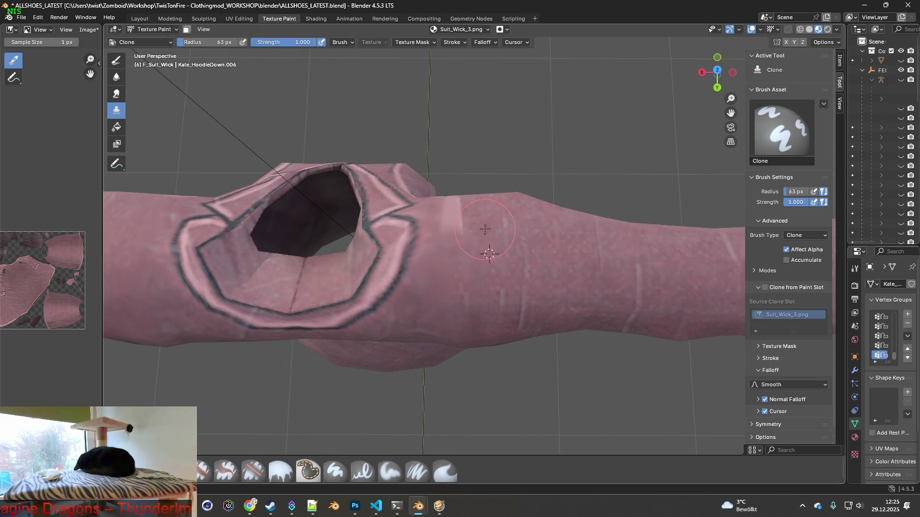
pyautogui.moveTo(451, 228); pyautogui.dragTo(462, 213, button='middle')
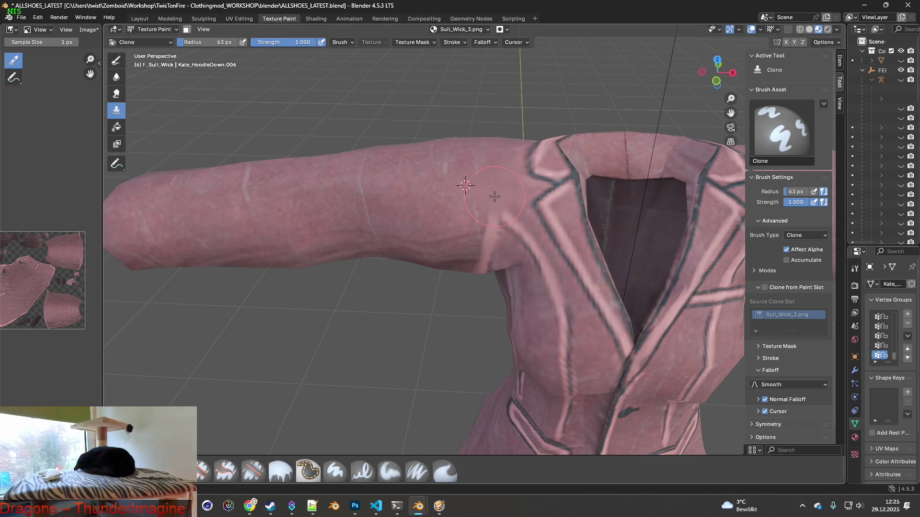
pyautogui.scroll(-4, 496, 200)
pyautogui.moveTo(496, 200)
pyautogui.mouseDown(button='middle')
pyautogui.moveTo(552, 155)
pyautogui.moveTo(517, 215)
pyautogui.moveTo(467, 238)
pyautogui.mouseUp(button='middle')
pyautogui.scroll(2, 515, 216)
pyautogui.scroll(3, 515, 216)
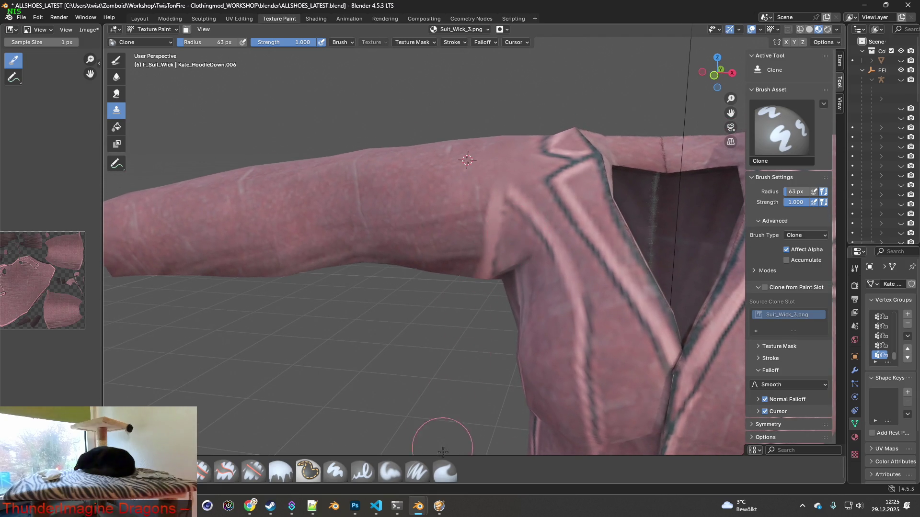
pyautogui.click(419, 470)
pyautogui.scroll(3, 443, 428)
pyautogui.click(445, 470)
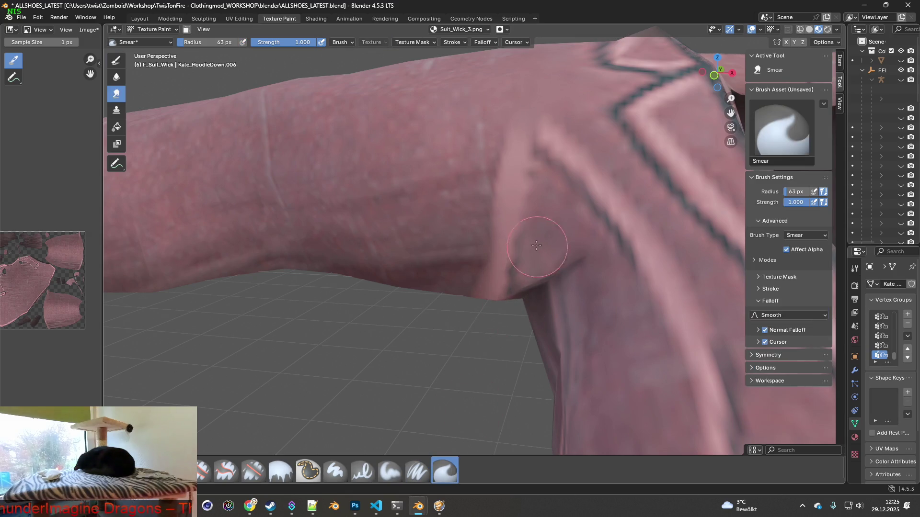
# - Smear across the armpit seam with a 32 px brush and return to soft pressure painting
pyautogui.moveTo(224, 42); pyautogui.dragTo(193, 45)
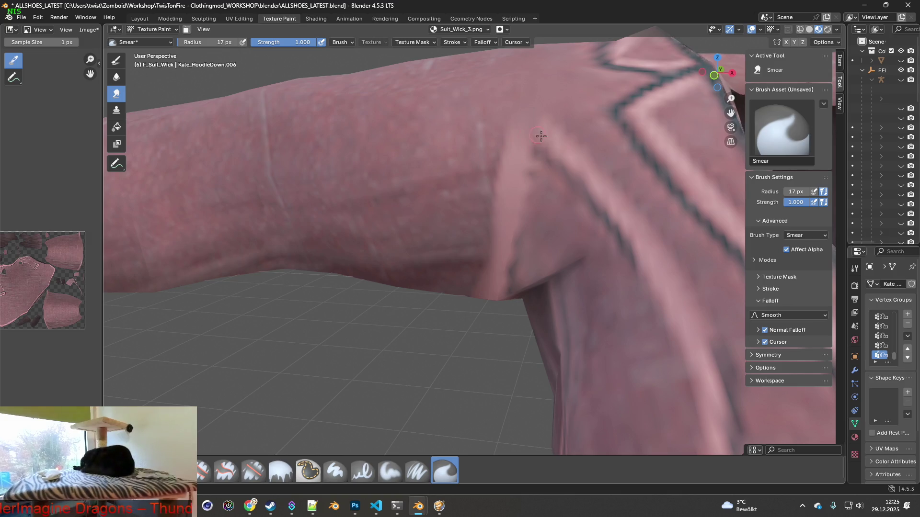
pyautogui.moveTo(181, 45); pyautogui.dragTo(209, 45)
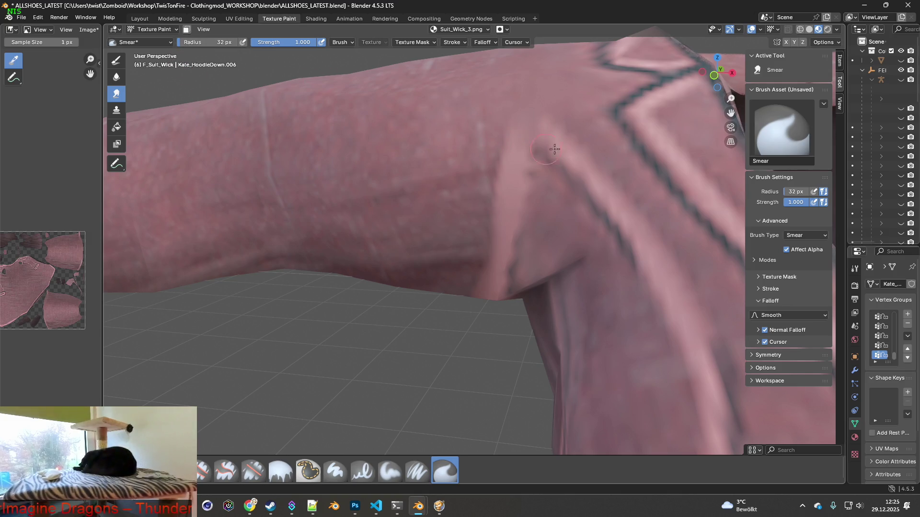
pyautogui.moveTo(524, 144); pyautogui.dragTo(577, 160)
pyautogui.scroll(-5, 530, 136)
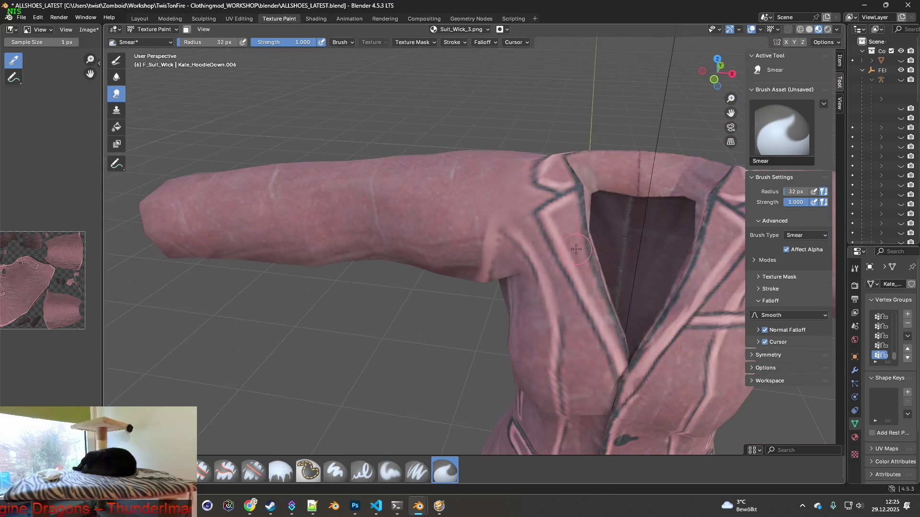
pyautogui.click(416, 471)
pyautogui.scroll(3, 496, 267)
pyautogui.scroll(3, 496, 267)
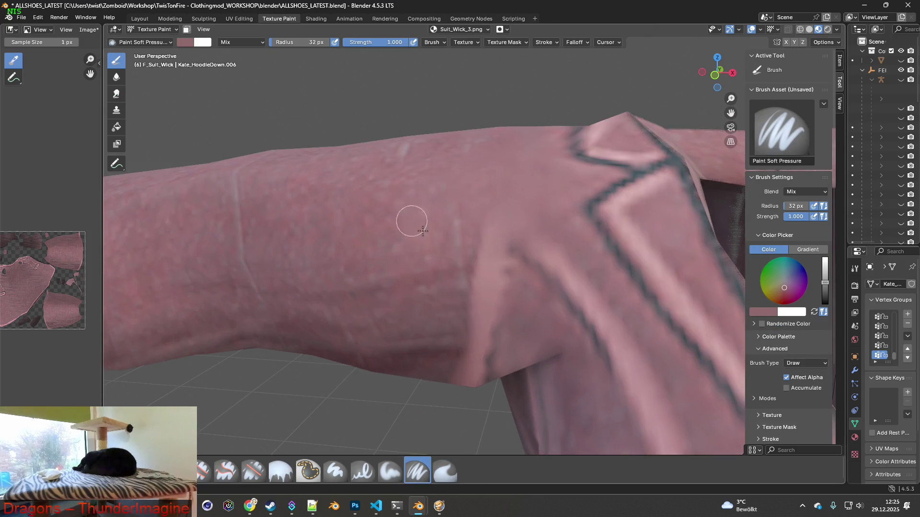
# - Sample the jacket colour and paint it along the armpit seam
pyautogui.hotkey('shift', 'x')
pyautogui.moveTo(487, 254)
pyautogui.mouseDown()
pyautogui.moveTo(532, 230)
pyautogui.moveTo(583, 291)
pyautogui.mouseUp()
pyautogui.scroll(-4, 583, 292)
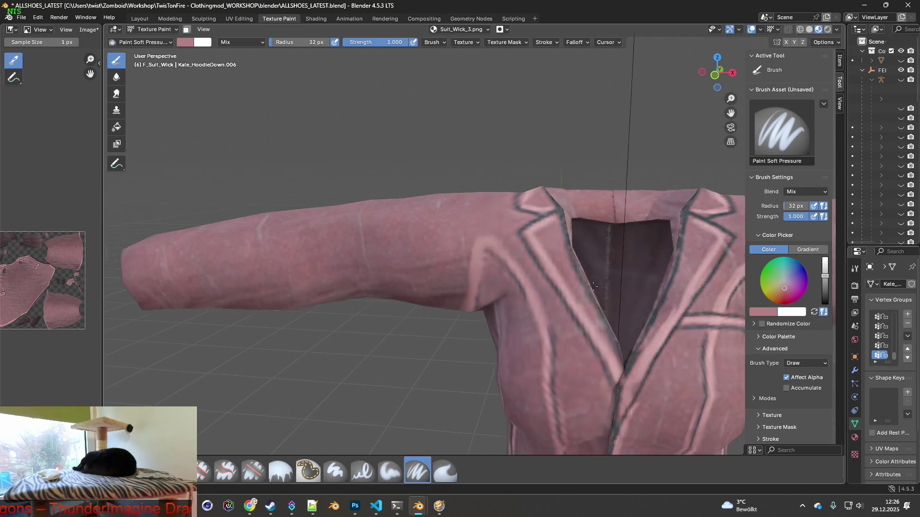
pyautogui.keyDown('shift'); pyautogui.moveTo(583, 292); pyautogui.dragTo(503, 273, button='middle'); pyautogui.keyUp('shift')
pyautogui.scroll(3, 574, 224)
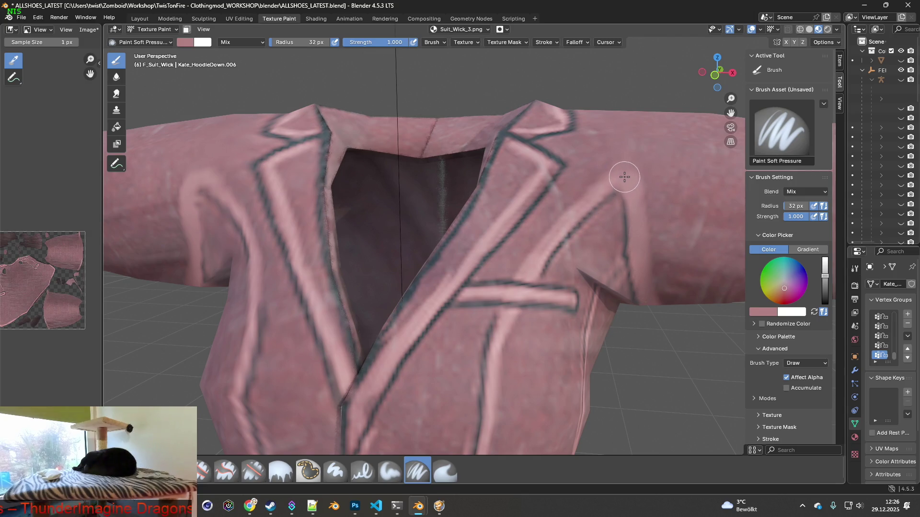
pyautogui.scroll(-2, 582, 230)
pyautogui.scroll(-2, 503, 255)
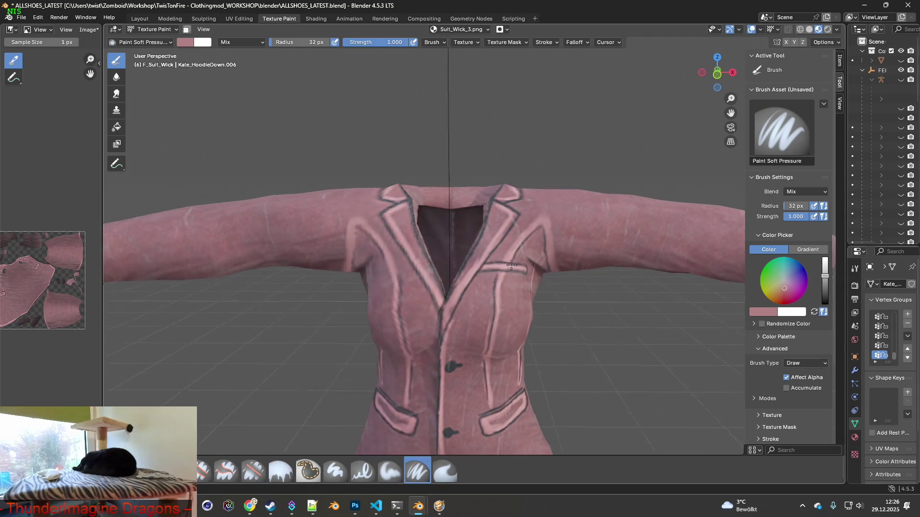
pyautogui.scroll(-4, 496, 266)
pyautogui.moveTo(518, 270)
pyautogui.mouseDown(button='middle')
pyautogui.moveTo(663, 278)
pyautogui.moveTo(431, 272)
pyautogui.moveTo(514, 274)
pyautogui.moveTo(521, 283)
pyautogui.mouseUp(button='middle')
# - Save the repainted texture image and switch to the Shading layout
pyautogui.click(89, 30)
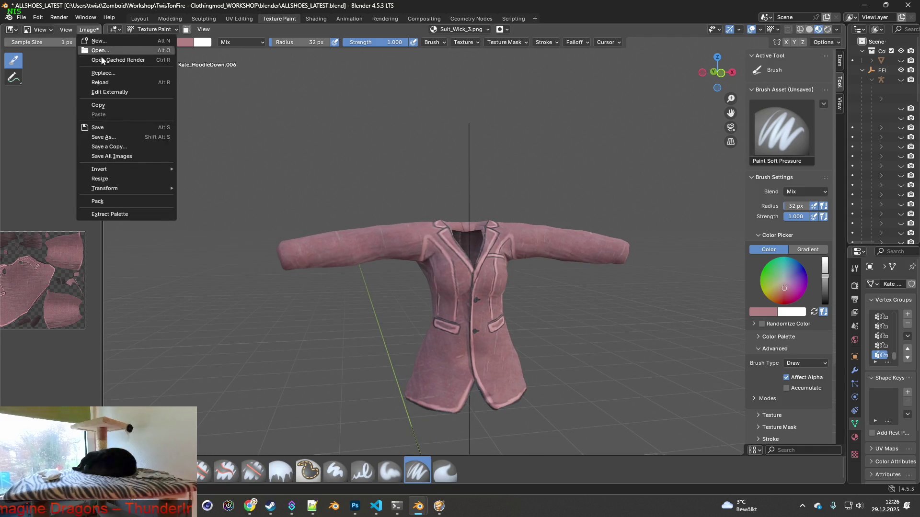
pyautogui.click(97, 128)
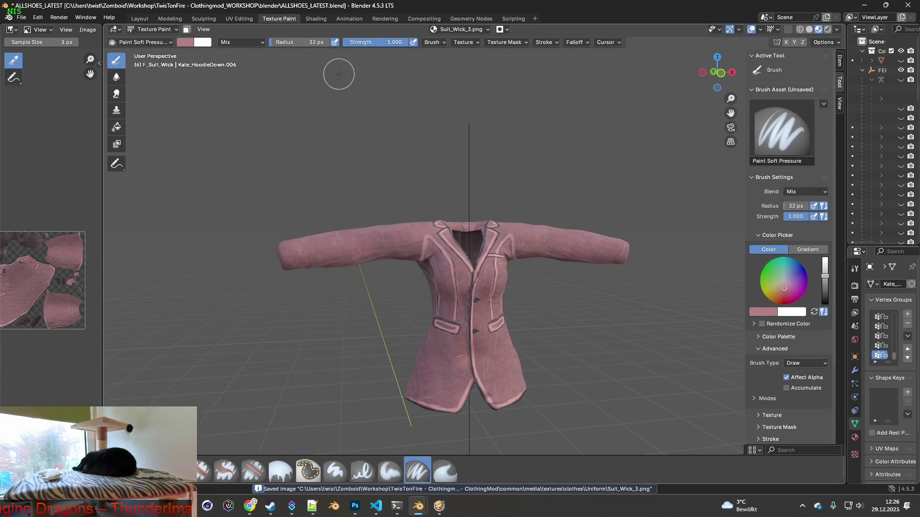
pyautogui.click(316, 18)
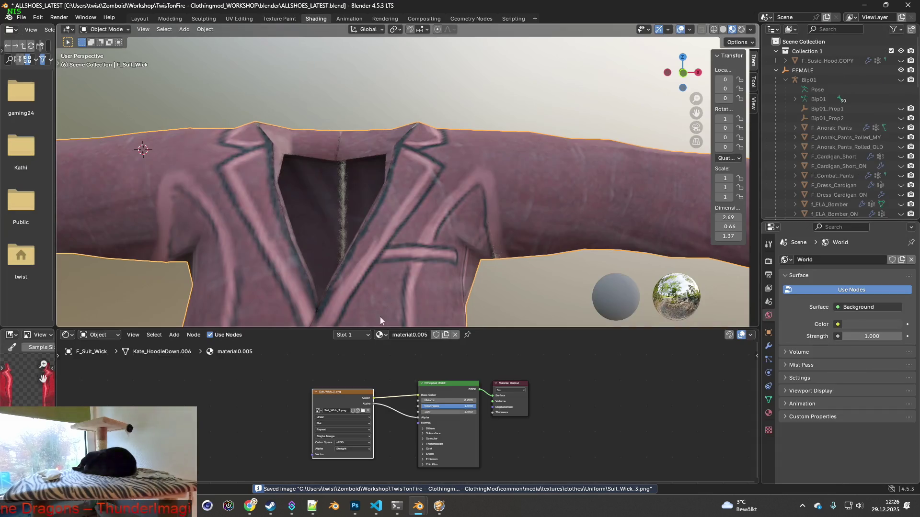
# - Load Suit_Wick_4.png into the material's image node and return to Texture Paint
pyautogui.click(368, 415)
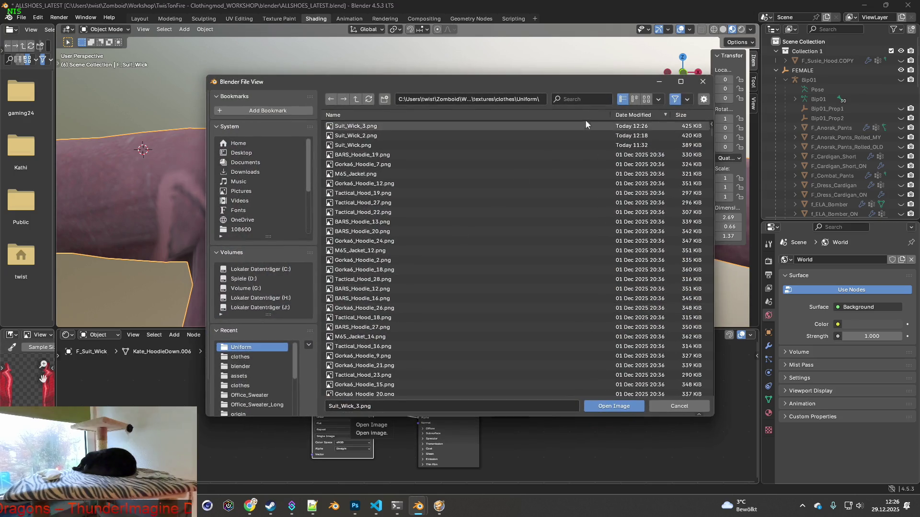
pyautogui.click(584, 99)
pyautogui.write('Suit_Wick')
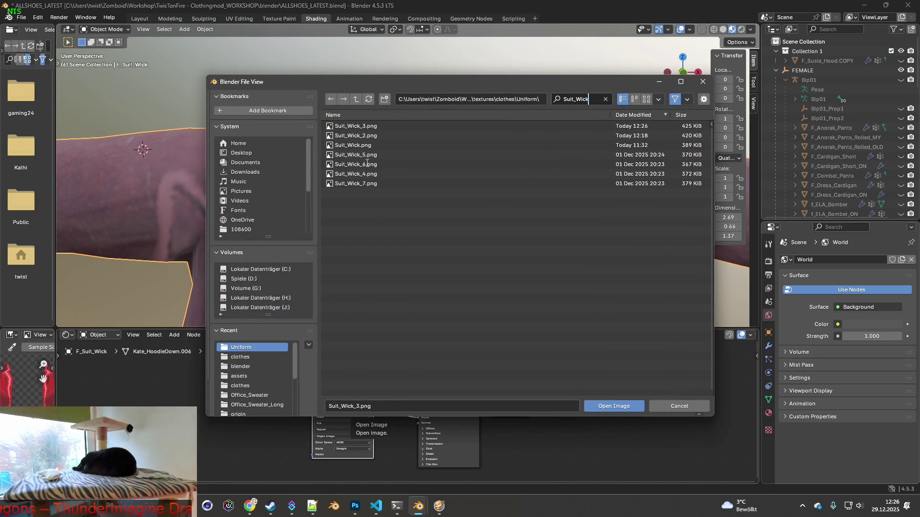
pyautogui.doubleClick(364, 174)
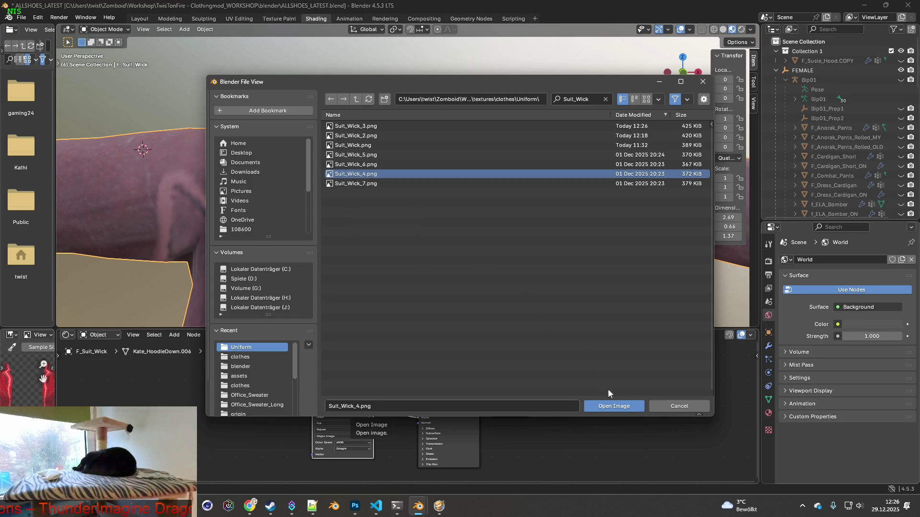
pyautogui.scroll(-3, 459, 274)
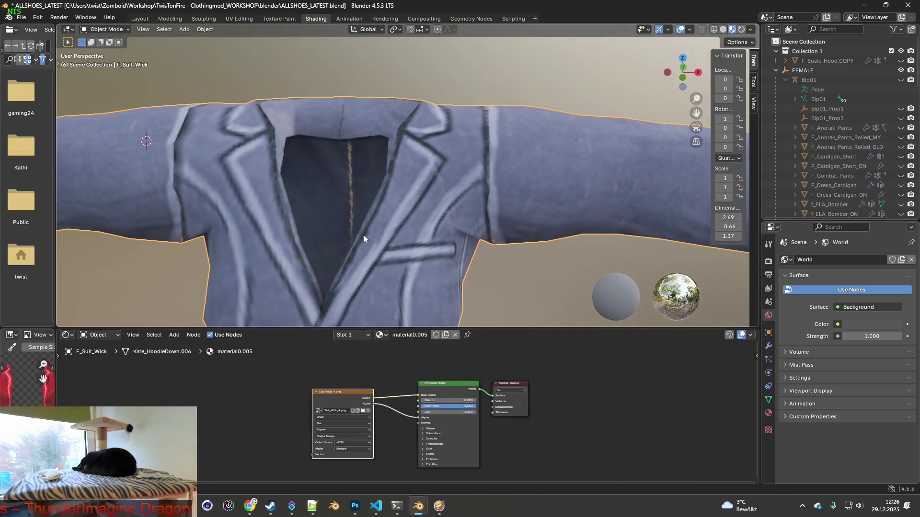
pyautogui.scroll(3, 362, 235)
pyautogui.moveTo(275, 231); pyautogui.dragTo(351, 277, button='middle')
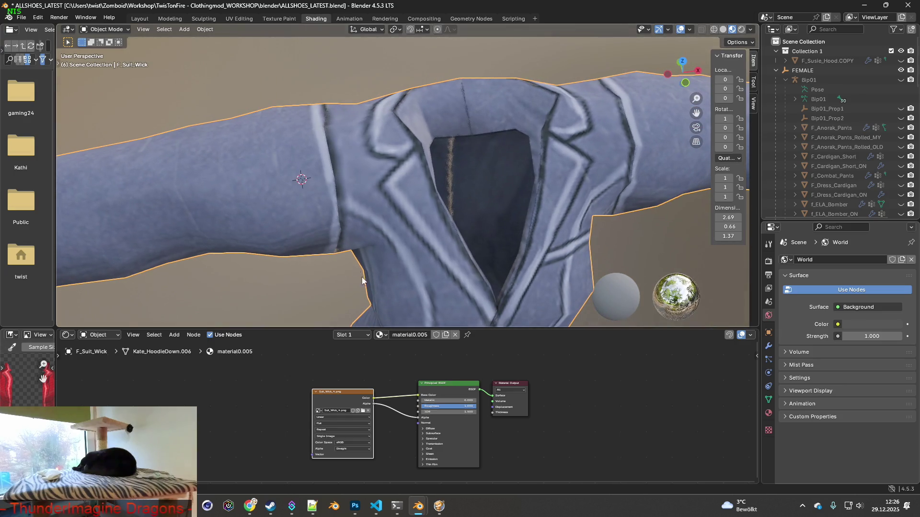
pyautogui.click(279, 19)
pyautogui.moveTo(431, 251)
pyautogui.mouseDown(button='middle')
pyautogui.moveTo(565, 270)
pyautogui.moveTo(506, 330)
pyautogui.mouseUp(button='middle')
pyautogui.scroll(3, 565, 269)
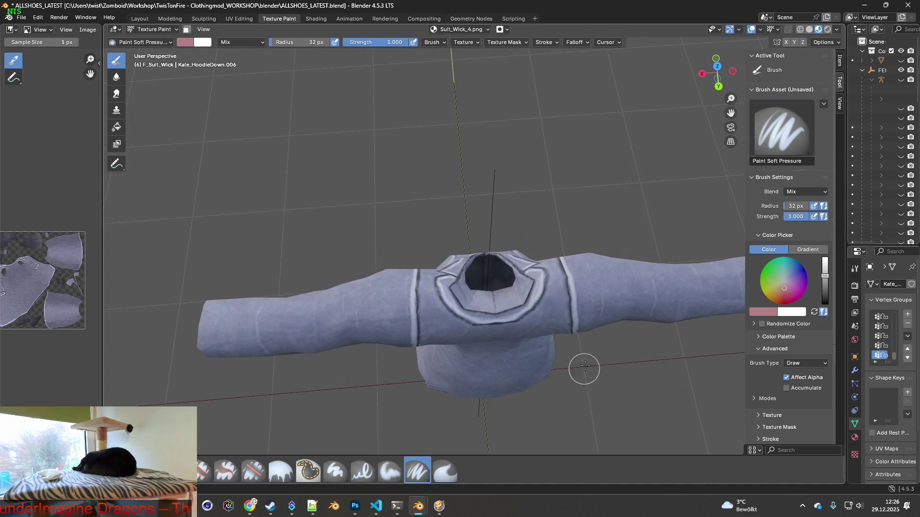
pyautogui.scroll(1, 506, 330)
pyautogui.scroll(1, 521, 301)
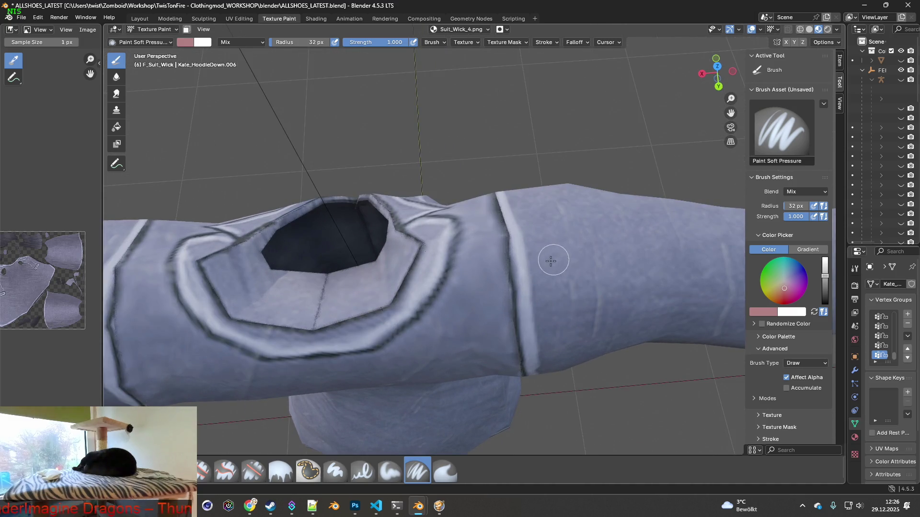
pyautogui.scroll(1, 546, 262)
# - Enlarge the brush to 94 px, activate cloning and orbit to the shoulder seam
pyautogui.moveTo(292, 42); pyautogui.dragTo(323, 42)
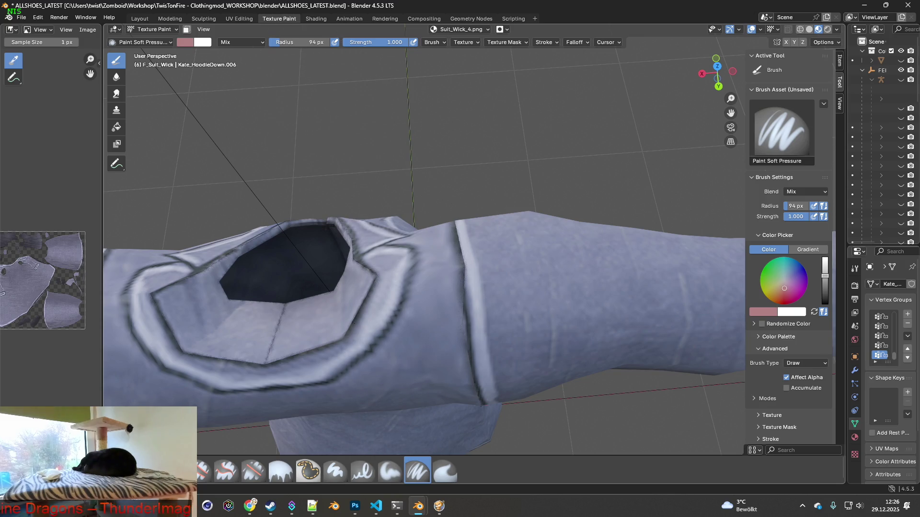
pyautogui.click(254, 472)
pyautogui.moveTo(403, 352); pyautogui.dragTo(520, 268, button='middle')
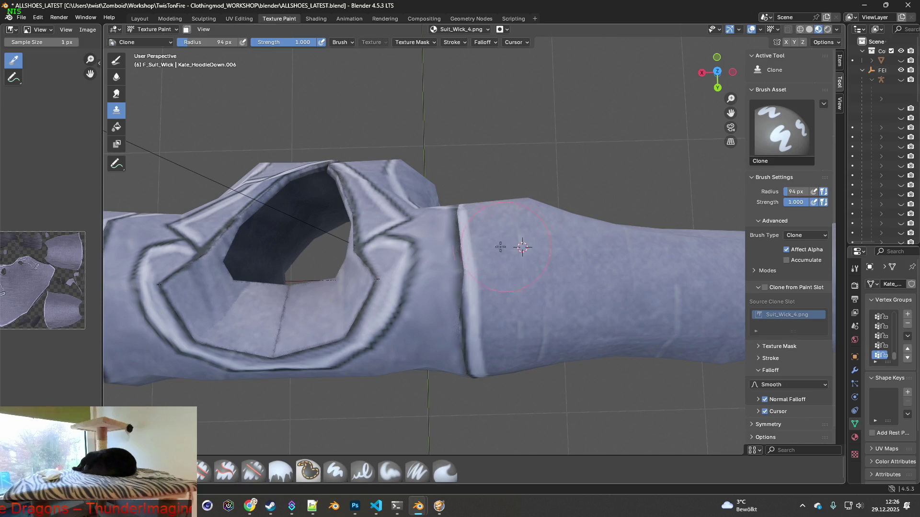
# - Clone across the shoulder seam, tweak brush size and strength, and inspect it from above and below
pyautogui.click(465, 248)
pyautogui.moveTo(465, 248); pyautogui.dragTo(462, 232)
pyautogui.rightClick(516, 273)
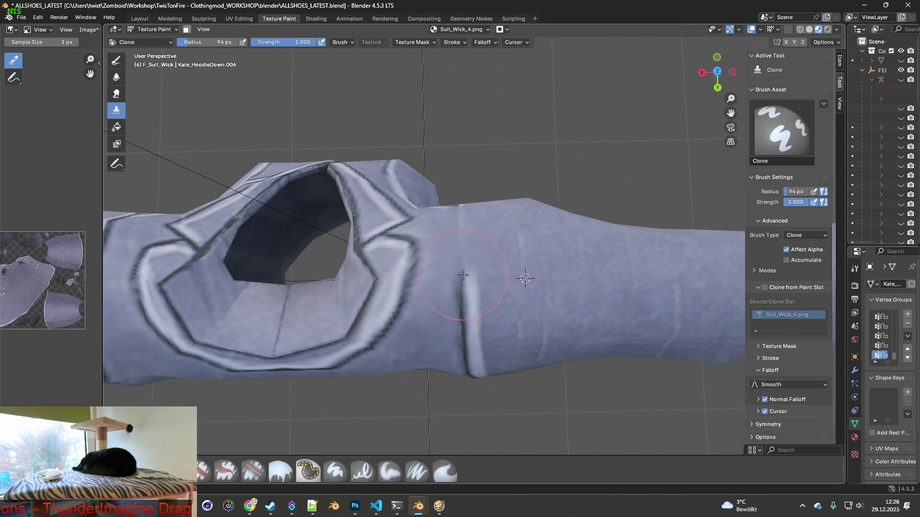
pyautogui.moveTo(462, 289); pyautogui.dragTo(467, 295, button='middle')
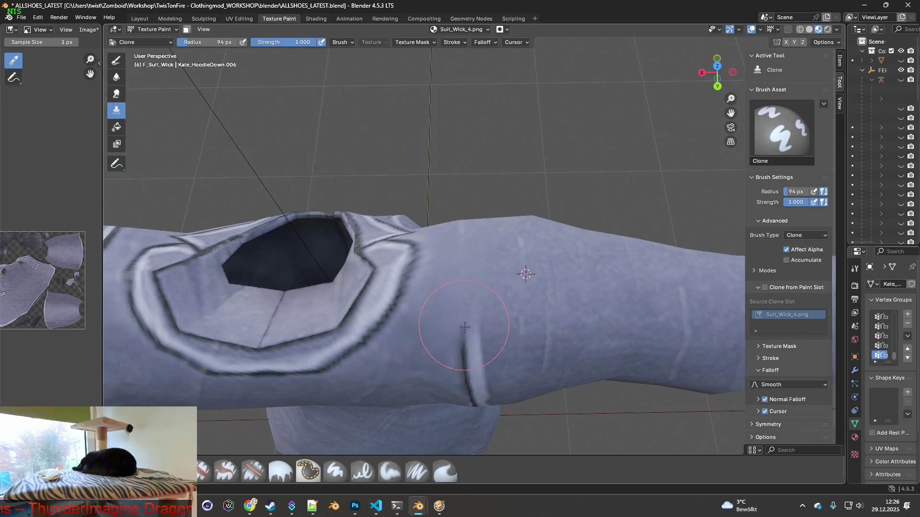
pyautogui.moveTo(464, 327); pyautogui.dragTo(460, 293, button='middle')
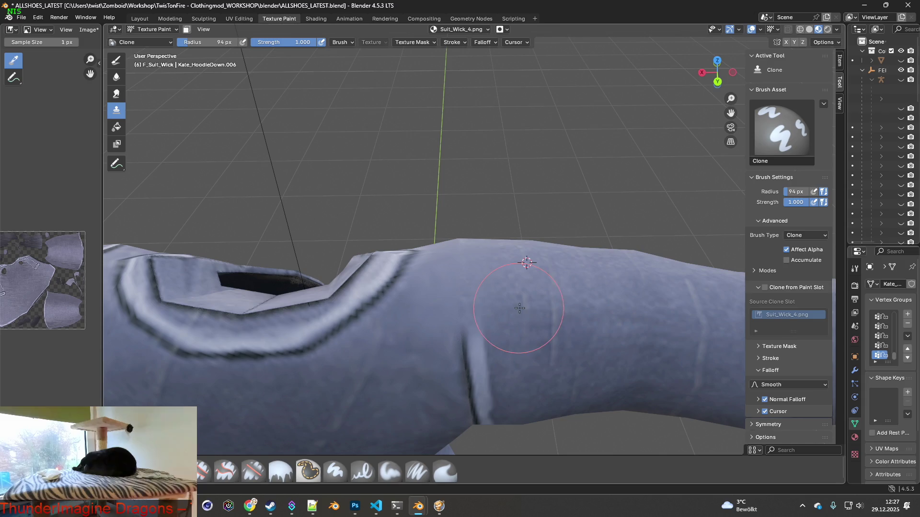
pyautogui.moveTo(464, 329); pyautogui.dragTo(462, 308, button='middle')
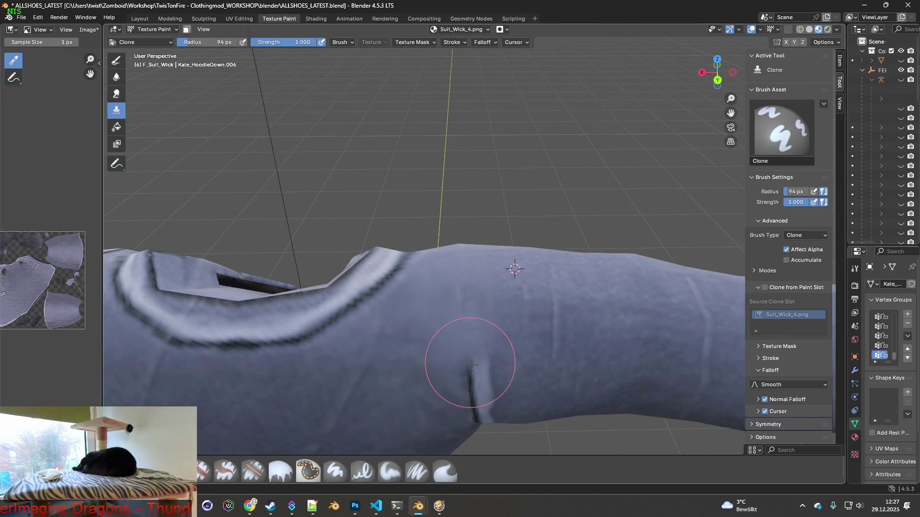
# - Clone matching fabric over the dark vertical crease running down the sleeve
pyautogui.moveTo(468, 338)
pyautogui.mouseDown()
pyautogui.moveTo(470, 388)
pyautogui.moveTo(470, 340)
pyautogui.mouseUp()
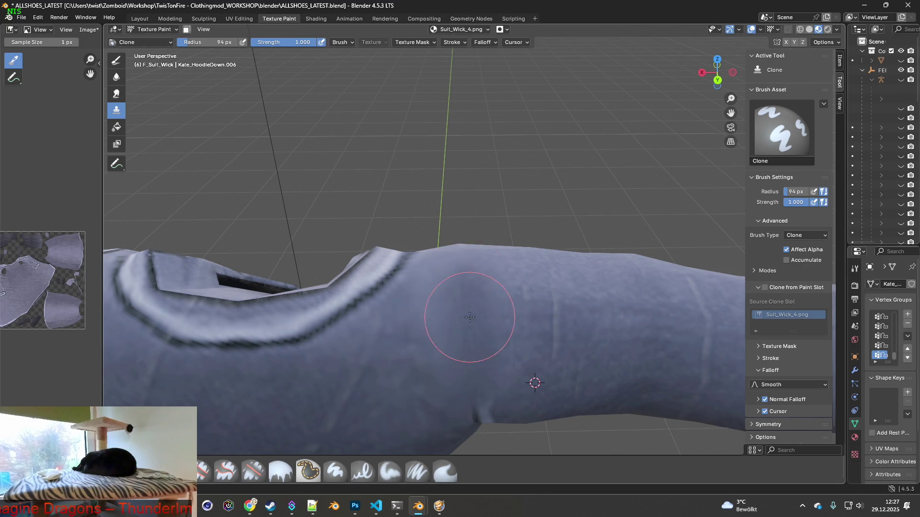
pyautogui.moveTo(470, 311); pyautogui.dragTo(471, 365, button='middle')
pyautogui.moveTo(463, 297)
pyautogui.mouseDown(button='middle')
pyautogui.moveTo(467, 352)
pyautogui.moveTo(477, 358)
pyautogui.moveTo(482, 317)
pyautogui.moveTo(484, 330)
pyautogui.mouseUp(button='middle')
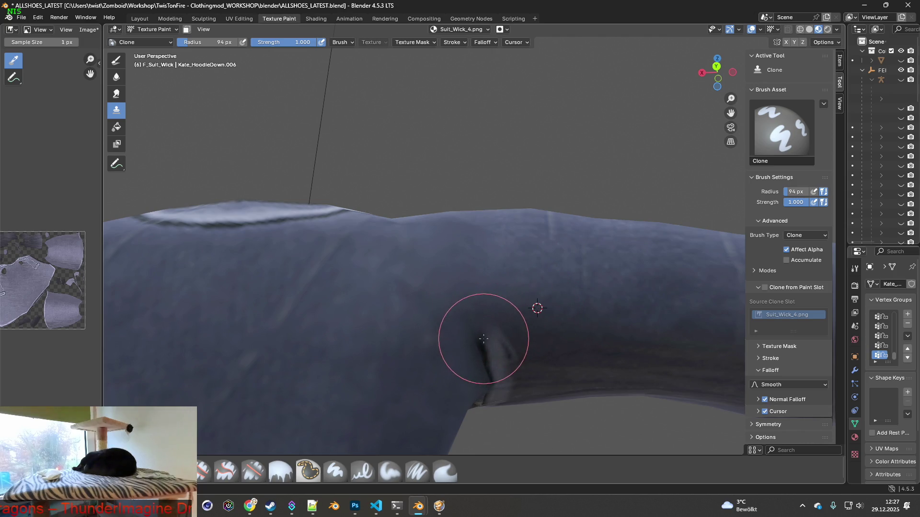
pyautogui.moveTo(484, 330); pyautogui.dragTo(489, 359)
pyautogui.moveTo(489, 360); pyautogui.dragTo(480, 249, button='middle')
# - Reset the clone source and continue cloning down the crease toward the cuff, checking it up close
pyautogui.keyDown('ctrl'); pyautogui.click(540, 237); pyautogui.keyUp('ctrl')
pyautogui.moveTo(483, 297); pyautogui.dragTo(488, 382)
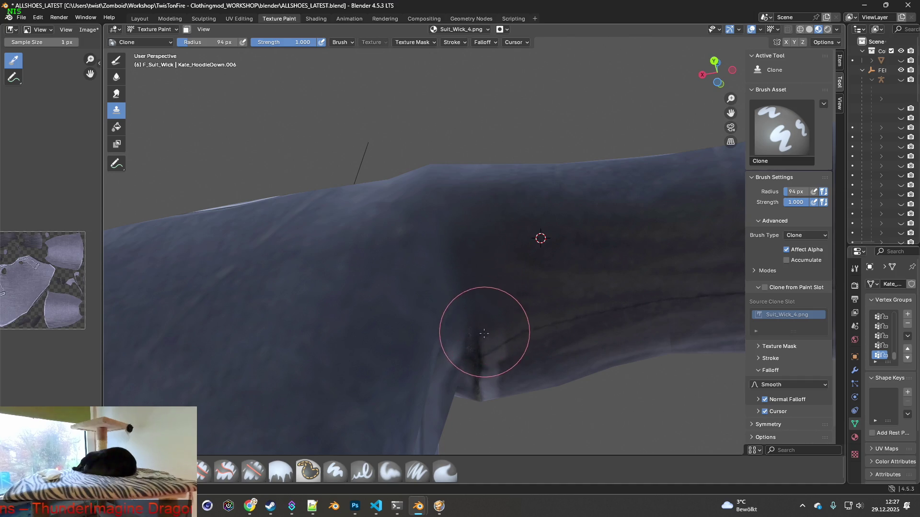
pyautogui.moveTo(489, 381); pyautogui.dragTo(490, 217, button='middle')
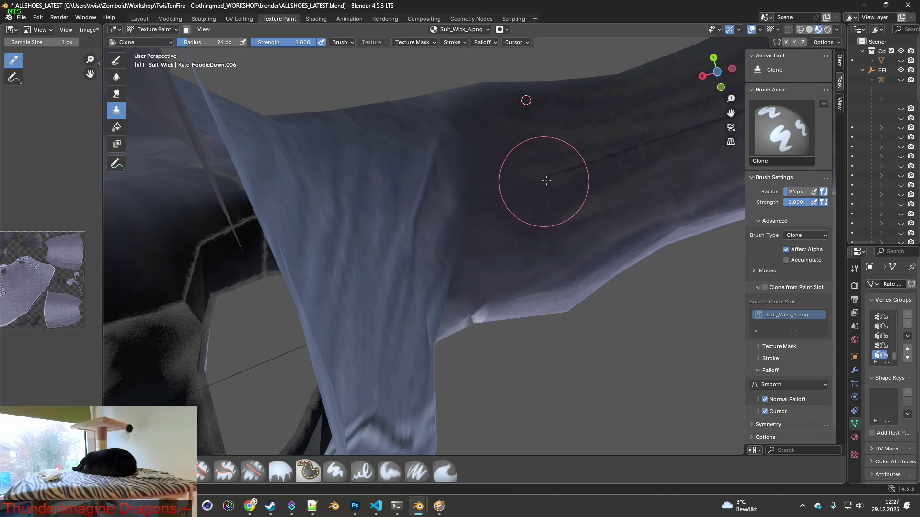
pyautogui.moveTo(532, 230)
pyautogui.mouseDown(button='middle')
pyautogui.moveTo(496, 212)
pyautogui.moveTo(474, 224)
pyautogui.moveTo(517, 188)
pyautogui.moveTo(475, 201)
pyautogui.mouseUp(button='middle')
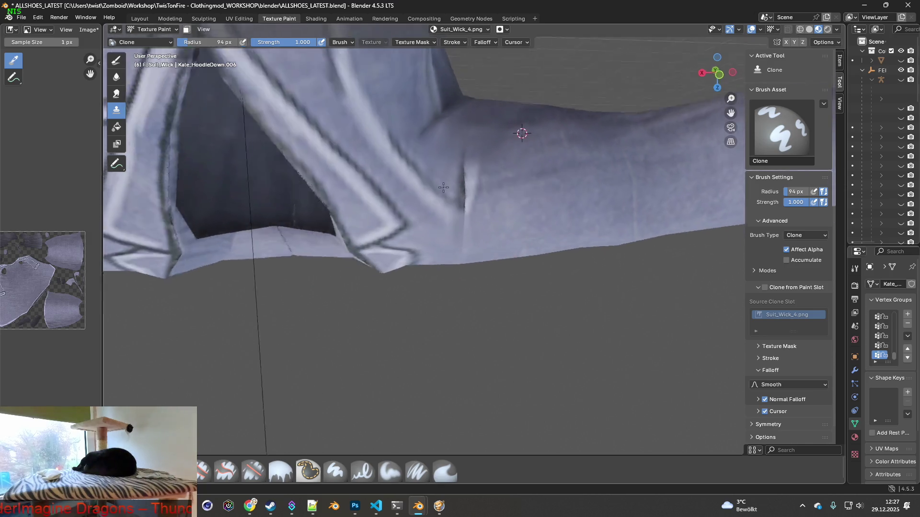
pyautogui.scroll(4, 474, 201)
pyautogui.moveTo(360, 201)
pyautogui.mouseDown(button='middle')
pyautogui.moveTo(261, 205)
pyautogui.moveTo(526, 331)
pyautogui.moveTo(523, 302)
pyautogui.mouseUp(button='middle')
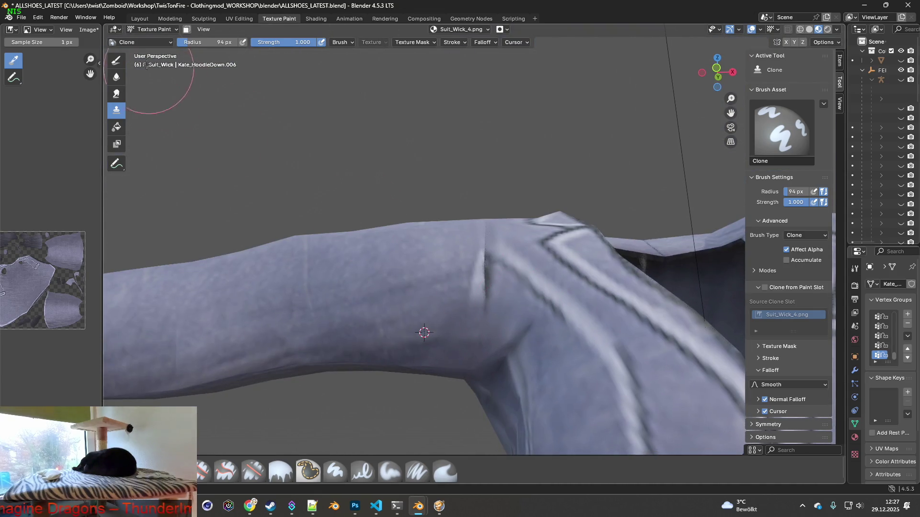
pyautogui.click(38, 18)
# - Undo the stray clone stroke and orbit round to the other side of the suit
pyautogui.click(39, 17)
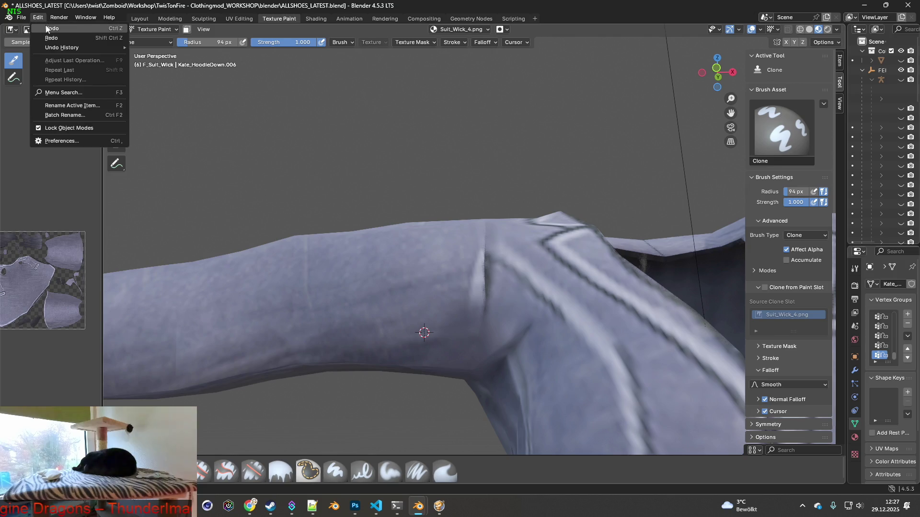
pyautogui.click(38, 17)
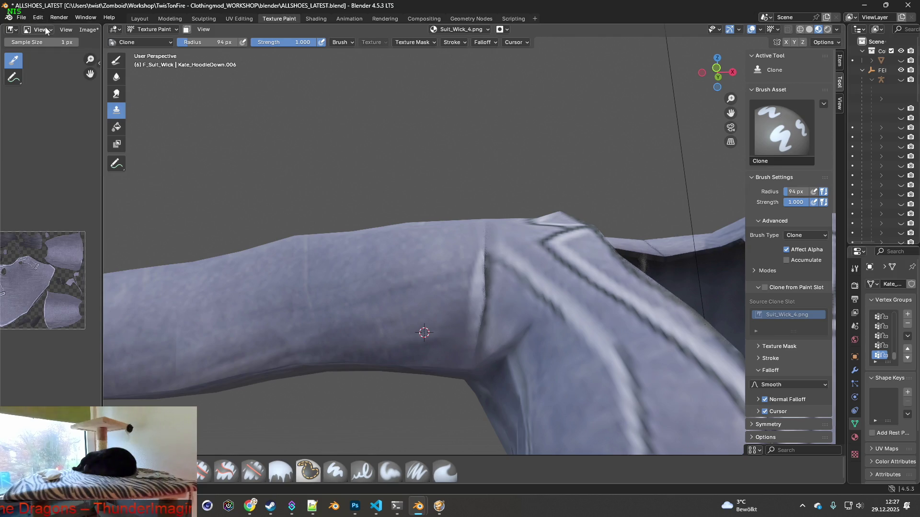
pyautogui.click(38, 17)
pyautogui.moveTo(369, 216)
pyautogui.mouseDown(button='middle')
pyautogui.moveTo(420, 274)
pyautogui.moveTo(428, 338)
pyautogui.moveTo(382, 321)
pyautogui.moveTo(408, 332)
pyautogui.mouseUp(button='middle')
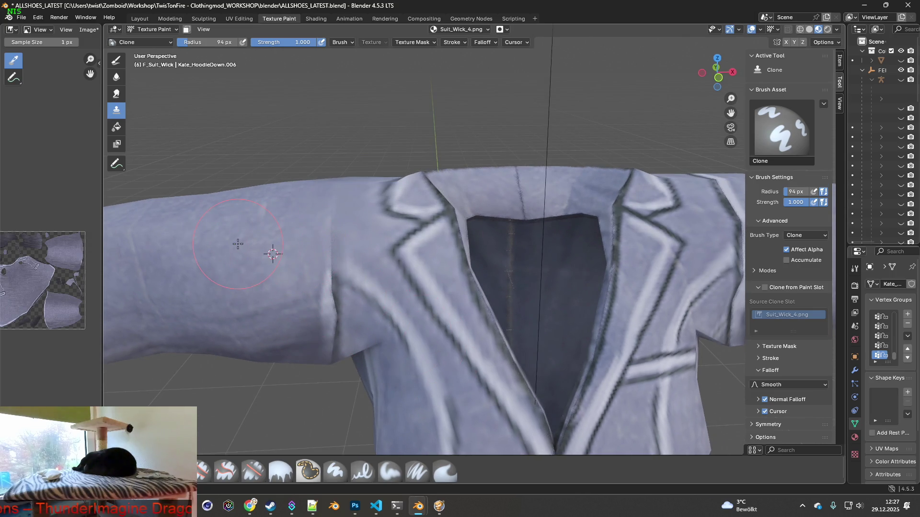
pyautogui.moveTo(321, 237)
pyautogui.mouseDown(button='middle')
pyautogui.moveTo(371, 324)
pyautogui.moveTo(413, 288)
pyautogui.moveTo(424, 292)
pyautogui.mouseUp(button='middle')
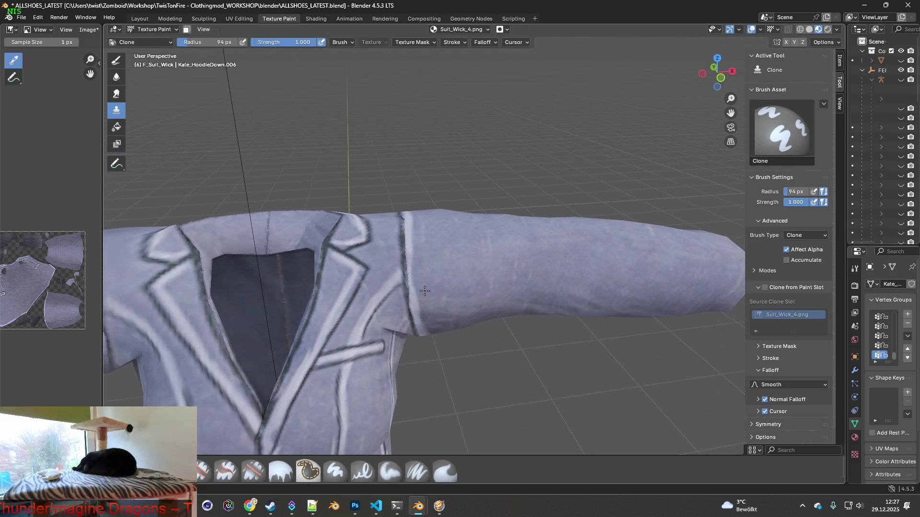
pyautogui.moveTo(445, 261)
pyautogui.mouseDown(button='middle')
pyautogui.moveTo(406, 264)
pyautogui.moveTo(441, 256)
pyautogui.moveTo(439, 238)
pyautogui.moveTo(509, 239)
pyautogui.moveTo(483, 234)
pyautogui.moveTo(489, 272)
pyautogui.mouseUp(button='middle')
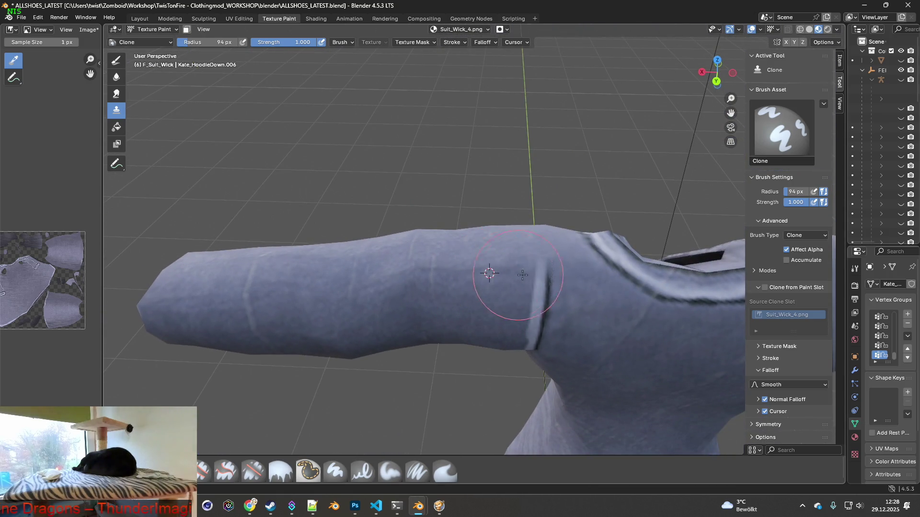
# - Clone over the dark crease where the sleeve meets the body until it largely disappears
pyautogui.click(541, 272)
pyautogui.moveTo(541, 272); pyautogui.dragTo(539, 274, button='middle')
pyautogui.click(538, 267)
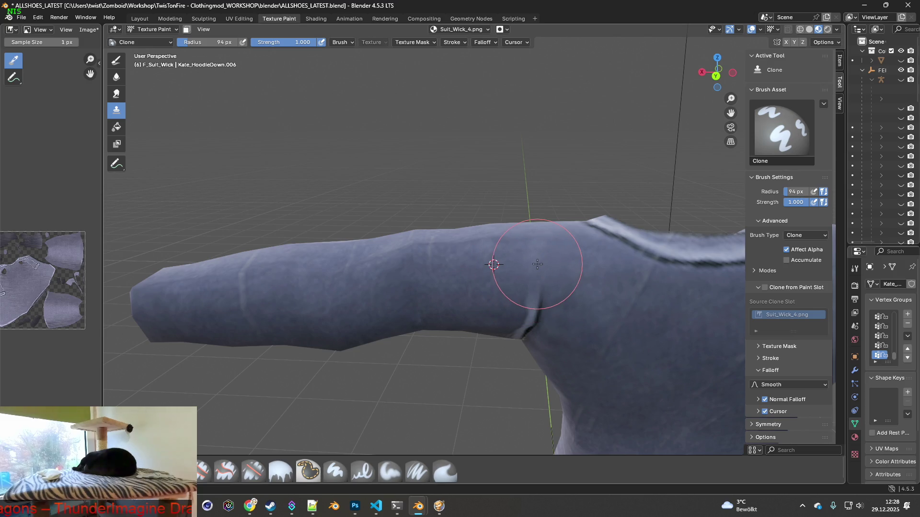
pyautogui.moveTo(538, 284); pyautogui.dragTo(532, 302)
pyautogui.moveTo(532, 309); pyautogui.dragTo(531, 271, button='middle')
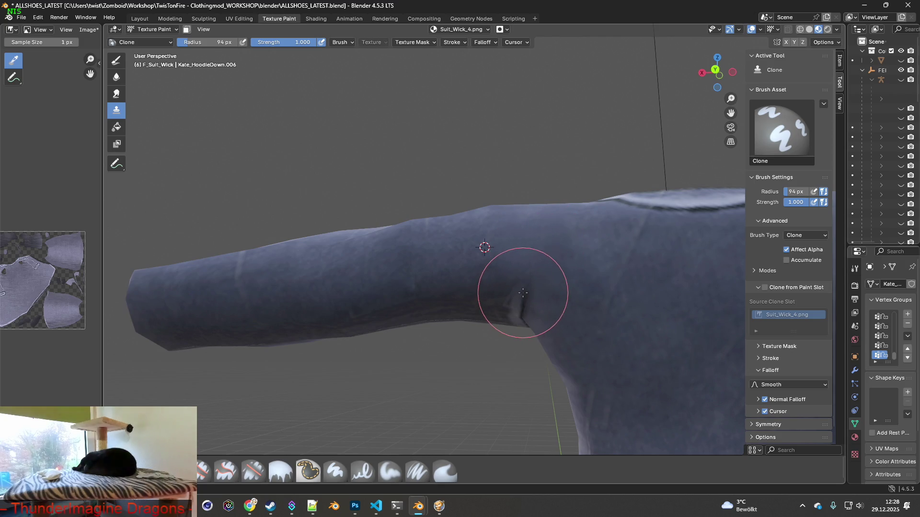
pyautogui.click(58, 17)
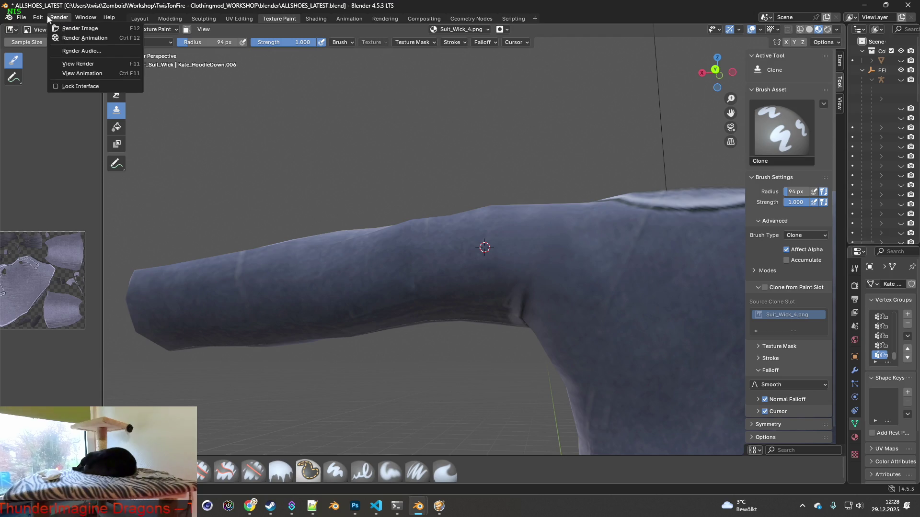
pyautogui.moveTo(62, 47)
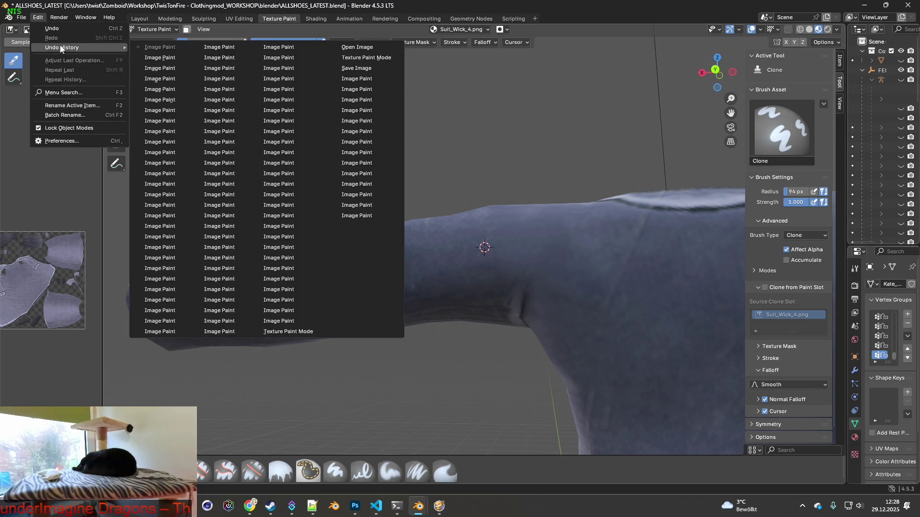
# - Jump back to an earlier Undo History entry and clone over the armpit seam
pyautogui.click(278, 129)
pyautogui.moveTo(489, 252); pyautogui.dragTo(495, 214, button='middle')
pyautogui.keyDown('ctrl'); pyautogui.click(496, 213); pyautogui.keyUp('ctrl')
pyautogui.moveTo(532, 216); pyautogui.dragTo(541, 260)
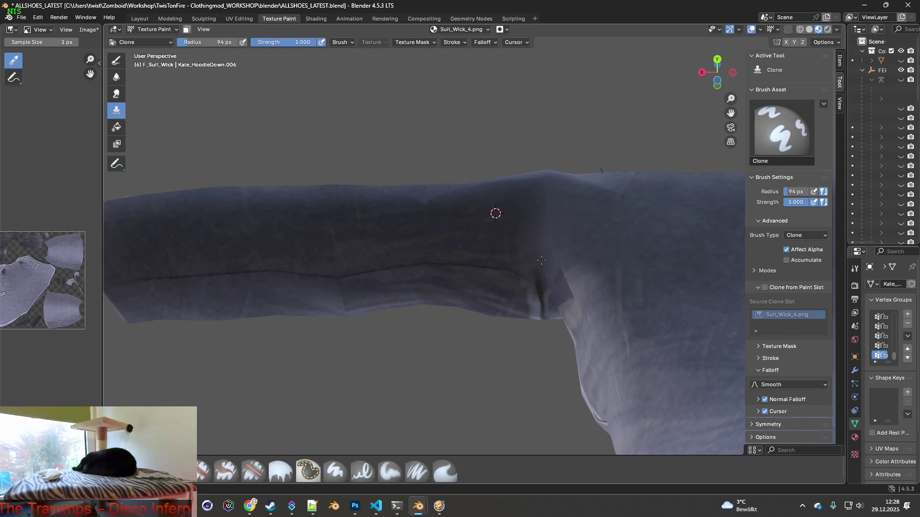
pyautogui.moveTo(541, 260); pyautogui.dragTo(503, 216, button='middle')
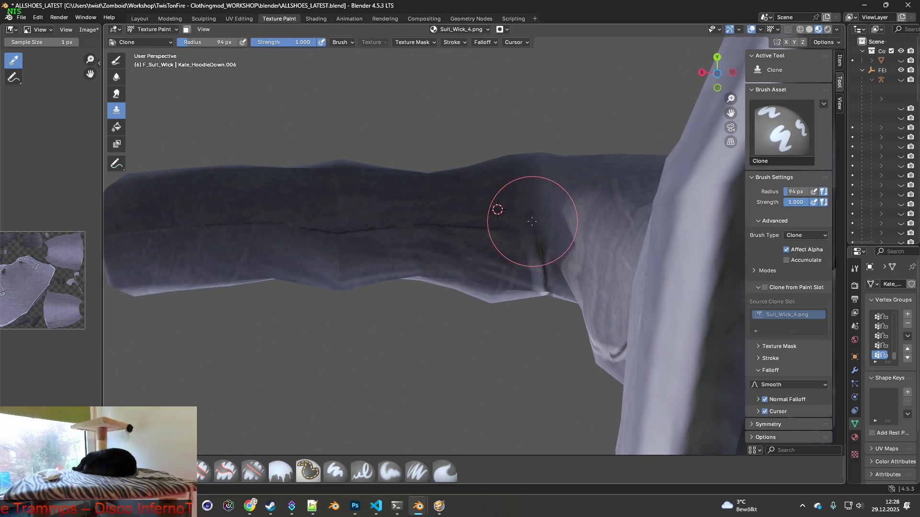
# - With a source set above the armpit, clone the armpit crease smooth
pyautogui.keyDown('ctrl'); pyautogui.click(492, 187); pyautogui.keyUp('ctrl')
pyautogui.moveTo(536, 242)
pyautogui.mouseDown()
pyautogui.moveTo(547, 288)
pyautogui.moveTo(503, 216)
pyautogui.mouseUp()
pyautogui.moveTo(503, 216)
pyautogui.mouseDown(button='middle')
pyautogui.moveTo(521, 235)
pyautogui.moveTo(460, 259)
pyautogui.moveTo(572, 297)
pyautogui.moveTo(504, 265)
pyautogui.mouseUp(button='middle')
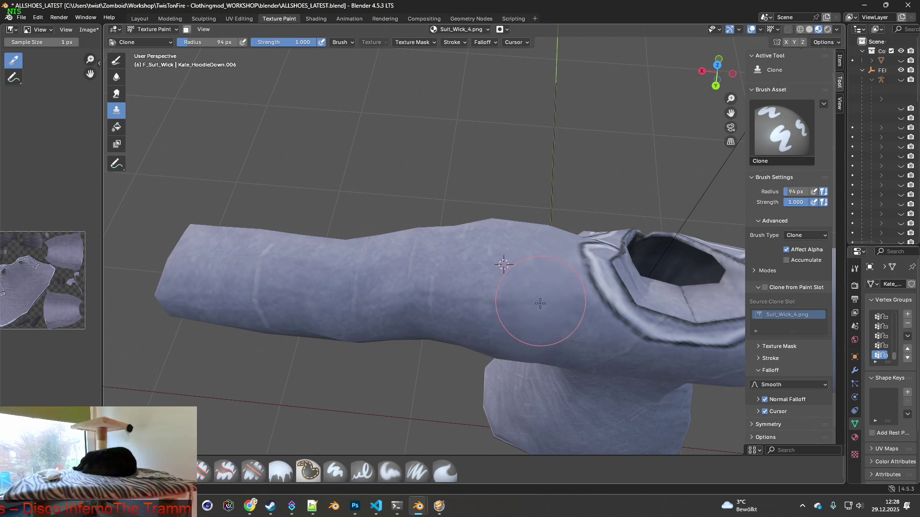
pyautogui.moveTo(561, 323)
pyautogui.mouseDown(button='middle')
pyautogui.moveTo(545, 304)
pyautogui.moveTo(427, 281)
pyautogui.moveTo(503, 258)
pyautogui.mouseUp(button='middle')
pyautogui.keyDown('shift'); pyautogui.moveTo(431, 259); pyautogui.dragTo(489, 237, button='middle'); pyautogui.keyUp('shift')
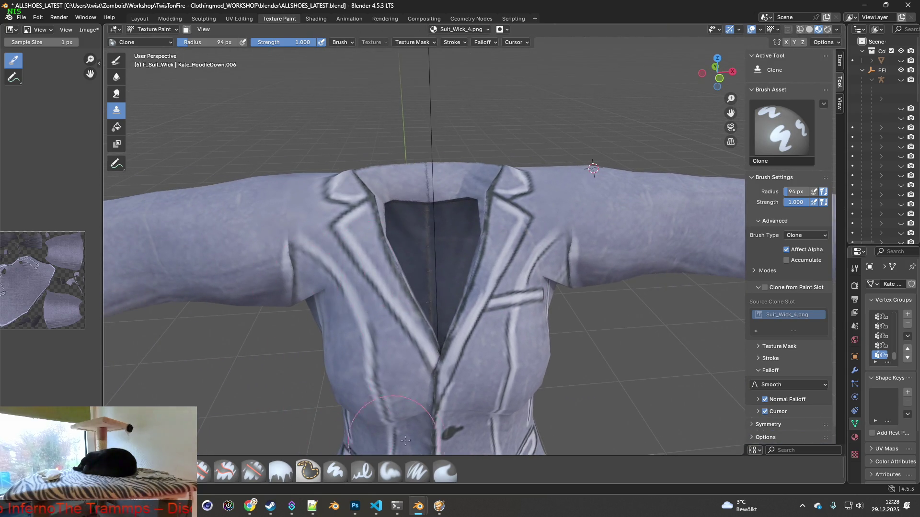
# - Switch to the Paint Soft Pressure brush at 28 px and begin sampling a jacket colour
pyautogui.click(417, 471)
pyautogui.scroll(2, 403, 403)
pyautogui.moveTo(289, 45); pyautogui.dragTo(273, 44)
pyautogui.moveTo(432, 273)
pyautogui.mouseDown(button='middle')
pyautogui.moveTo(341, 291)
pyautogui.moveTo(363, 275)
pyautogui.mouseUp(button='middle')
pyautogui.keyDown('shift'); pyautogui.click(365, 274); pyautogui.keyUp('shift')
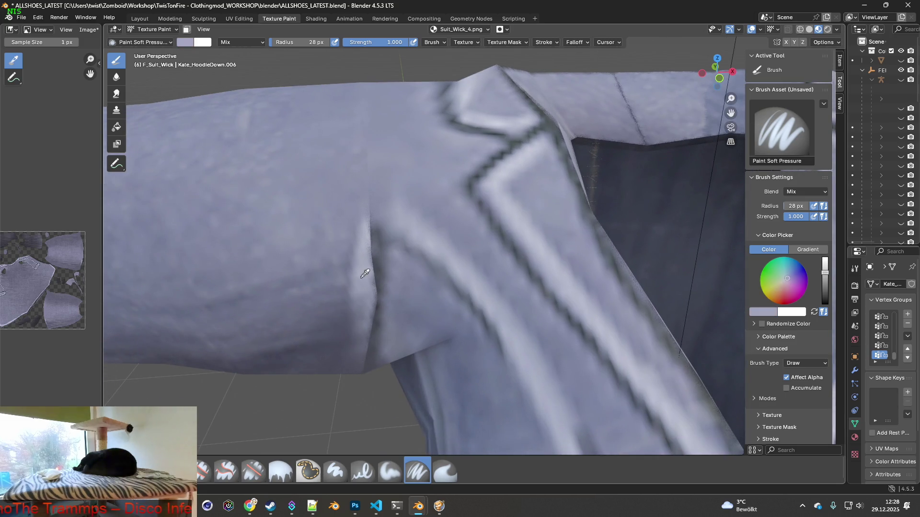
# - Sample the fabric colour and paint a light highlight down the lapel fold edge
pyautogui.keyDown('shift'); pyautogui.click(361, 276); pyautogui.keyUp('shift')
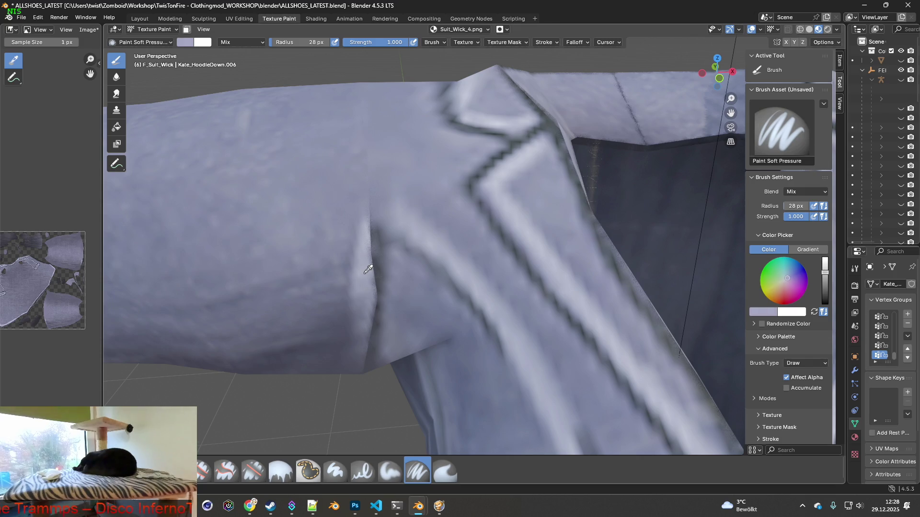
pyautogui.moveTo(360, 249); pyautogui.dragTo(372, 224)
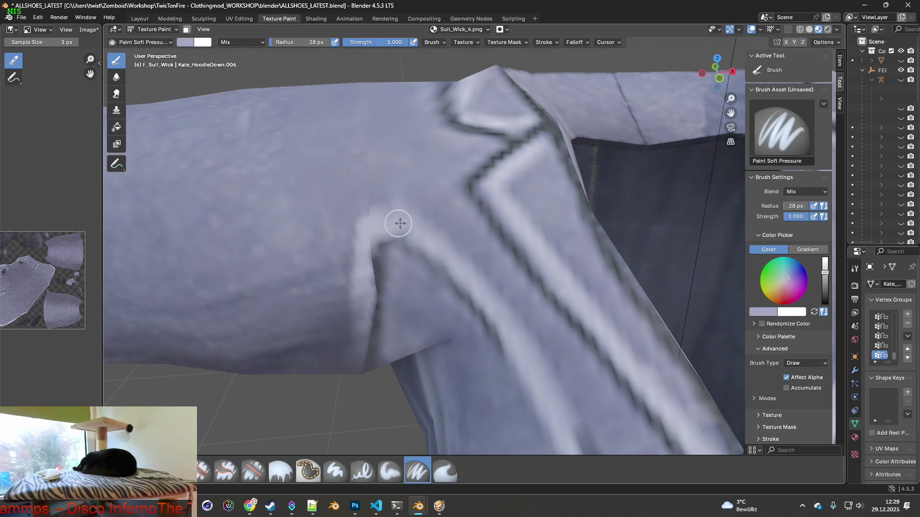
pyautogui.moveTo(363, 241); pyautogui.dragTo(368, 306)
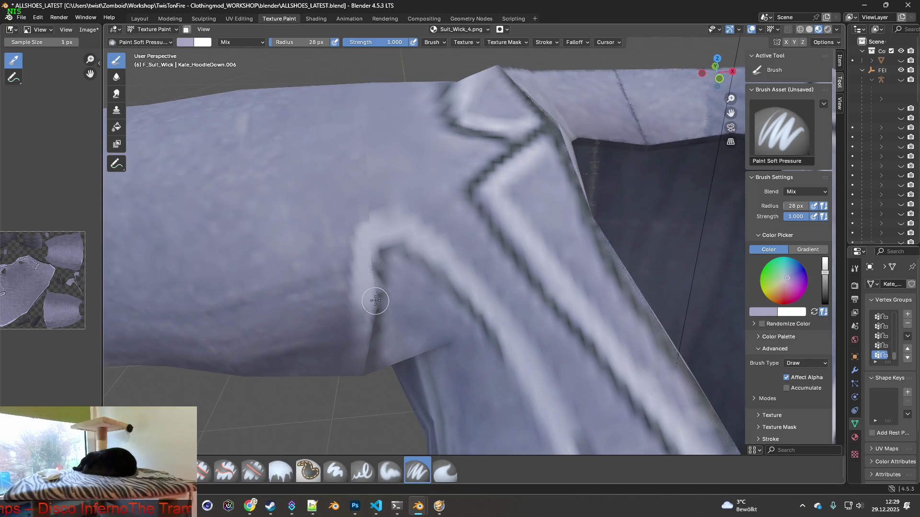
pyautogui.scroll(-4, 367, 306)
# - Paint the matching highlight on the other armpit fold and shrink the brush to 16 px
pyautogui.moveTo(373, 288); pyautogui.dragTo(503, 273, button='middle')
pyautogui.scroll(4, 436, 236)
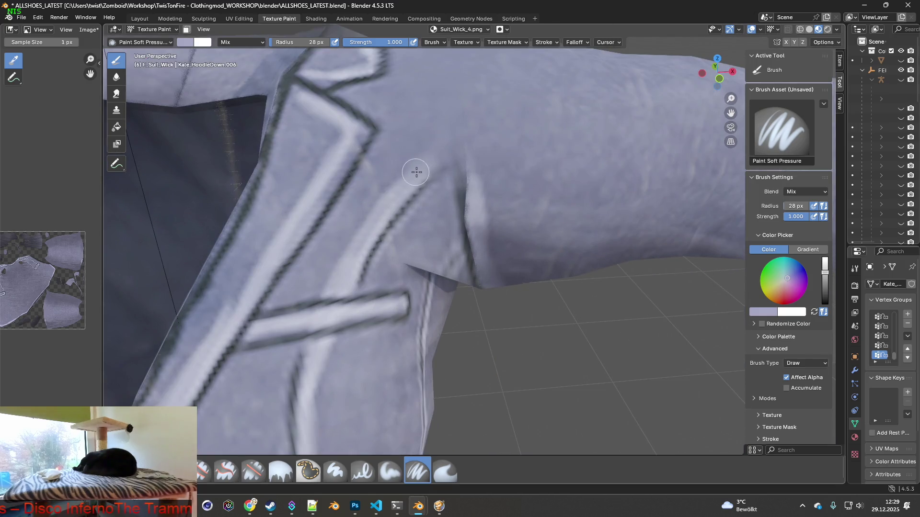
pyautogui.moveTo(446, 151)
pyautogui.mouseDown()
pyautogui.moveTo(470, 175)
pyautogui.moveTo(483, 243)
pyautogui.mouseUp()
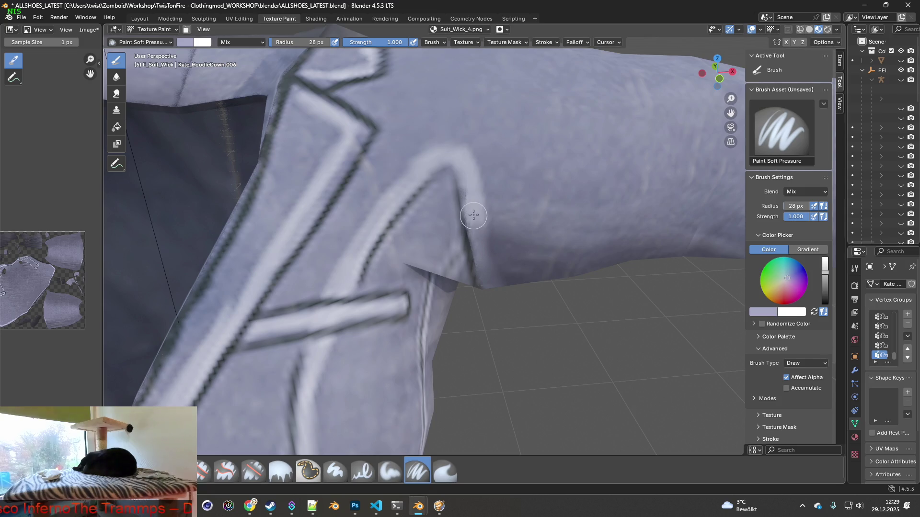
pyautogui.press('f')
pyautogui.click(276, 236)
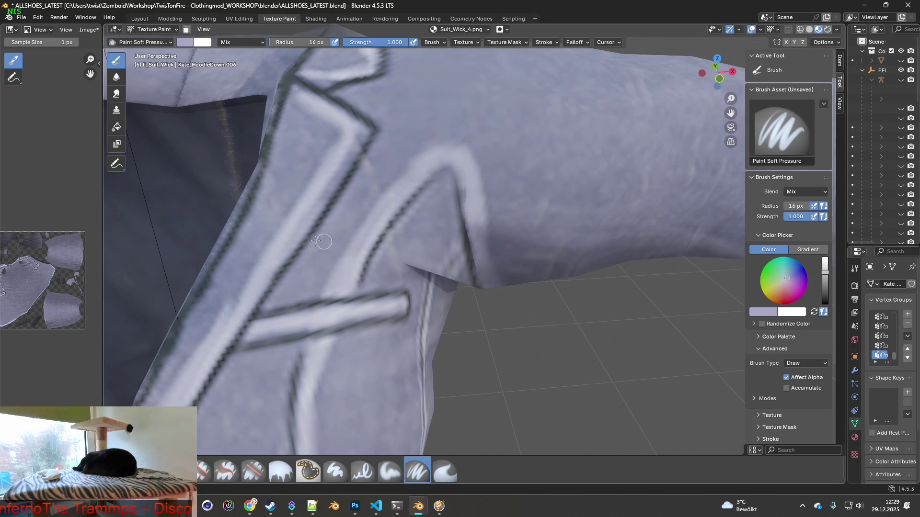
pyautogui.hotkey('shift', 'x')
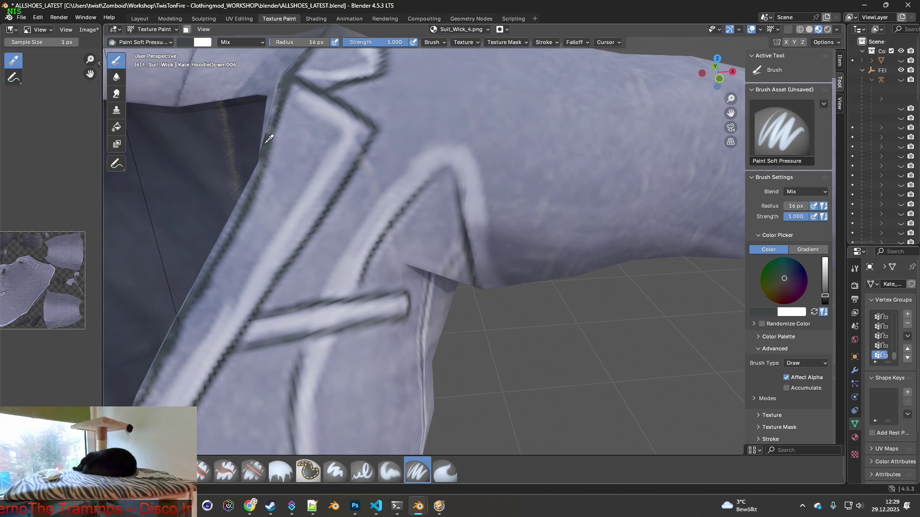
# - Alternate sampled light and dark greys and retrace the inner edge of the light stripe's corner near the lapel
pyautogui.click(270, 138)
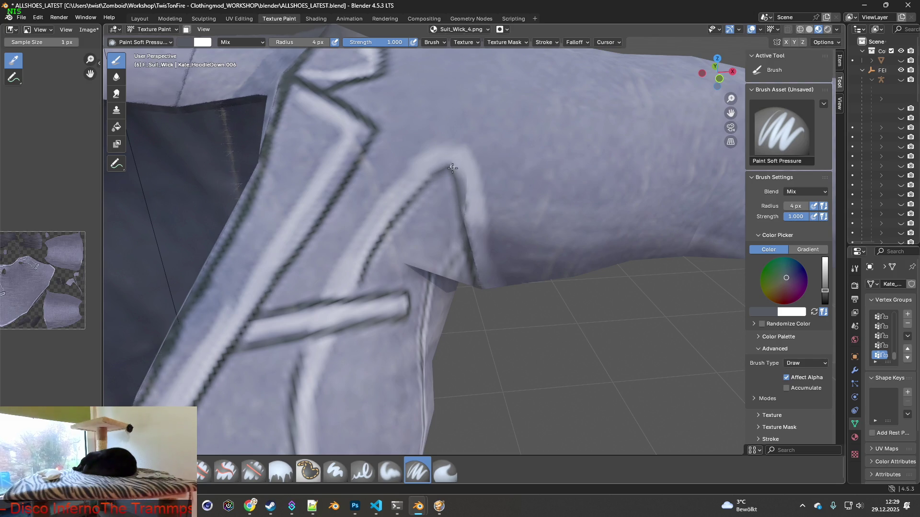
pyautogui.moveTo(397, 205)
pyautogui.mouseDown(button='middle')
pyautogui.moveTo(284, 272)
pyautogui.moveTo(365, 266)
pyautogui.mouseUp(button='middle')
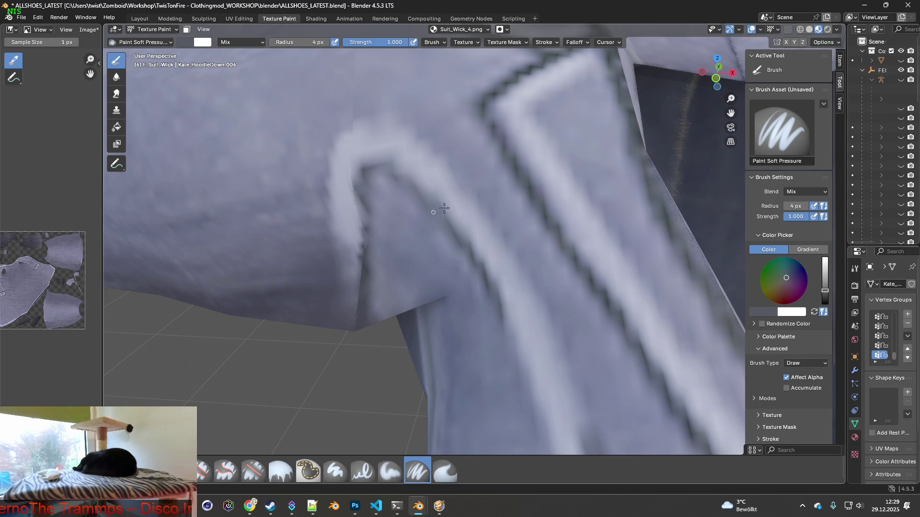
pyautogui.press('s')
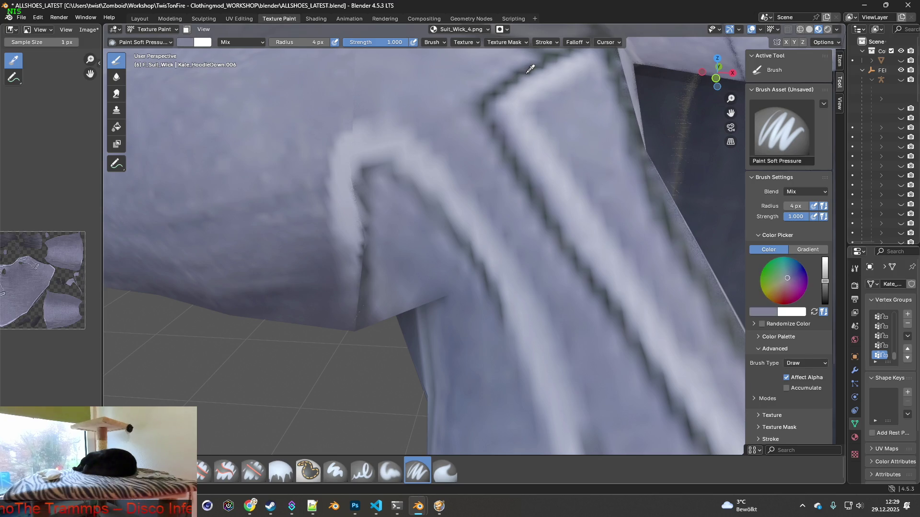
pyautogui.press('s')
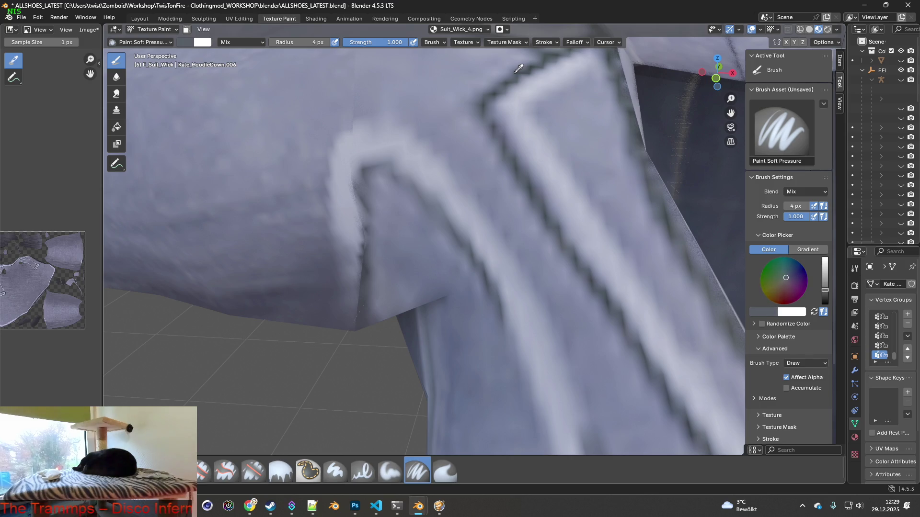
pyautogui.press('s')
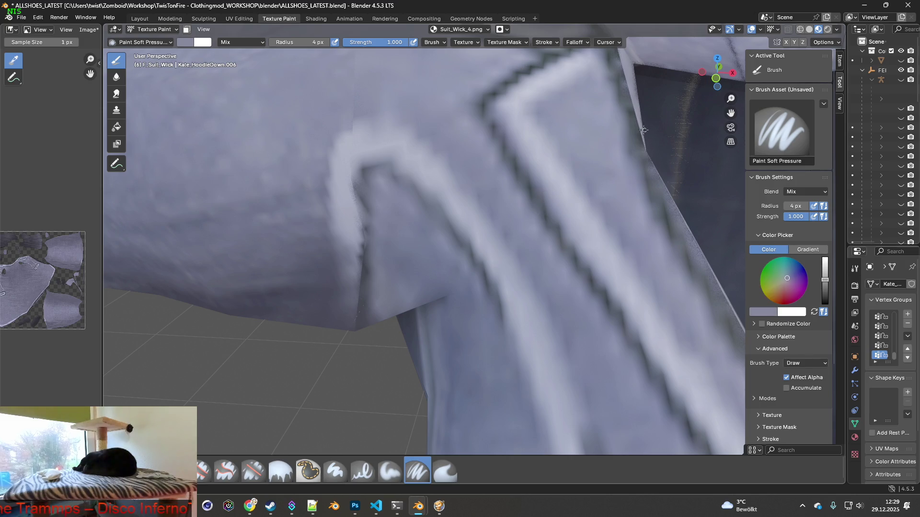
pyautogui.press('s')
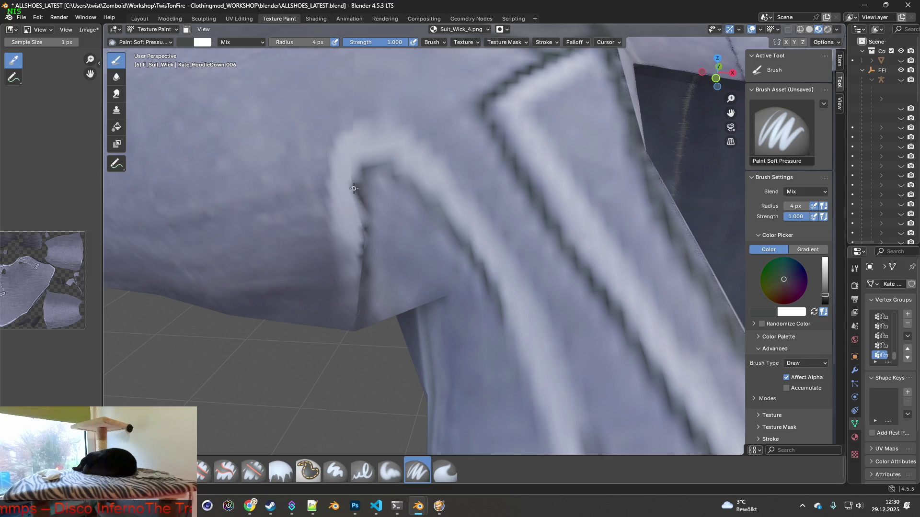
pyautogui.moveTo(368, 165); pyautogui.dragTo(392, 162)
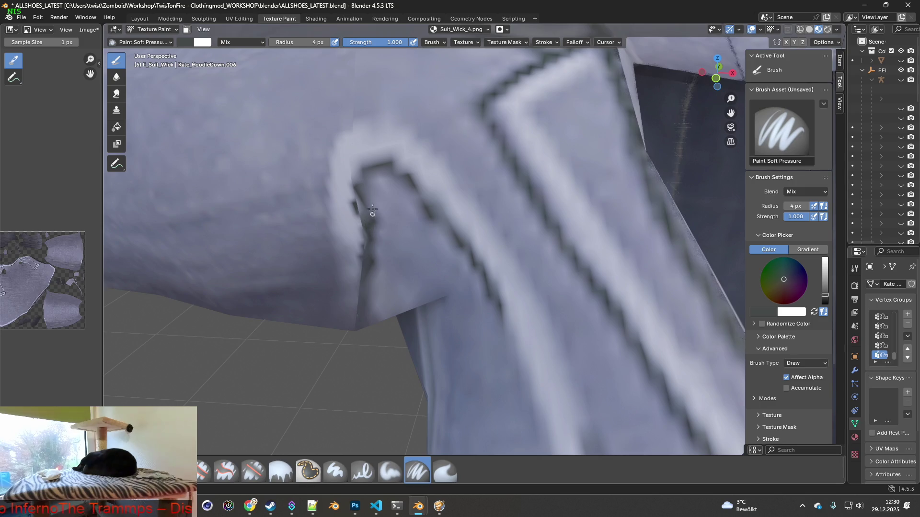
pyautogui.scroll(-5, 370, 213)
pyautogui.scroll(-2, 370, 213)
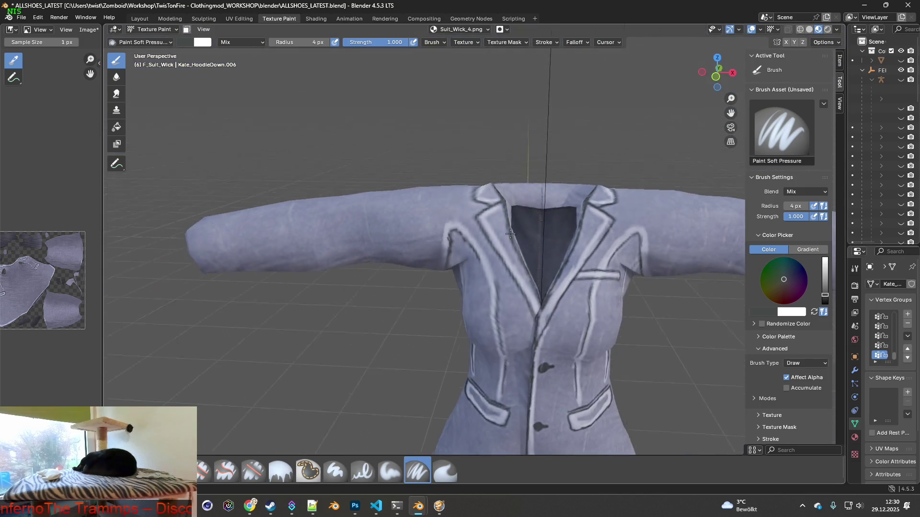
pyautogui.scroll(3, 454, 245)
pyautogui.scroll(3, 454, 245)
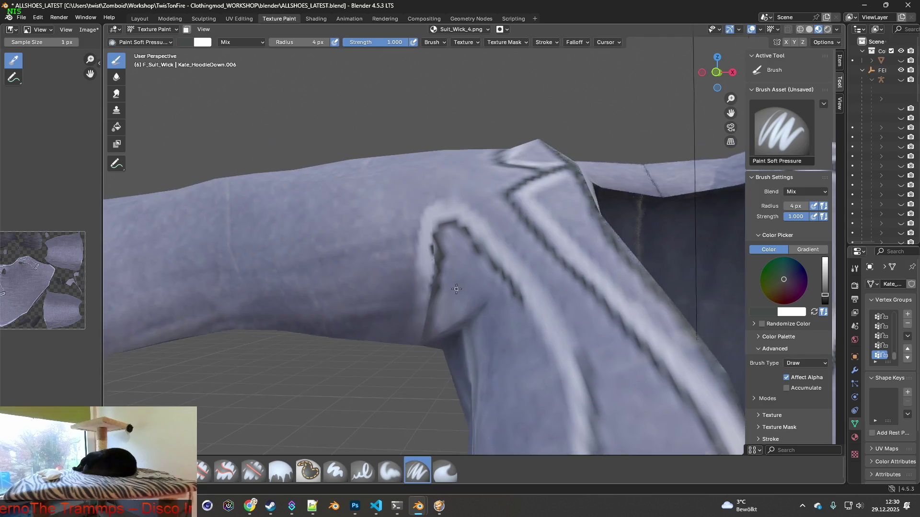
# - Sample the light lavender jacket colour and paint it down the shoulder seam edge
pyautogui.moveTo(442, 227); pyautogui.dragTo(424, 260, button='middle')
pyautogui.hotkey('shift', 'x')
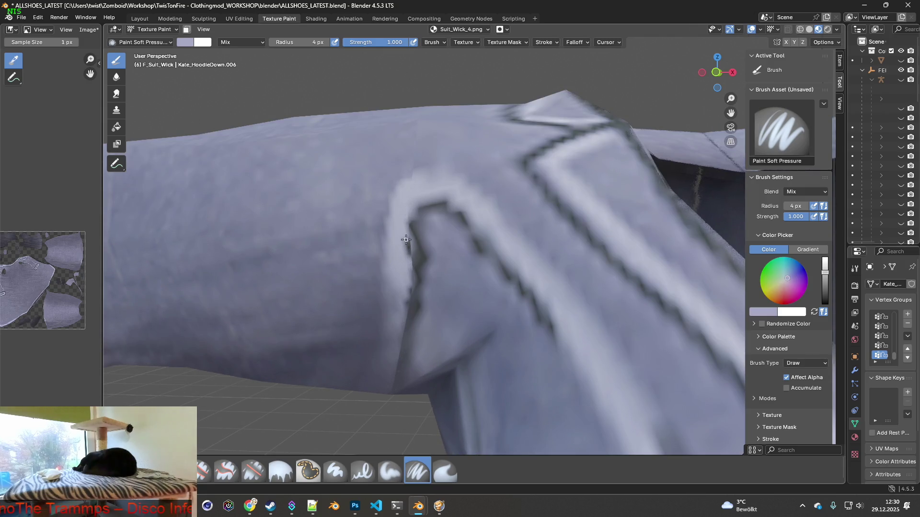
pyautogui.click(407, 258)
pyautogui.moveTo(410, 279); pyautogui.dragTo(406, 305)
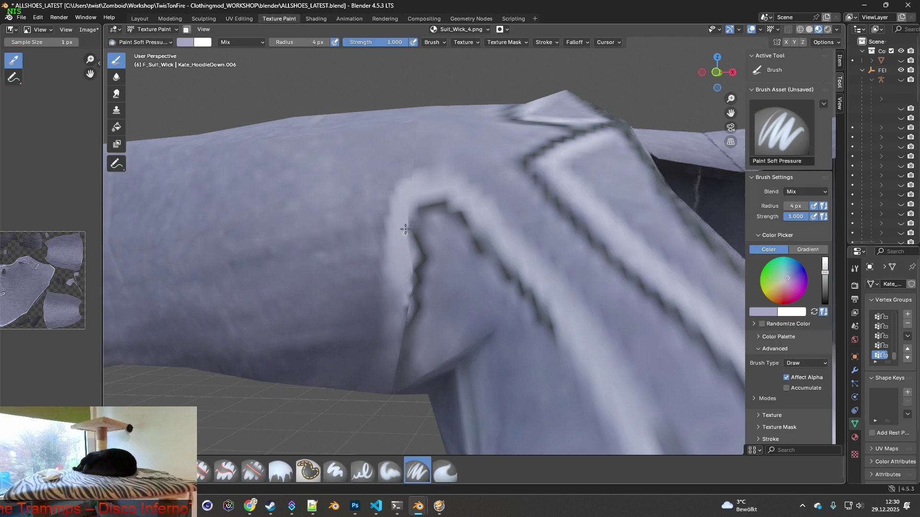
pyautogui.scroll(-2, 406, 258)
pyautogui.scroll(-2, 431, 270)
pyautogui.moveTo(431, 270); pyautogui.dragTo(492, 334, button='middle')
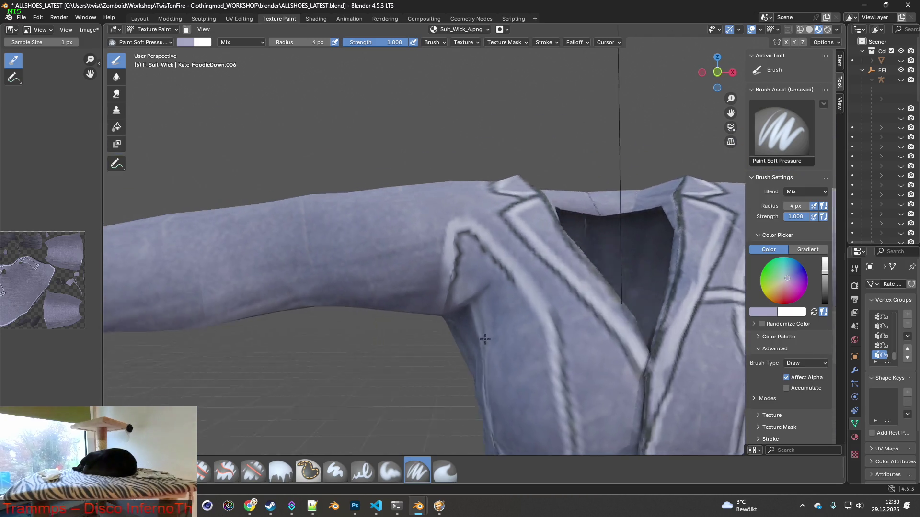
pyautogui.scroll(-3, 492, 334)
pyautogui.moveTo(561, 339); pyautogui.dragTo(581, 342, button='middle')
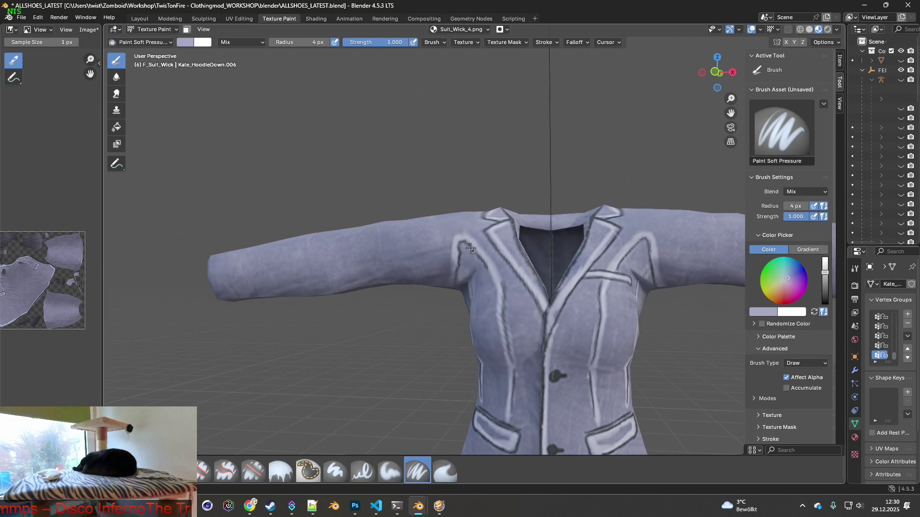
pyautogui.scroll(3, 472, 250)
pyautogui.scroll(3, 488, 269)
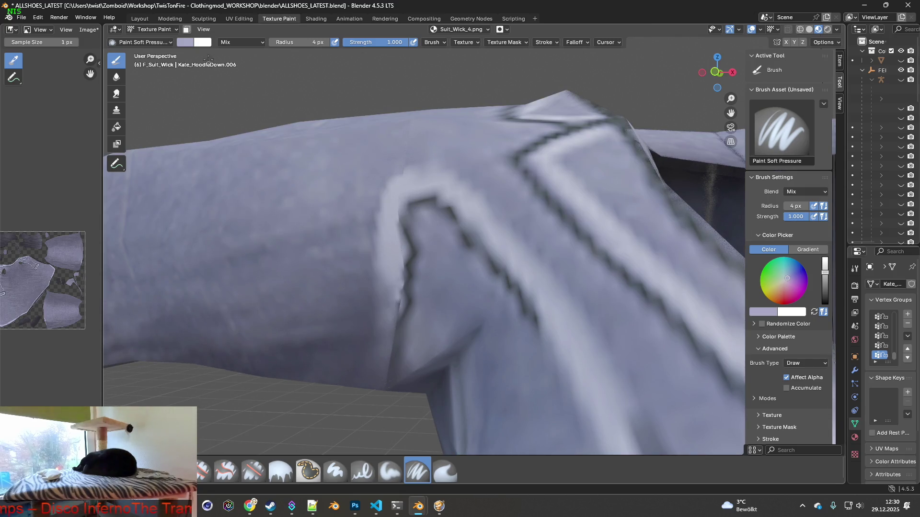
# - Sample darker jacket shades, raise the radius to 8 px, and paint out the seam streak beside the lapel
pyautogui.hotkey('shift', 'x')
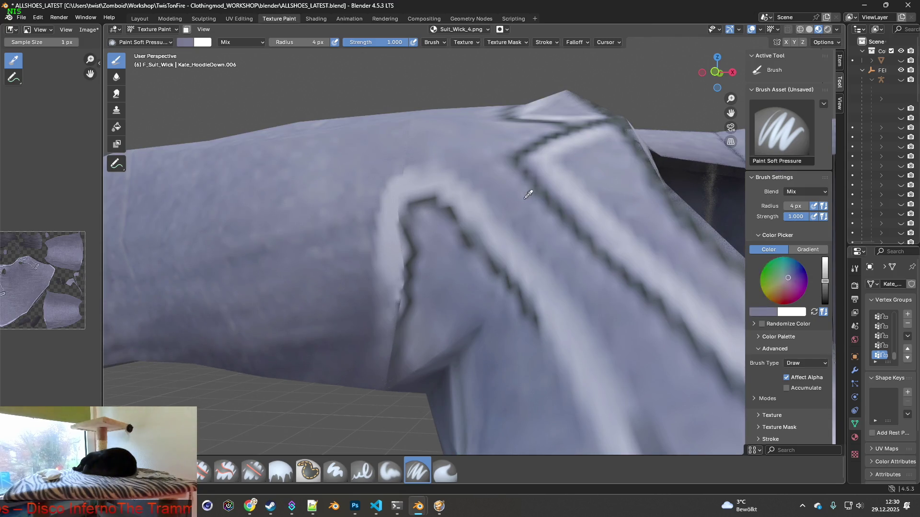
pyautogui.hotkey('shift', 'x')
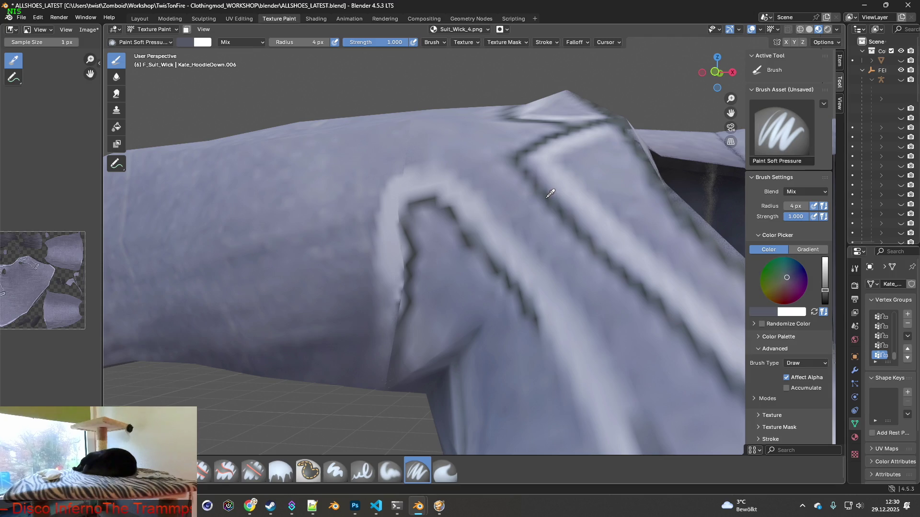
pyautogui.hotkey('shift', 'x')
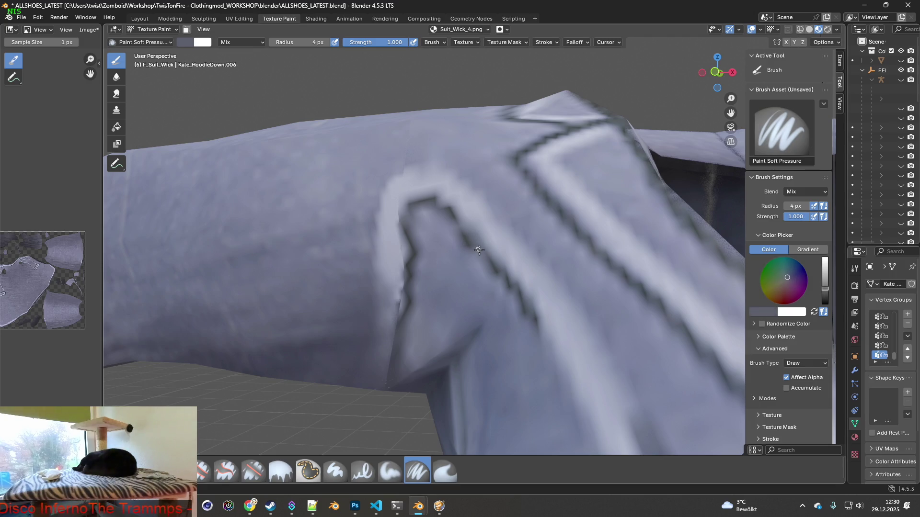
pyautogui.moveTo(295, 43); pyautogui.dragTo(316, 42)
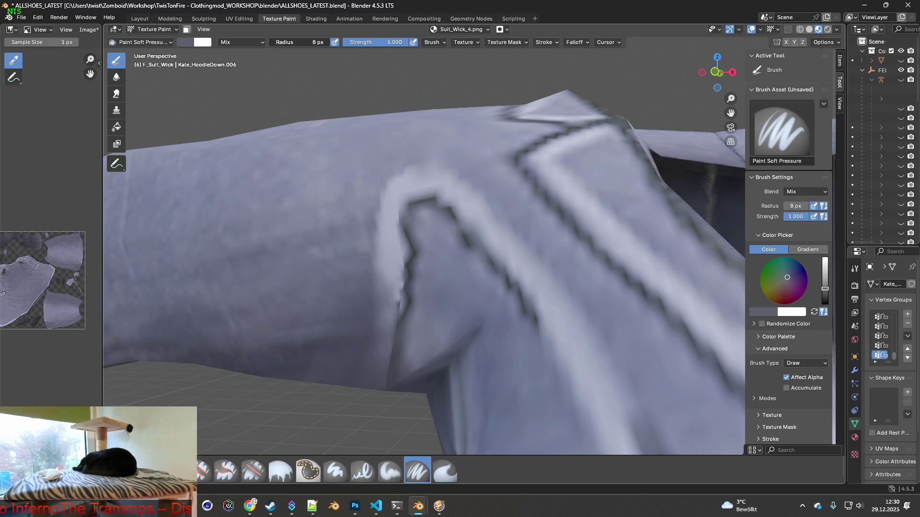
pyautogui.moveTo(465, 237); pyautogui.dragTo(458, 221)
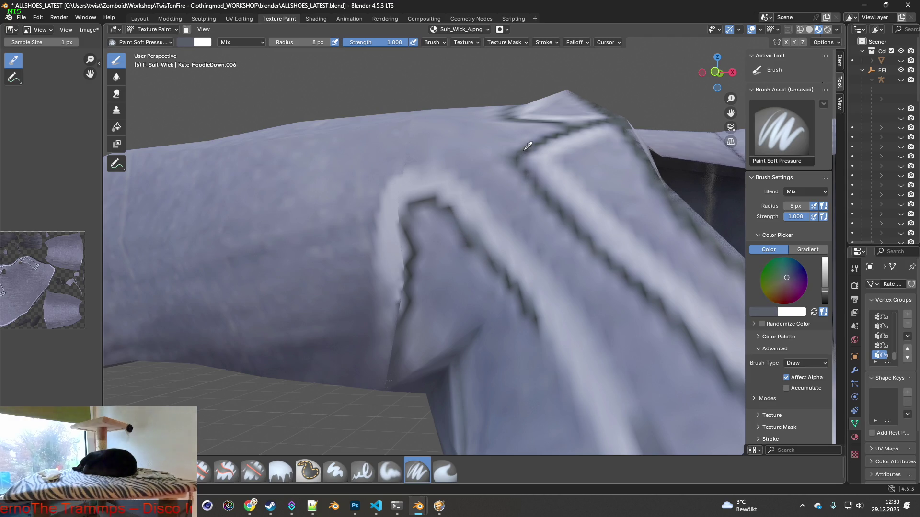
pyautogui.press('s')
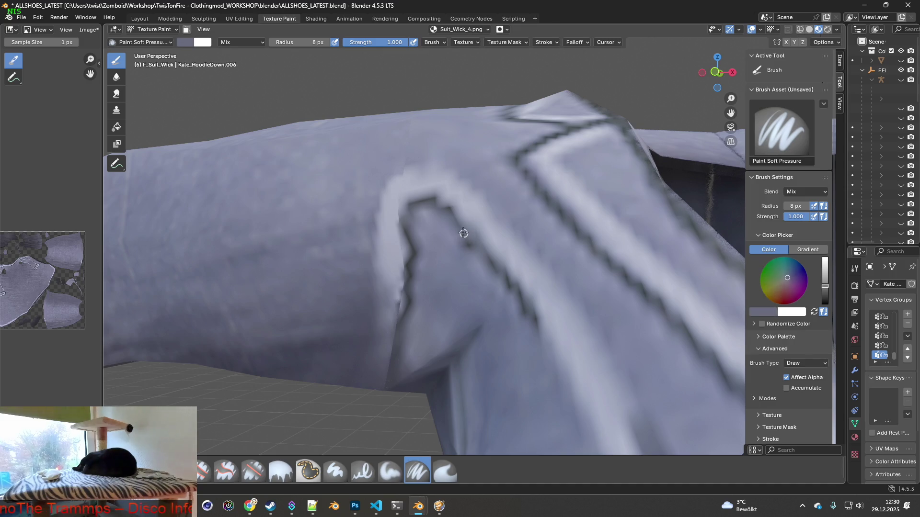
pyautogui.moveTo(459, 223); pyautogui.dragTo(432, 247)
pyautogui.scroll(1, 417, 312)
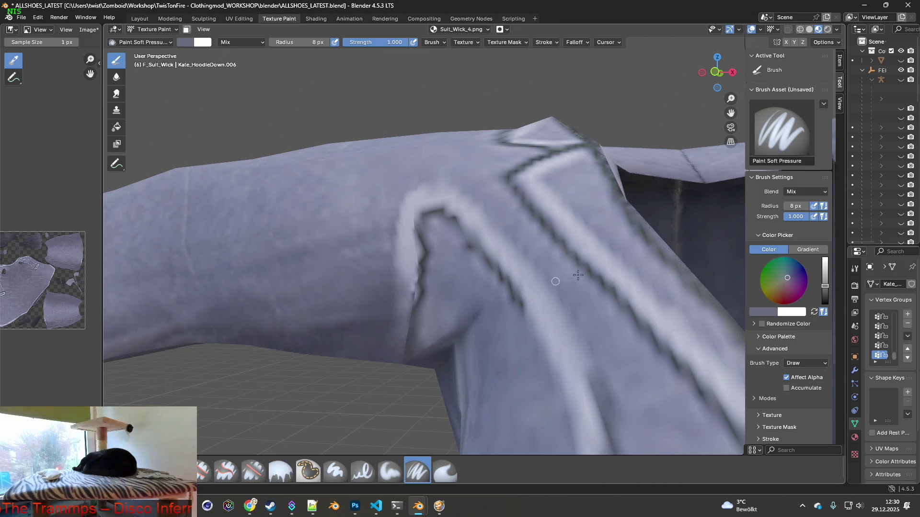
# - Orbit around the shoulder seam, sampling the surface colour, to recheck the blend
pyautogui.moveTo(632, 216); pyautogui.dragTo(573, 199, button='middle')
pyautogui.hotkey('shift', 'x')
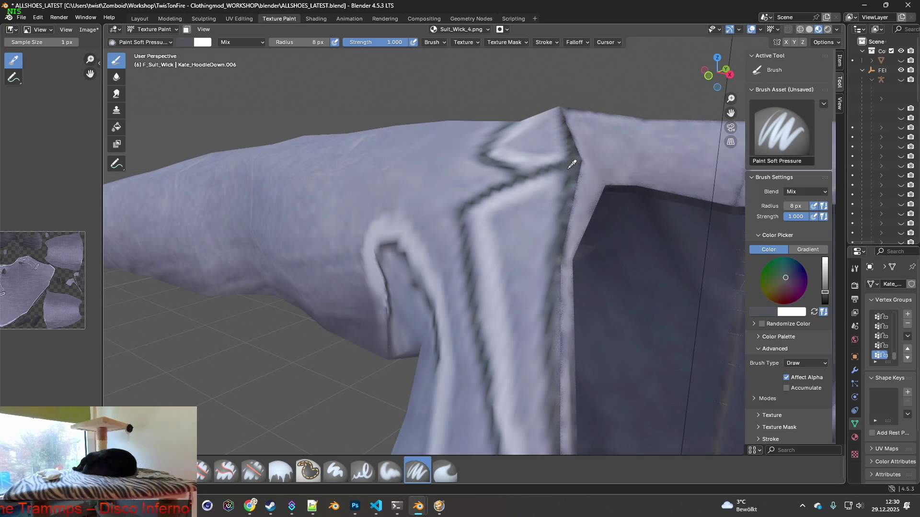
pyautogui.moveTo(463, 242); pyautogui.dragTo(434, 248, button='middle')
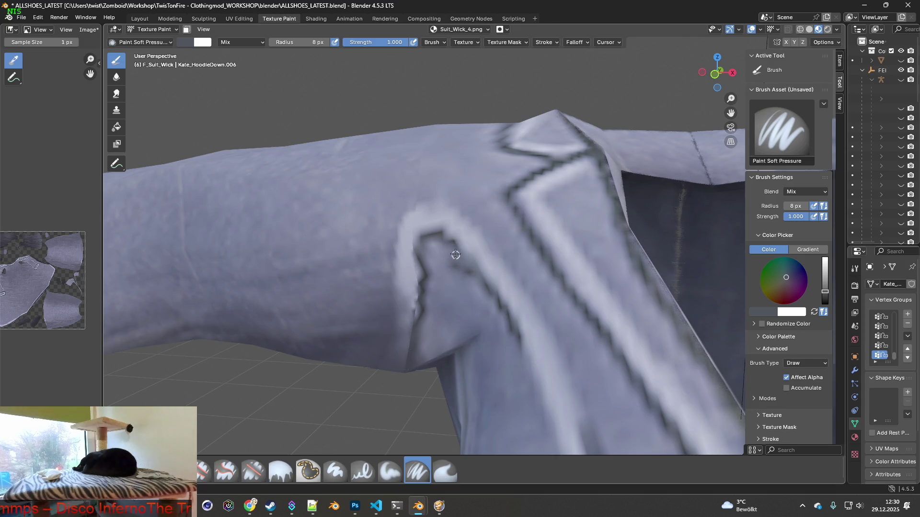
pyautogui.moveTo(496, 298); pyautogui.dragTo(454, 226, button='middle')
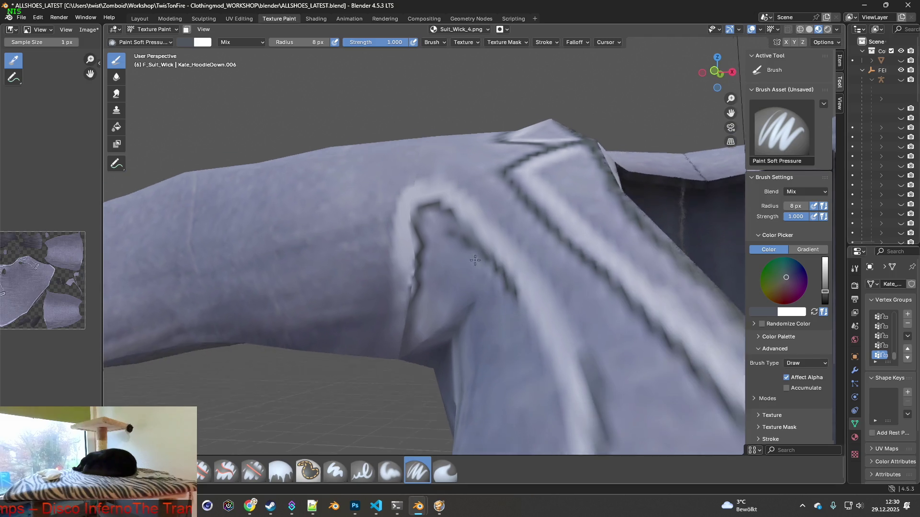
pyautogui.scroll(2, 453, 228)
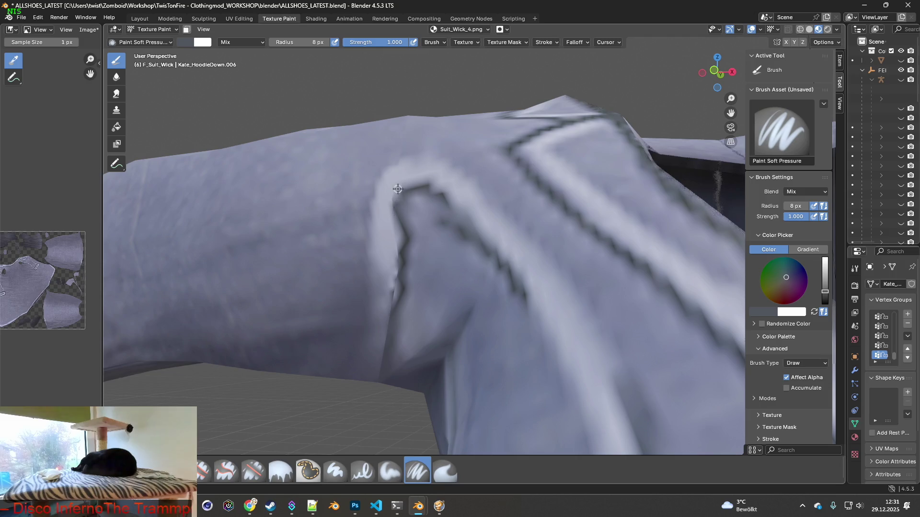
pyautogui.scroll(-5, 396, 287)
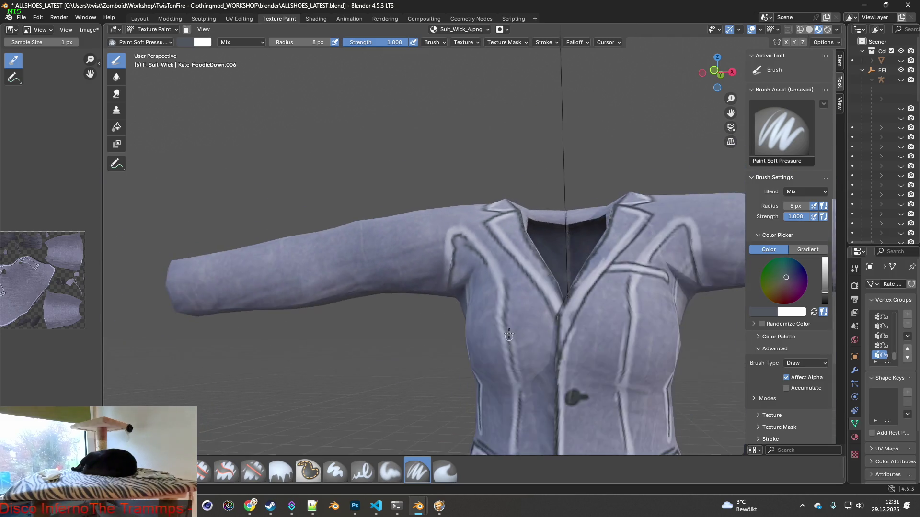
pyautogui.scroll(-3, 503, 323)
# - Orbit to the back of the jacket and switch to the Clone brush at 62 px radius
pyautogui.moveTo(572, 364)
pyautogui.mouseDown(button='middle')
pyautogui.moveTo(504, 289)
pyautogui.moveTo(498, 299)
pyautogui.mouseUp(button='middle')
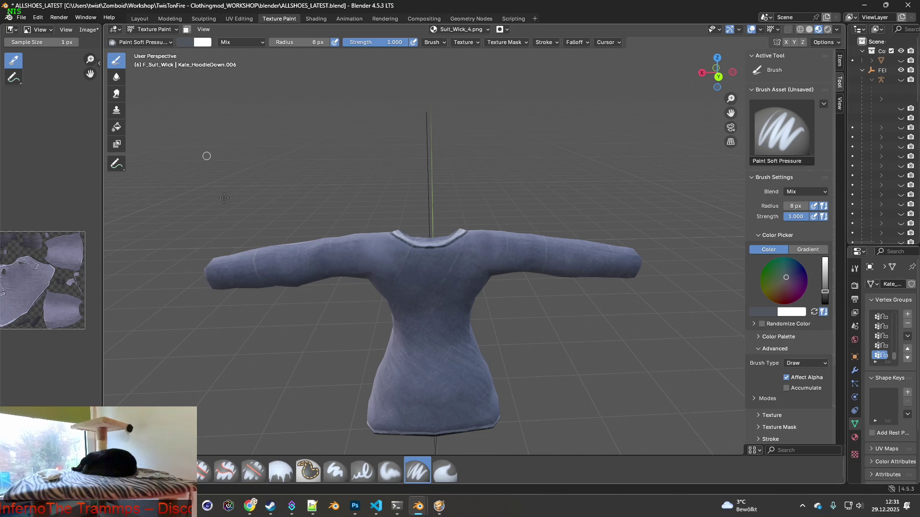
pyautogui.click(253, 470)
pyautogui.moveTo(337, 267); pyautogui.dragTo(353, 273, button='middle')
pyautogui.moveTo(208, 42); pyautogui.dragTo(184, 45)
pyautogui.scroll(2, 425, 280)
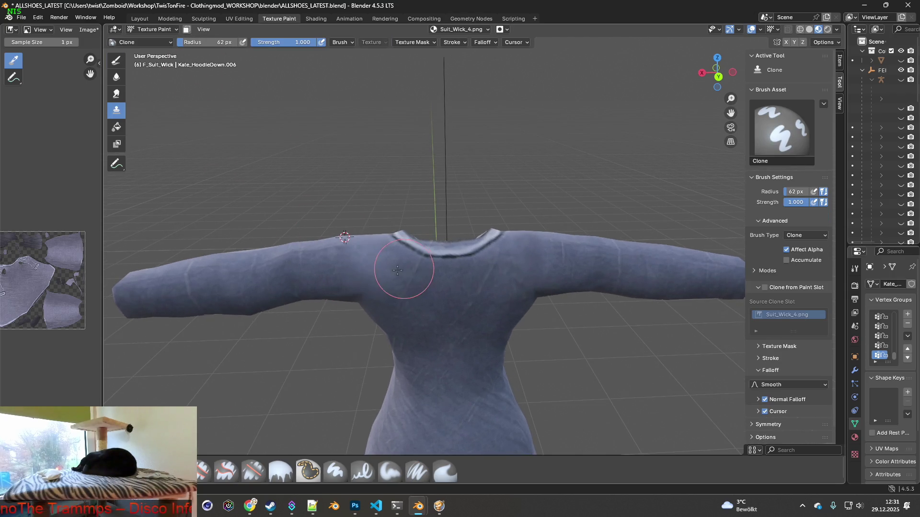
pyautogui.scroll(3, 402, 287)
pyautogui.scroll(1, 428, 290)
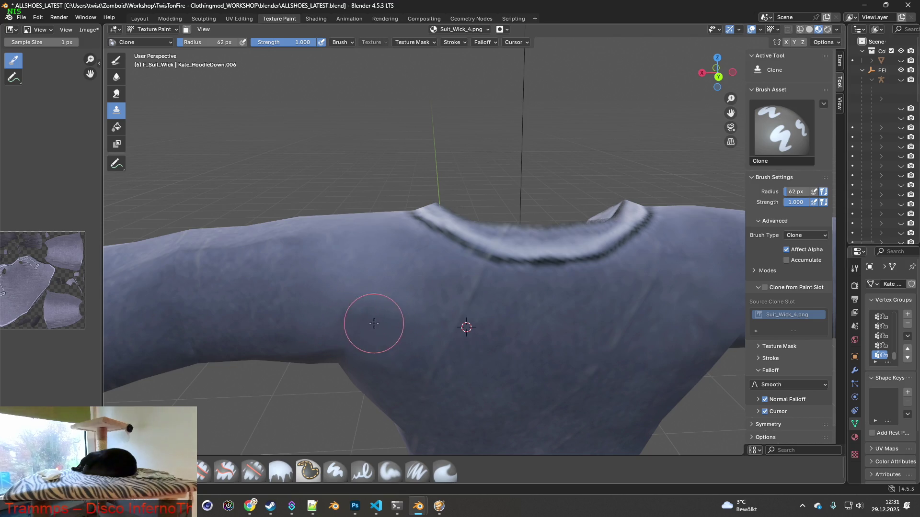
# - Clone clean back fabric over the shoulder seam from a series of source points
pyautogui.keyDown('ctrl'); pyautogui.click(427, 331); pyautogui.keyUp('ctrl')
pyautogui.keyDown('ctrl'); pyautogui.click(277, 310); pyautogui.keyUp('ctrl')
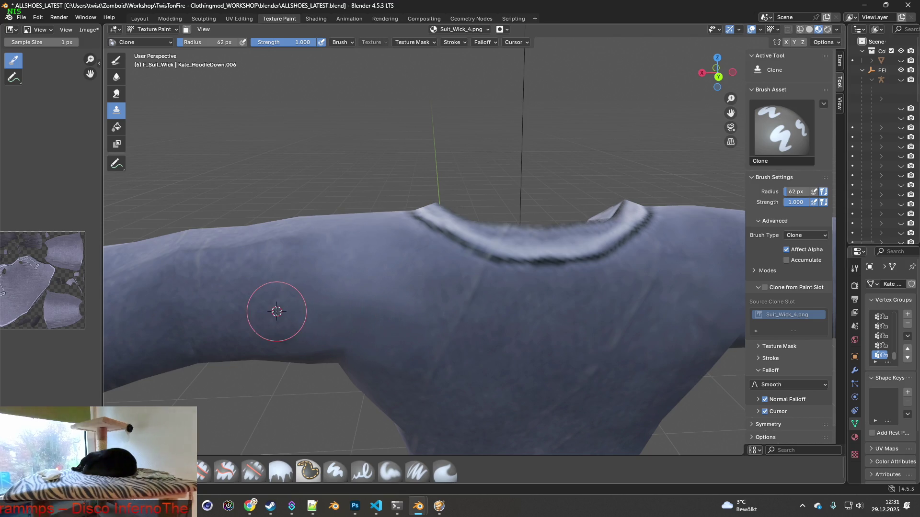
pyautogui.keyDown('ctrl'); pyautogui.click(280, 286); pyautogui.keyUp('ctrl')
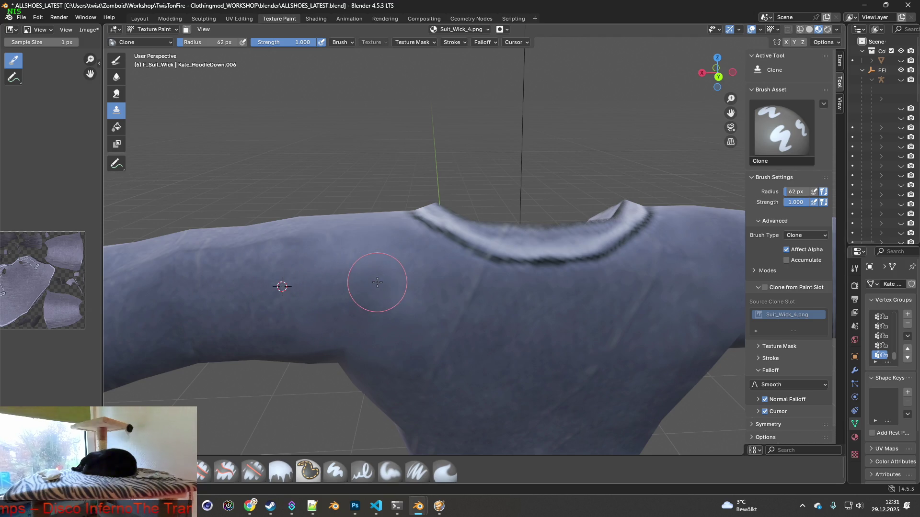
pyautogui.keyDown('ctrl'); pyautogui.click(289, 270); pyautogui.keyUp('ctrl')
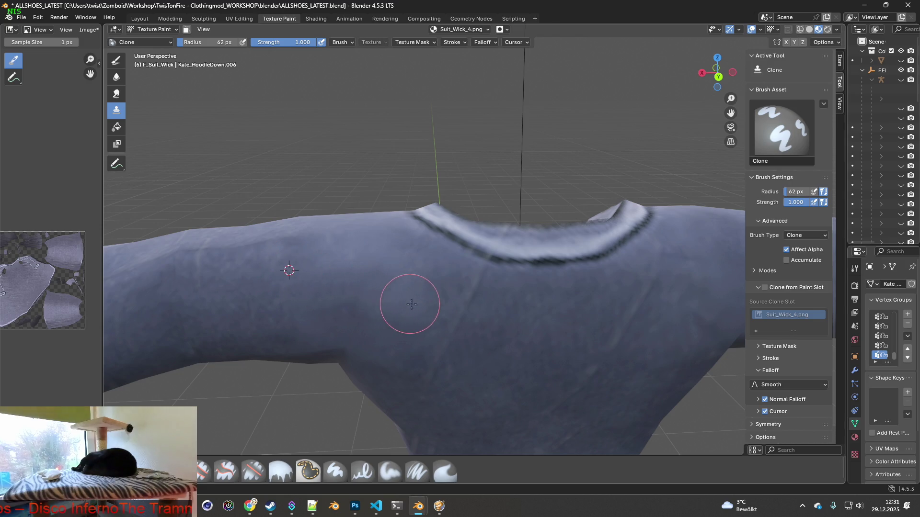
pyautogui.keyDown('ctrl'); pyautogui.click(447, 288); pyautogui.keyUp('ctrl')
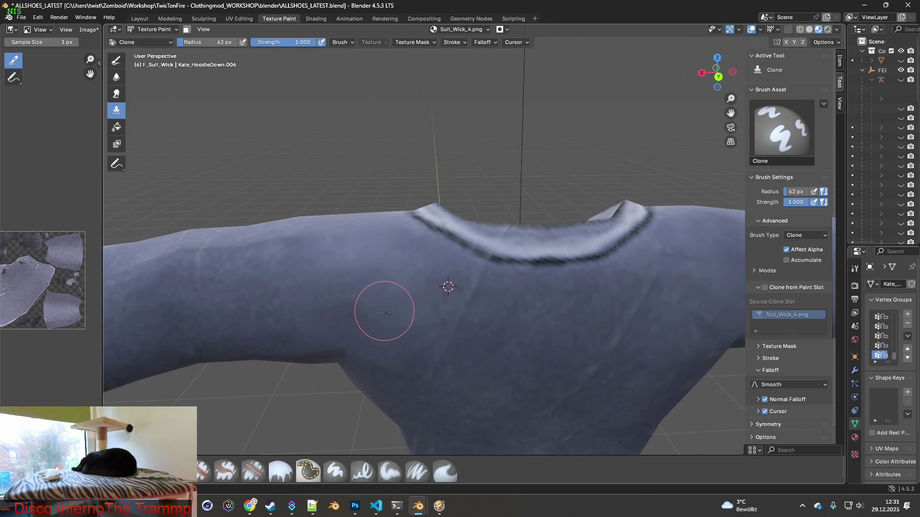
pyautogui.moveTo(394, 316)
pyautogui.mouseDown(button='middle')
pyautogui.moveTo(388, 297)
pyautogui.moveTo(302, 273)
pyautogui.mouseUp(button='middle')
# - Clone the sleeve top near the shoulder smoother, then turn to face the jacket's front
pyautogui.keyDown('ctrl'); pyautogui.click(260, 261); pyautogui.keyUp('ctrl')
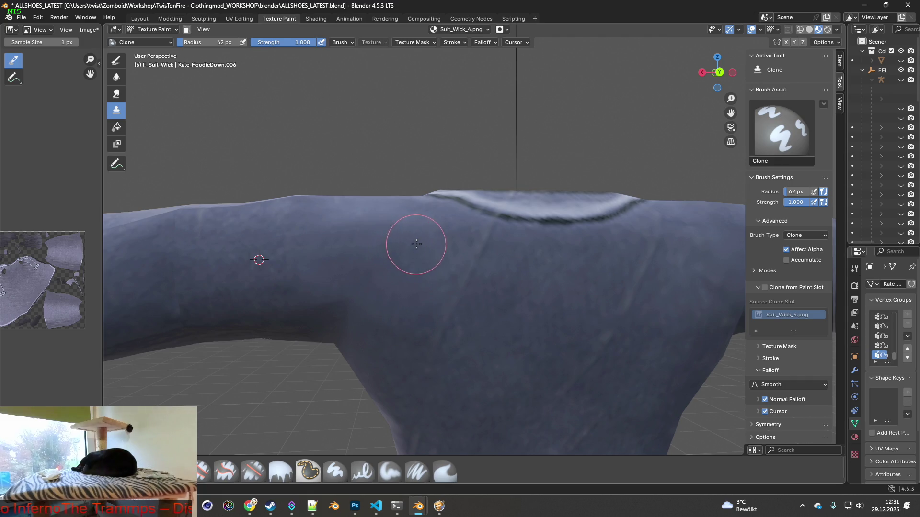
pyautogui.moveTo(409, 259); pyautogui.dragTo(351, 273, button='middle')
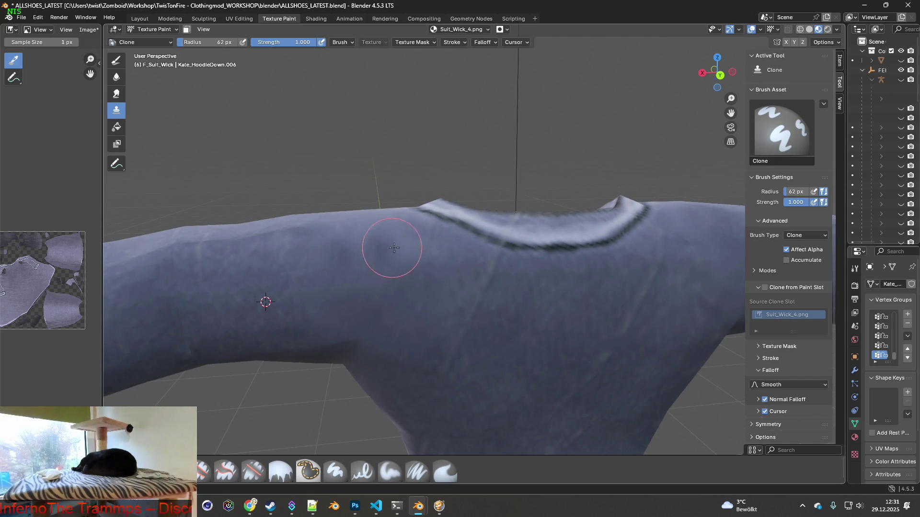
pyautogui.keyDown('ctrl'); pyautogui.click(301, 266); pyautogui.keyUp('ctrl')
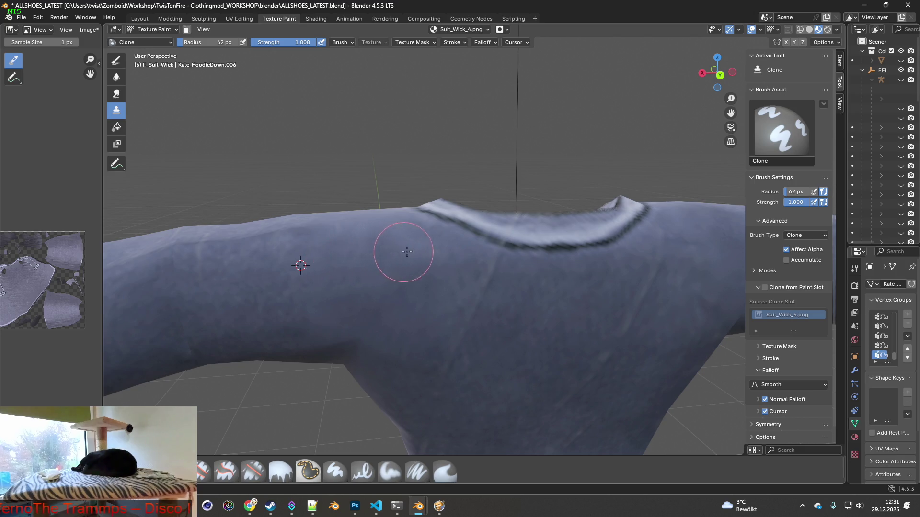
pyautogui.moveTo(449, 252); pyautogui.dragTo(421, 320, button='middle')
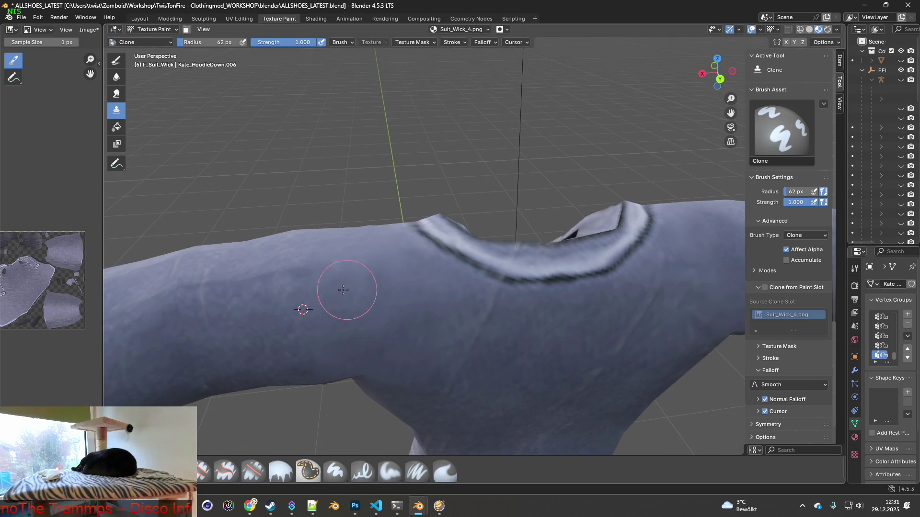
pyautogui.keyDown('ctrl'); pyautogui.click(275, 299); pyautogui.keyUp('ctrl')
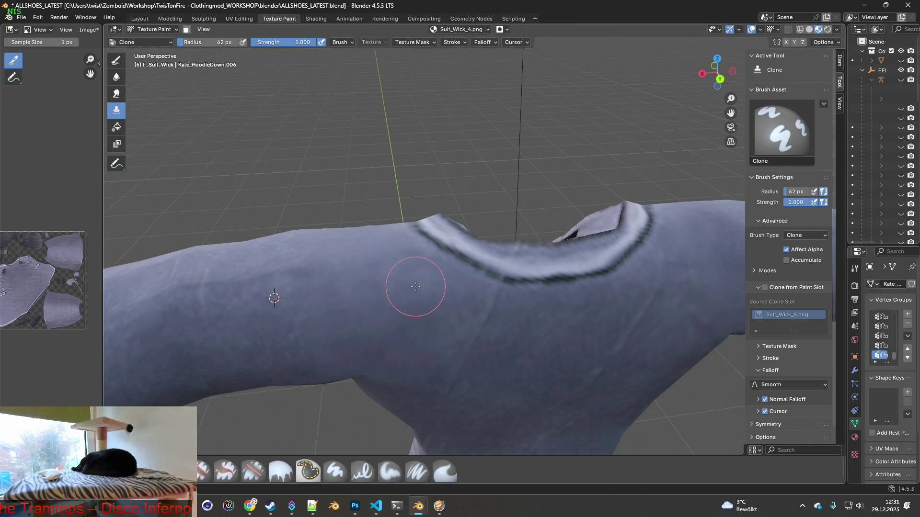
pyautogui.moveTo(369, 309); pyautogui.dragTo(370, 281, button='middle')
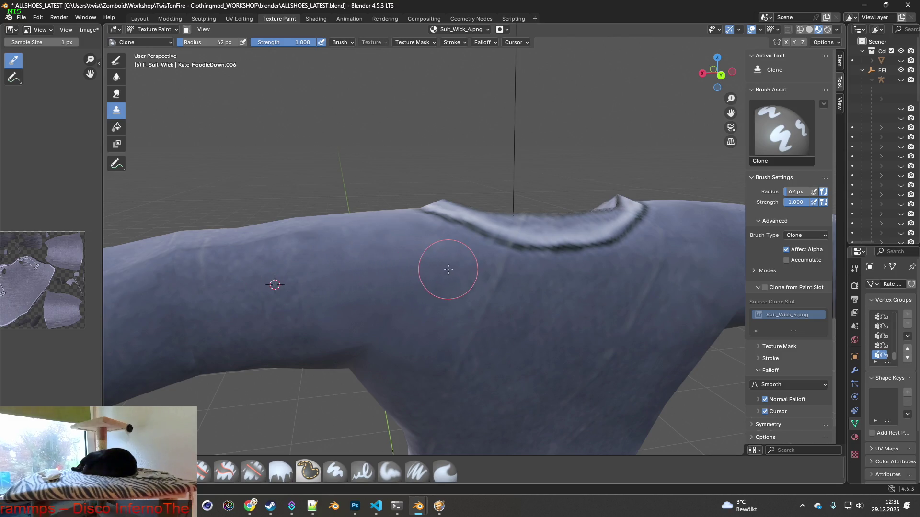
pyautogui.scroll(-5, 446, 287)
pyautogui.moveTo(431, 339)
pyautogui.mouseDown(button='middle')
pyautogui.moveTo(266, 302)
pyautogui.moveTo(273, 295)
pyautogui.mouseUp(button='middle')
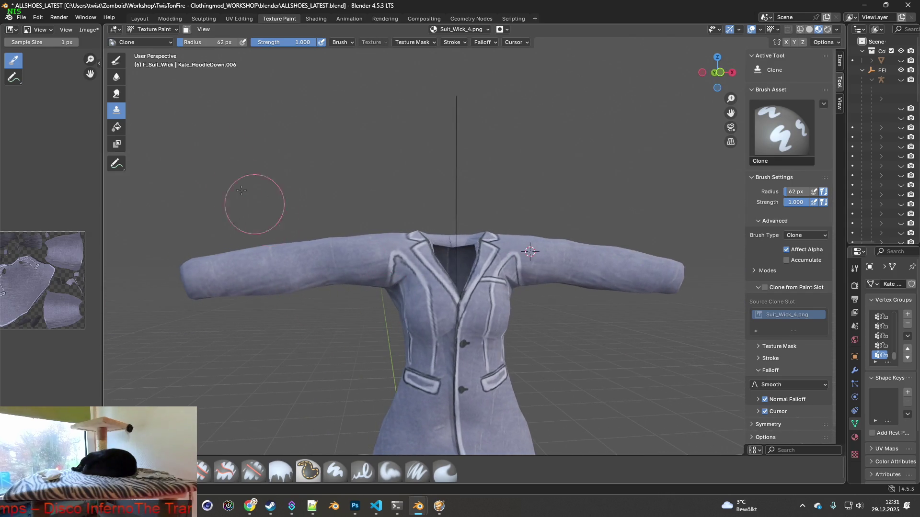
pyautogui.click(88, 30)
# - Save the painted texture and load Suit_Wick_5.png into the jacket's Image Texture node
pyautogui.click(100, 127)
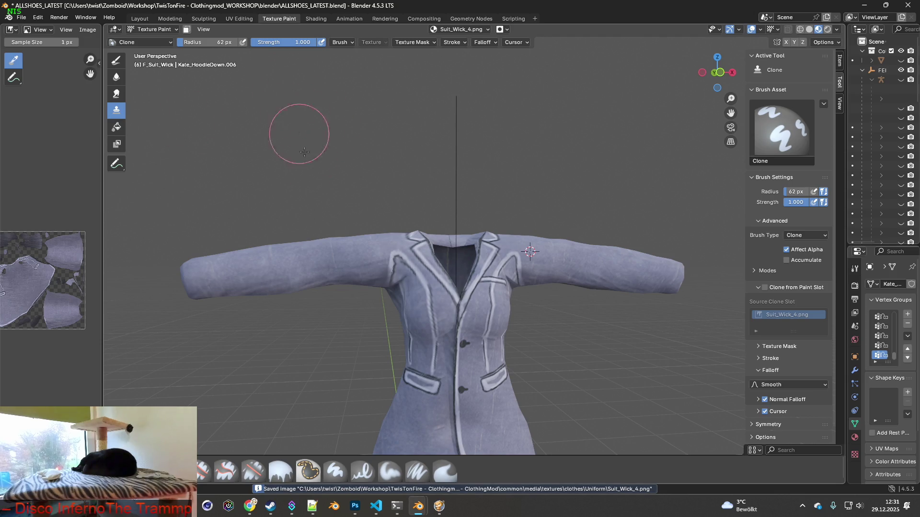
pyautogui.click(316, 19)
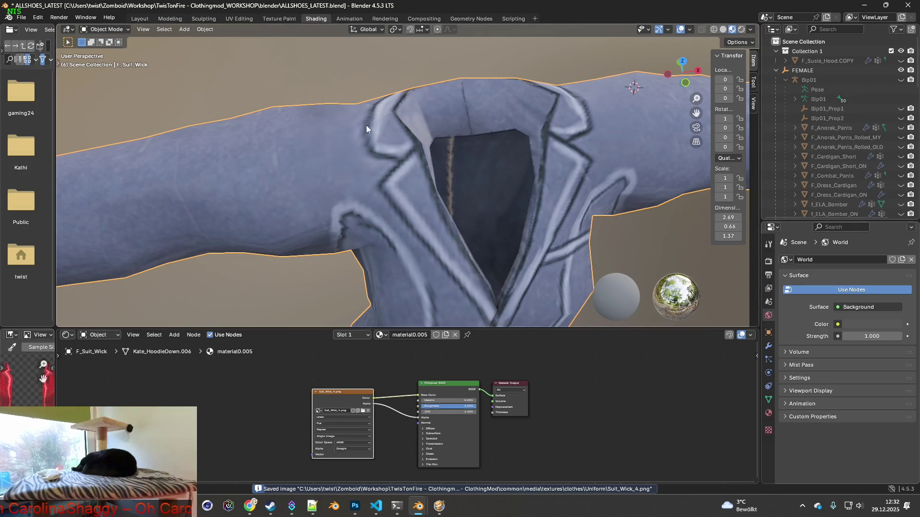
pyautogui.click(363, 412)
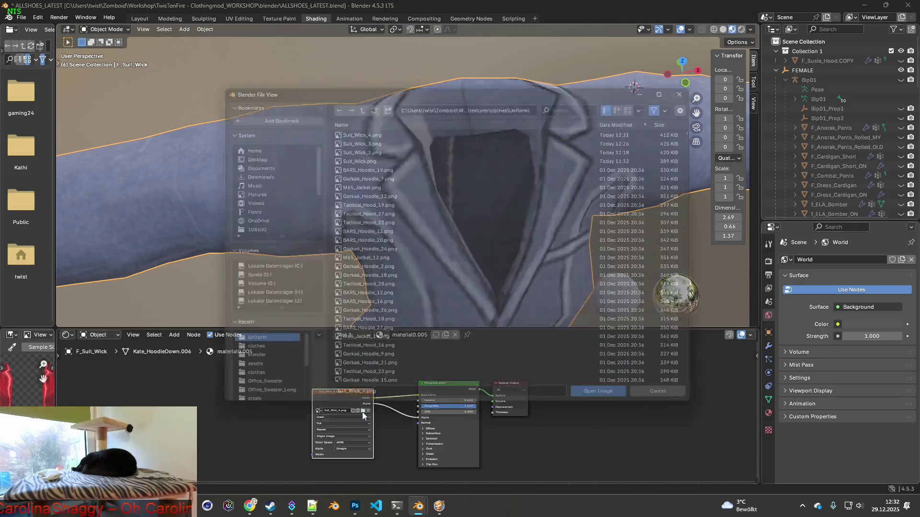
pyautogui.click(584, 98)
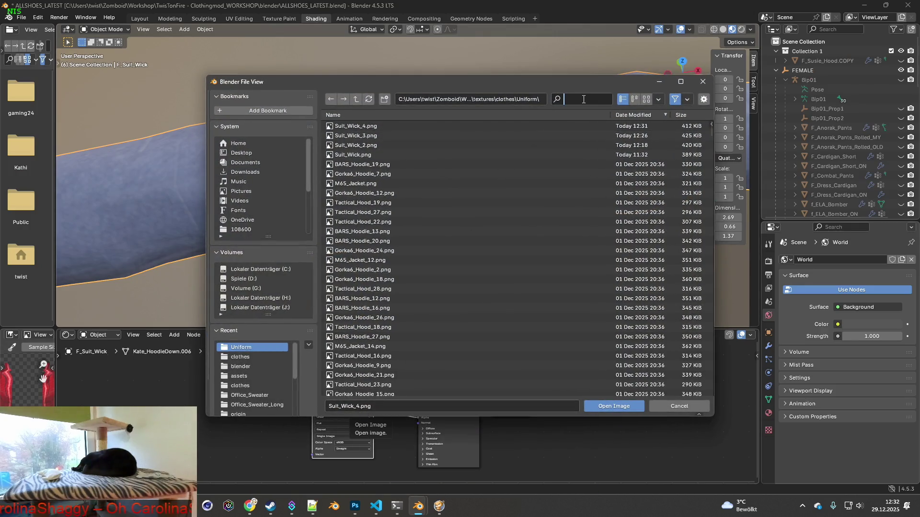
pyautogui.write('Suit_Wick')
pyautogui.doubleClick(361, 164)
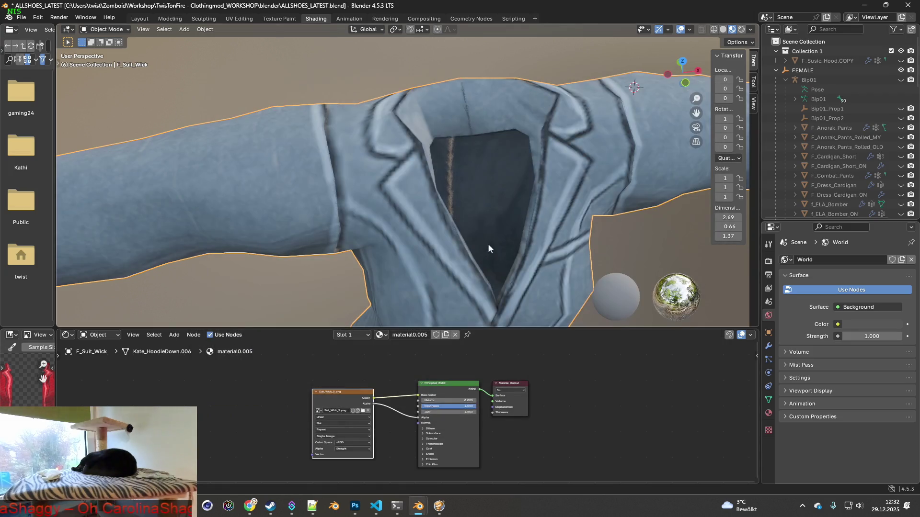
pyautogui.scroll(-4, 464, 206)
pyautogui.scroll(-2, 461, 205)
# - Toggle the jacket through Edit and Object Mode, then return to the Texture Paint workspace
pyautogui.moveTo(402, 206)
pyautogui.mouseDown(button='middle')
pyautogui.moveTo(554, 208)
pyautogui.moveTo(472, 233)
pyautogui.moveTo(479, 252)
pyautogui.mouseUp(button='middle')
pyautogui.click(107, 30)
pyautogui.click(124, 50)
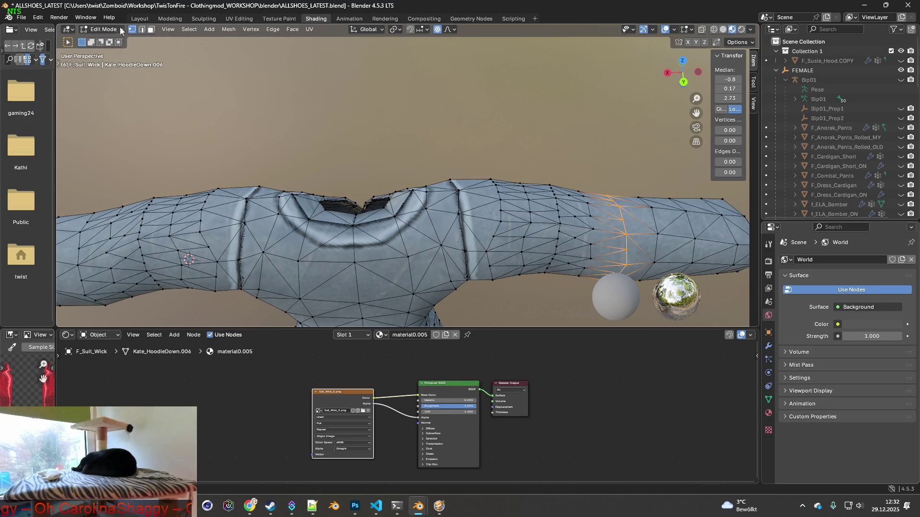
pyautogui.click(107, 28)
pyautogui.click(116, 40)
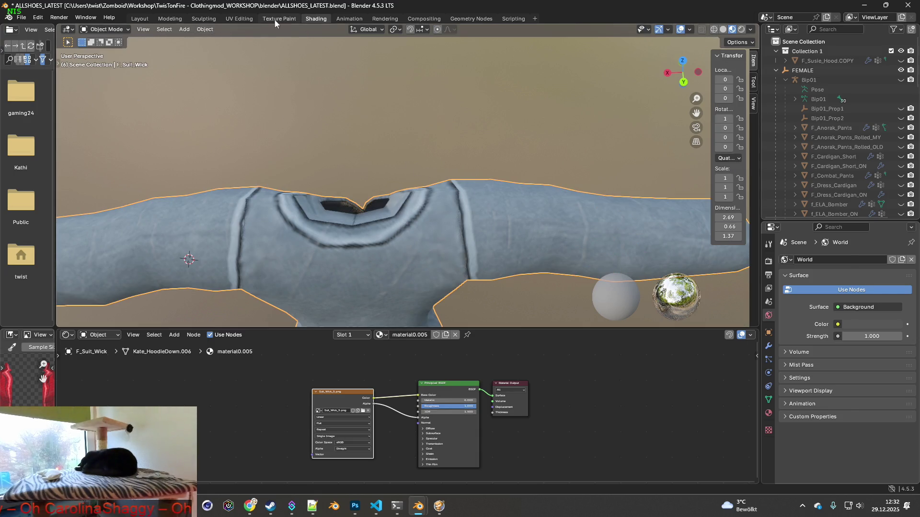
pyautogui.click(279, 18)
pyautogui.moveTo(402, 186)
pyautogui.mouseDown(button='middle')
pyautogui.moveTo(431, 215)
pyautogui.moveTo(386, 190)
pyautogui.moveTo(403, 201)
pyautogui.mouseUp(button='middle')
pyautogui.scroll(3, 403, 209)
pyautogui.scroll(3, 417, 223)
pyautogui.scroll(2, 428, 243)
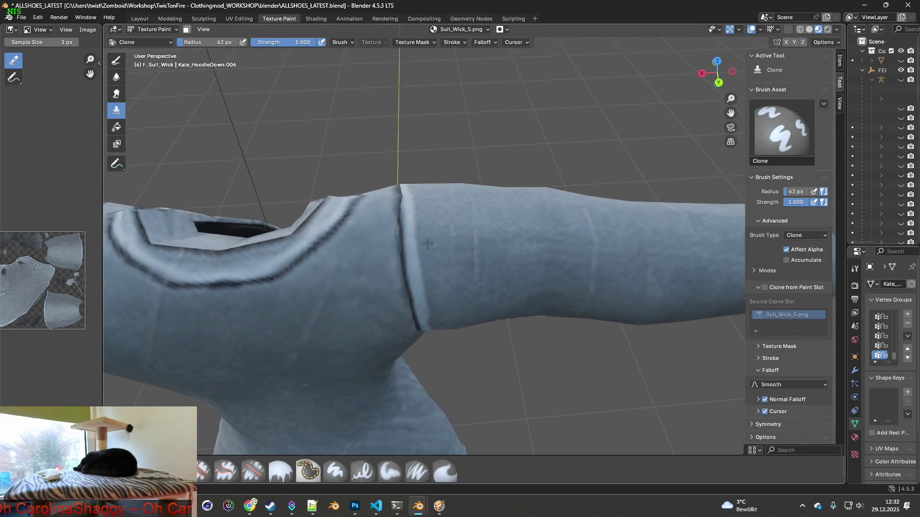
# - Clone over the dark seam line where the sleeve joins the shoulder so it fades
pyautogui.moveTo(441, 244)
pyautogui.mouseDown(button='middle')
pyautogui.moveTo(441, 231)
pyautogui.moveTo(438, 248)
pyautogui.mouseUp(button='middle')
pyautogui.click(401, 236)
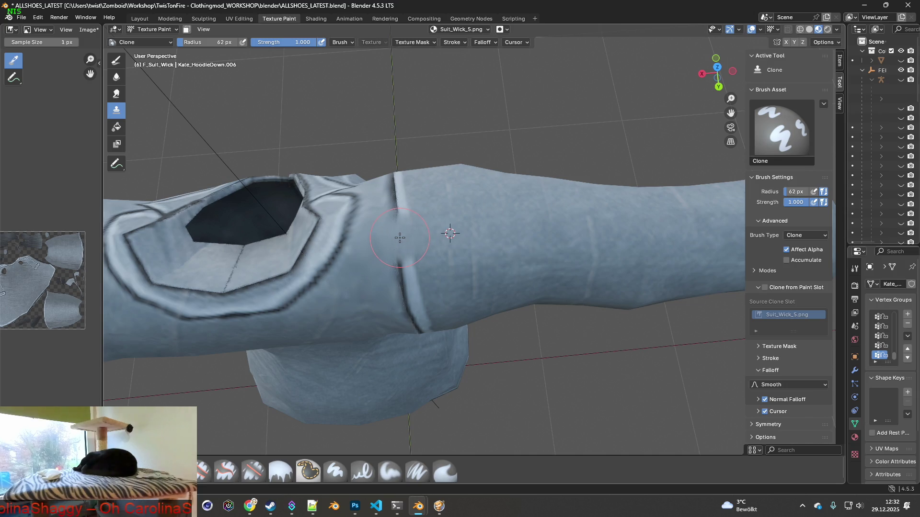
pyautogui.click(398, 206)
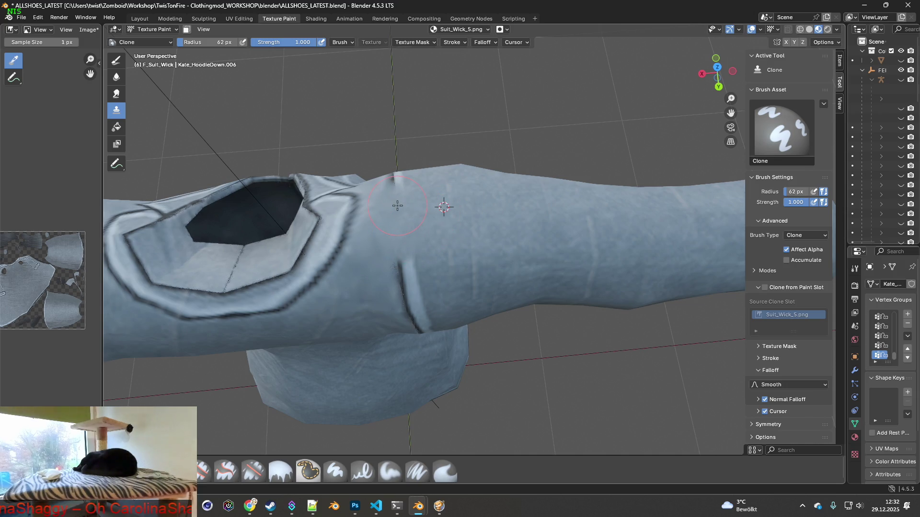
pyautogui.moveTo(398, 205); pyautogui.dragTo(431, 216, button='middle')
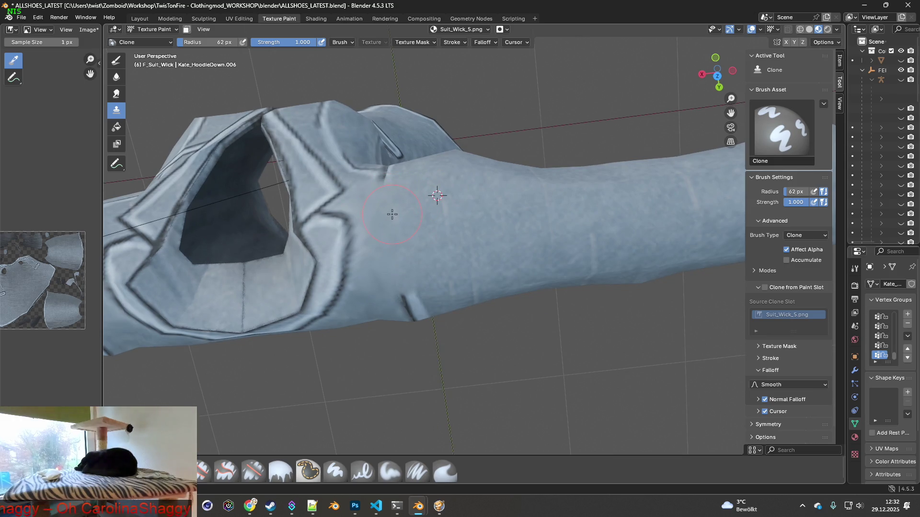
pyautogui.scroll(3, 389, 213)
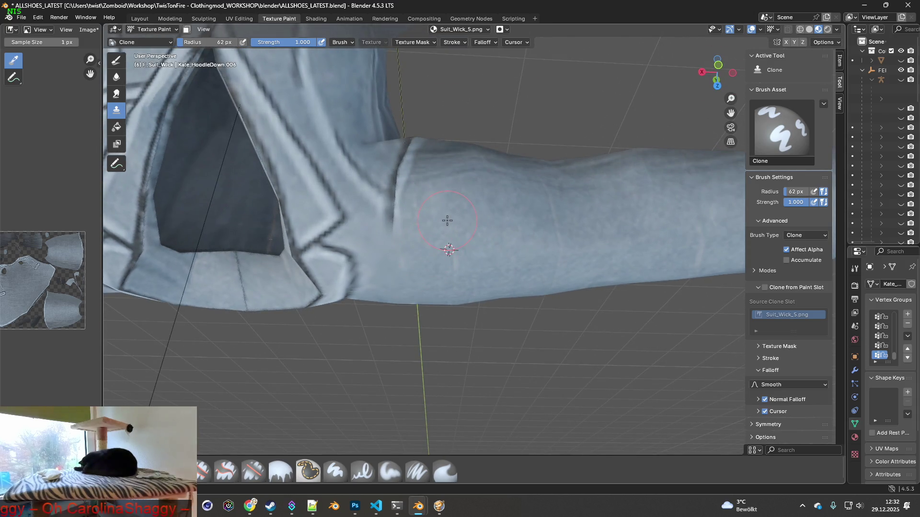
pyautogui.click(394, 223)
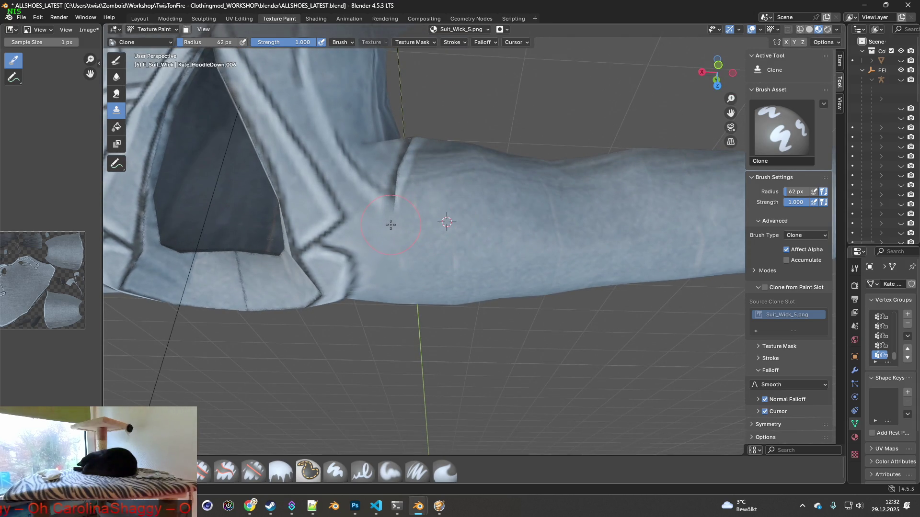
# - Pick a new clone source on the sleeve and move in close to it
pyautogui.moveTo(396, 232); pyautogui.dragTo(434, 212, button='middle')
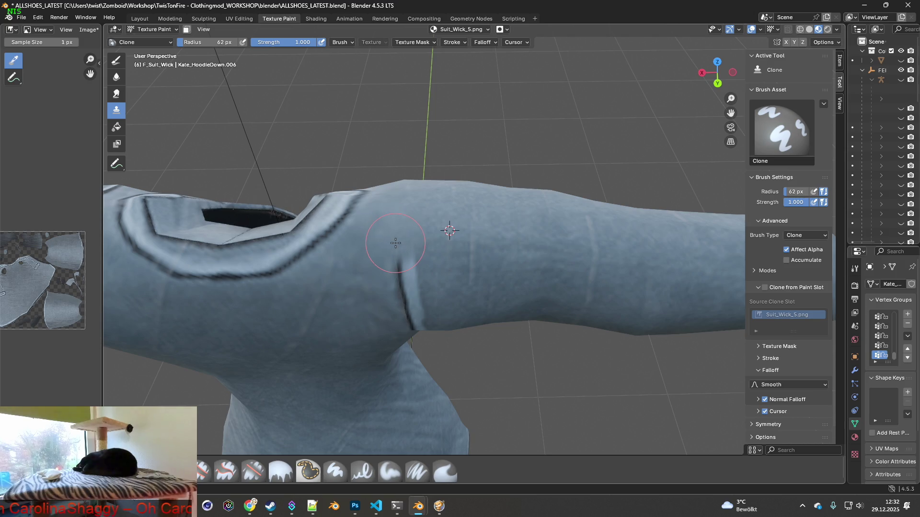
pyautogui.moveTo(395, 244); pyautogui.dragTo(413, 252, button='middle')
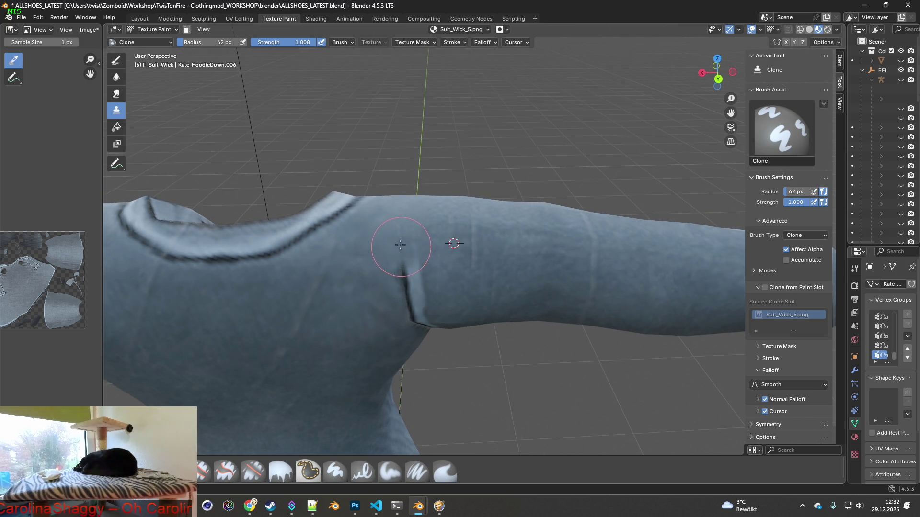
pyautogui.keyDown('ctrl'); pyautogui.click(451, 284); pyautogui.keyUp('ctrl')
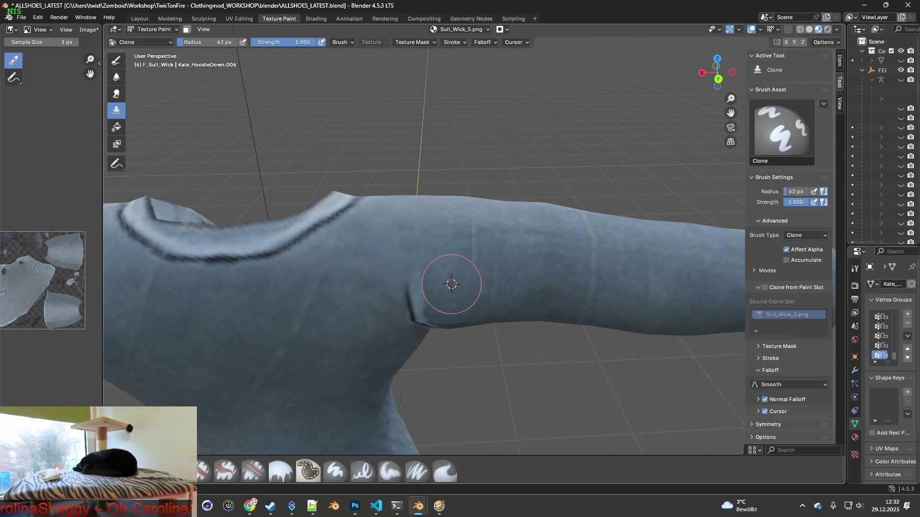
pyautogui.moveTo(403, 302)
pyautogui.mouseDown(button='middle')
pyautogui.moveTo(424, 246)
pyautogui.moveTo(438, 259)
pyautogui.moveTo(460, 216)
pyautogui.moveTo(467, 230)
pyautogui.mouseUp(button='middle')
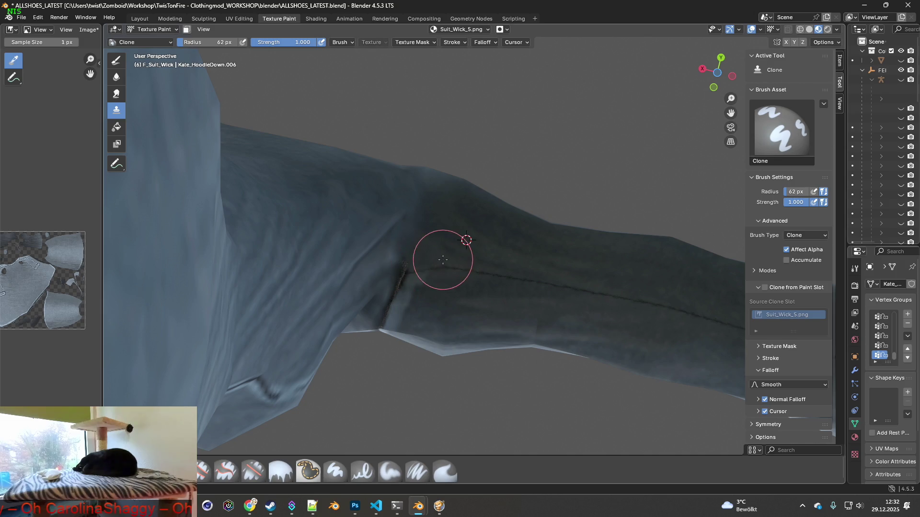
# - Clone fabric from below the seam over the dark line along the sleeve underside, leaving a short stub
pyautogui.moveTo(460, 272); pyautogui.dragTo(553, 284)
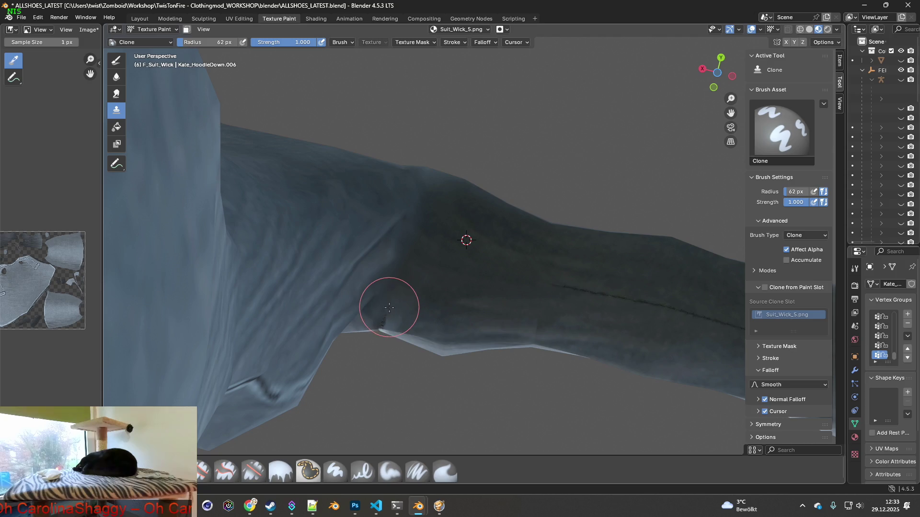
pyautogui.keyDown('ctrl'); pyautogui.click(447, 290); pyautogui.keyUp('ctrl')
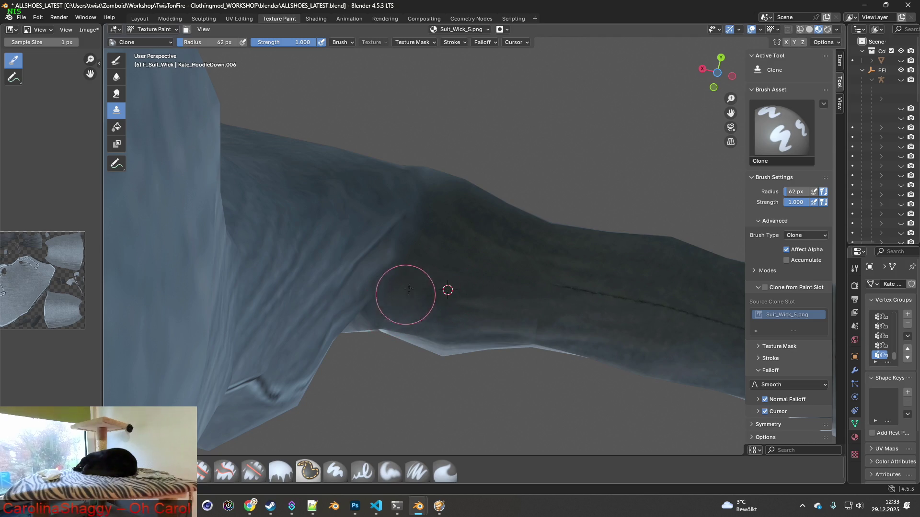
pyautogui.moveTo(420, 278)
pyautogui.mouseDown(button='middle')
pyautogui.moveTo(548, 145)
pyautogui.moveTo(434, 216)
pyautogui.moveTo(429, 308)
pyautogui.moveTo(379, 300)
pyautogui.mouseUp(button='middle')
pyautogui.moveTo(415, 231); pyautogui.dragTo(423, 235)
pyautogui.moveTo(430, 268); pyautogui.dragTo(430, 253, button='middle')
pyautogui.moveTo(430, 267); pyautogui.dragTo(430, 288)
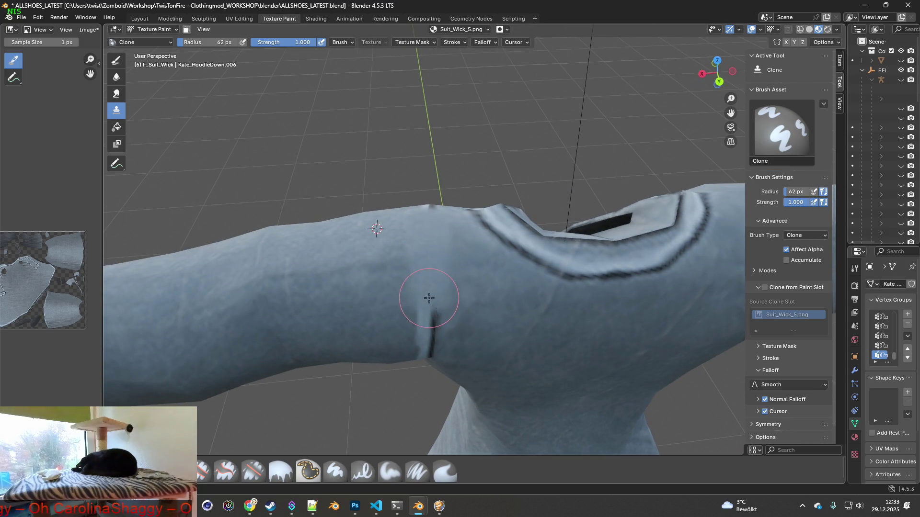
# - Lighten the remaining shoulder seam, then orbit round to the sleeve underside
pyautogui.moveTo(429, 288); pyautogui.dragTo(425, 276, button='middle')
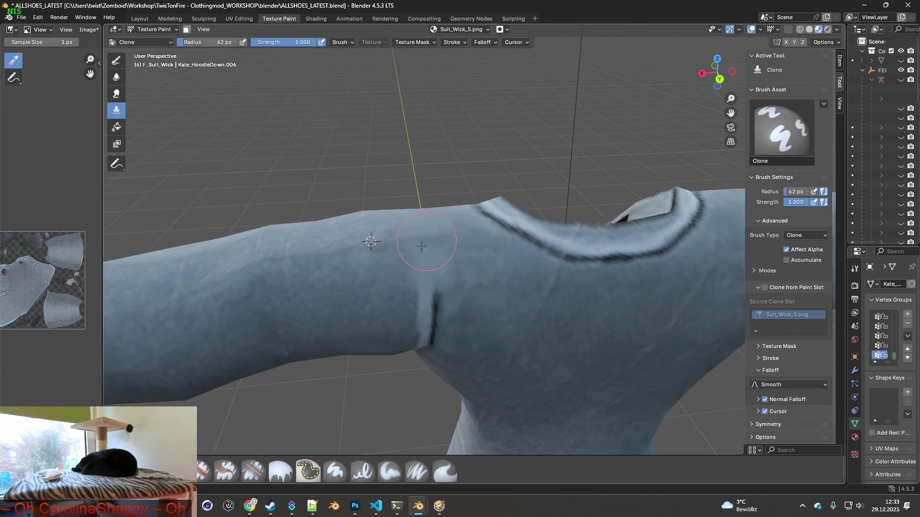
pyautogui.moveTo(424, 244); pyautogui.dragTo(405, 288, button='middle')
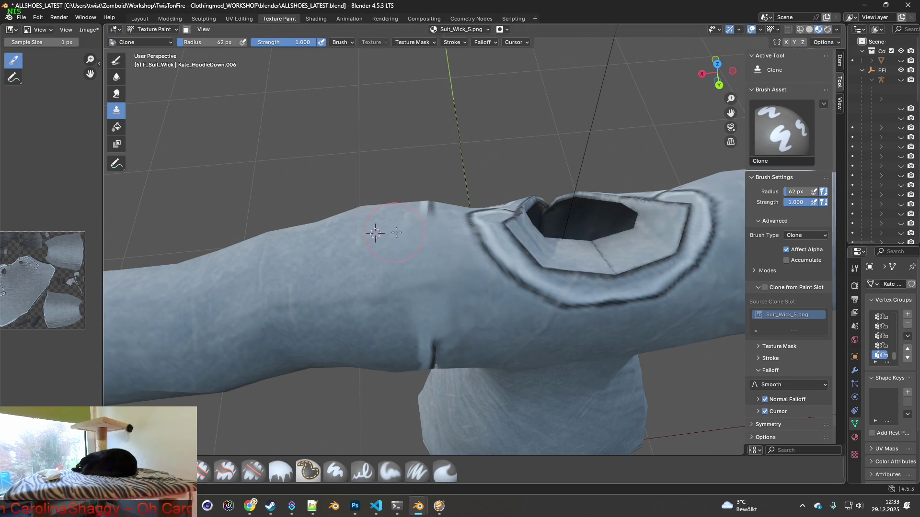
pyautogui.moveTo(397, 272); pyautogui.dragTo(411, 253, button='middle')
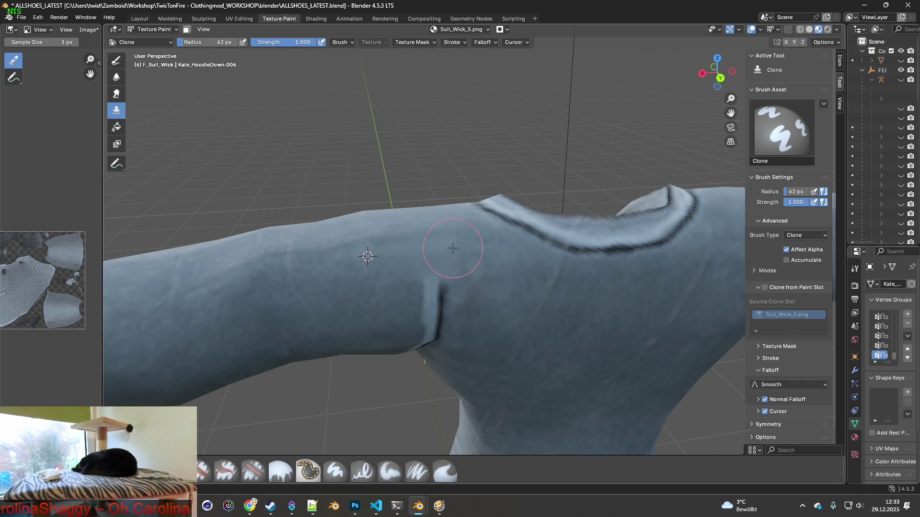
pyautogui.moveTo(453, 249); pyautogui.dragTo(431, 252, button='middle')
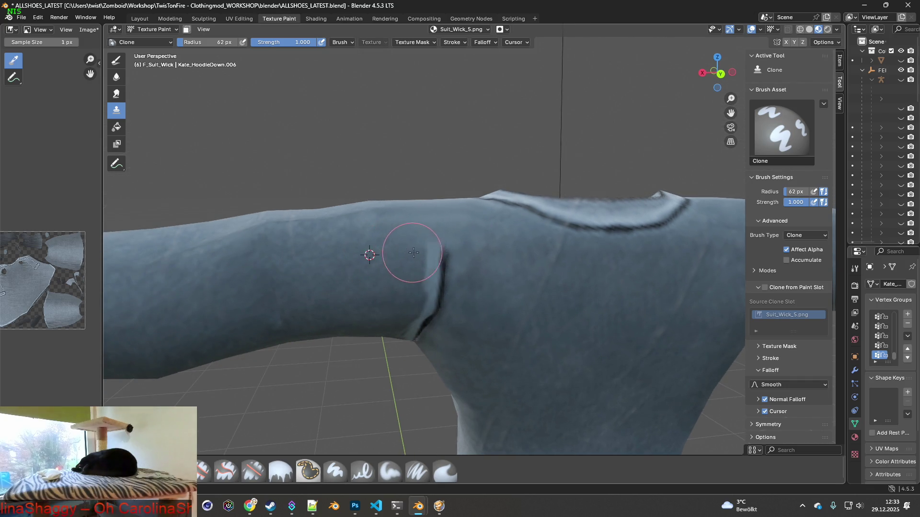
pyautogui.moveTo(474, 244); pyautogui.dragTo(374, 240, button='middle')
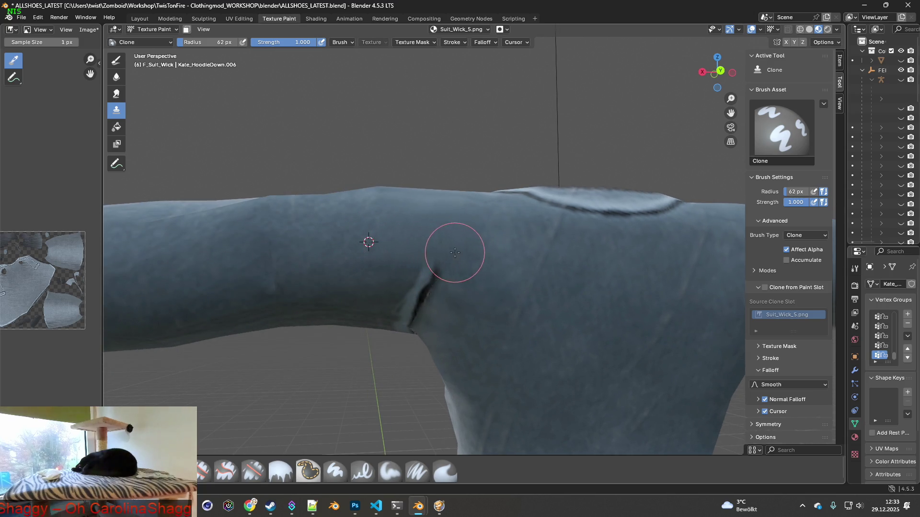
pyautogui.moveTo(402, 248)
pyautogui.mouseDown(button='middle')
pyautogui.moveTo(411, 260)
pyautogui.moveTo(388, 217)
pyautogui.mouseUp(button='middle')
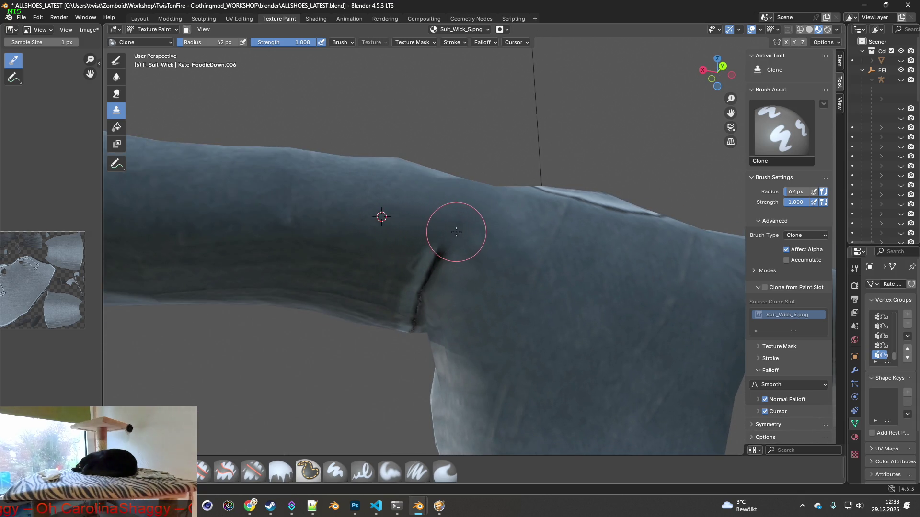
pyautogui.moveTo(441, 229); pyautogui.dragTo(376, 194, button='middle')
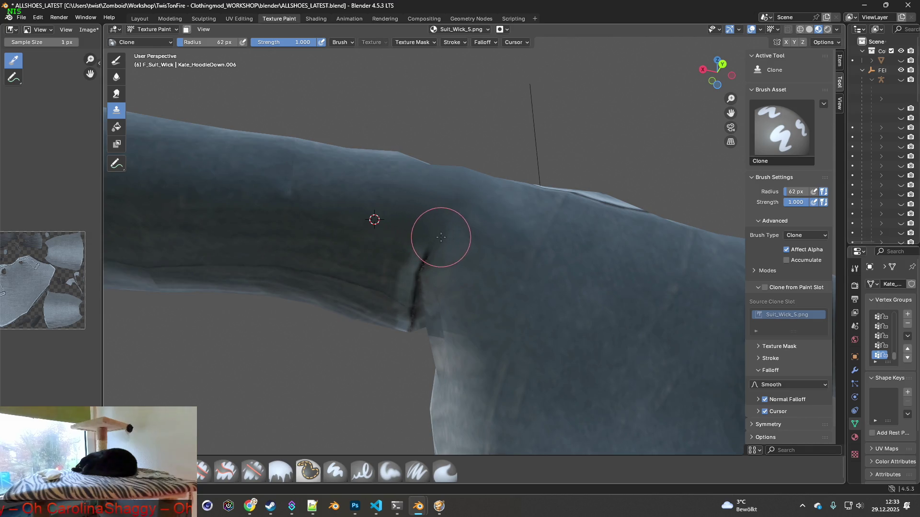
pyautogui.moveTo(440, 238); pyautogui.dragTo(393, 172, button='middle')
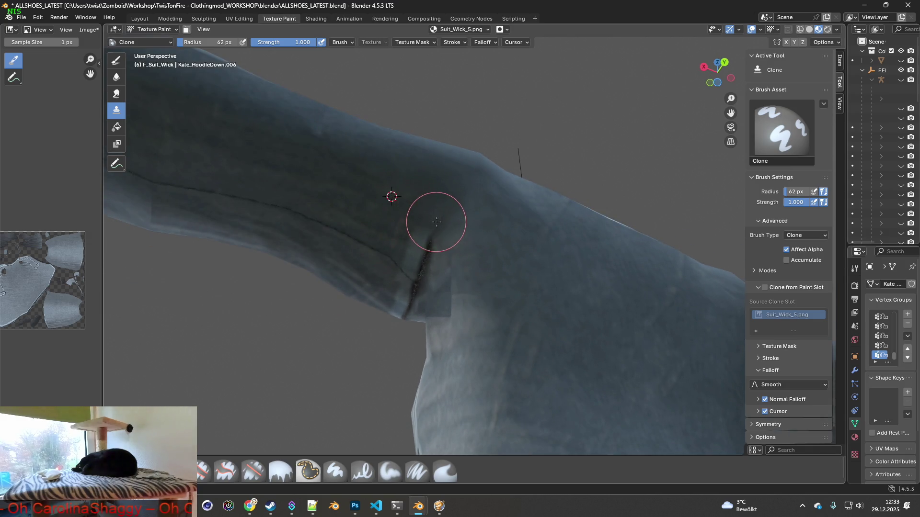
pyautogui.moveTo(437, 221); pyautogui.dragTo(424, 180, button='middle')
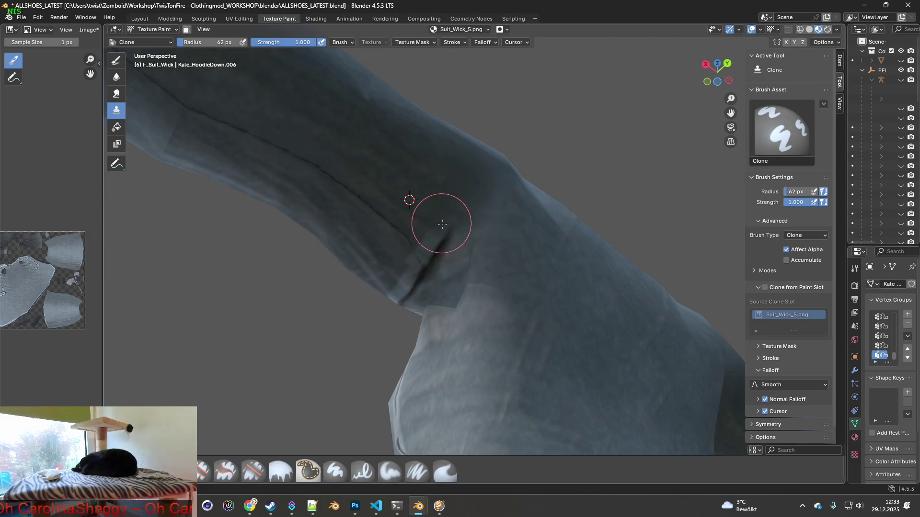
# - Clone over the dark seam marks on the sleeve, the sleeve joint and the shoulder seam
pyautogui.moveTo(422, 257); pyautogui.dragTo(325, 171)
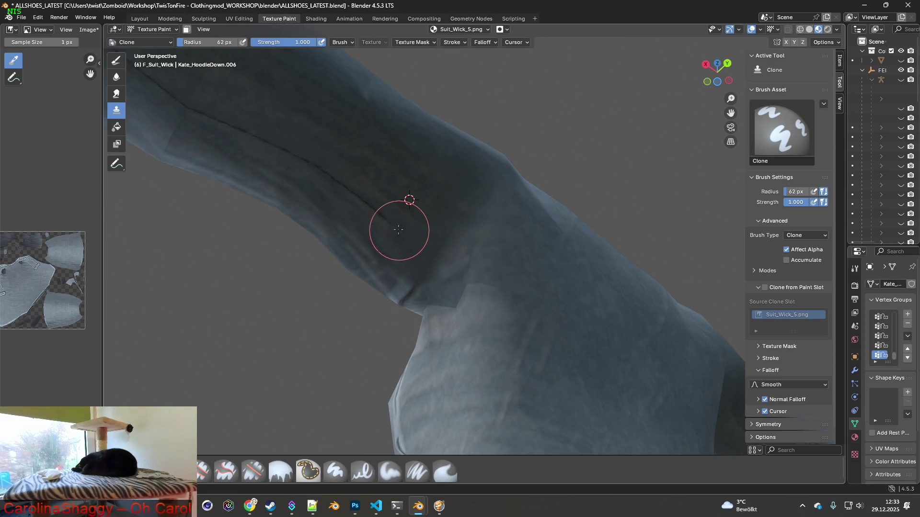
pyautogui.moveTo(341, 186); pyautogui.dragTo(539, 209, button='middle')
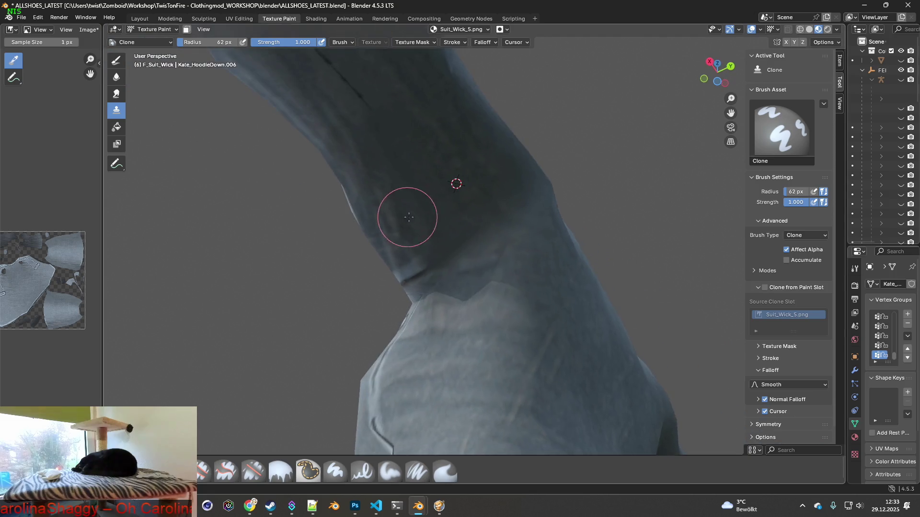
pyautogui.moveTo(496, 228); pyautogui.dragTo(471, 216)
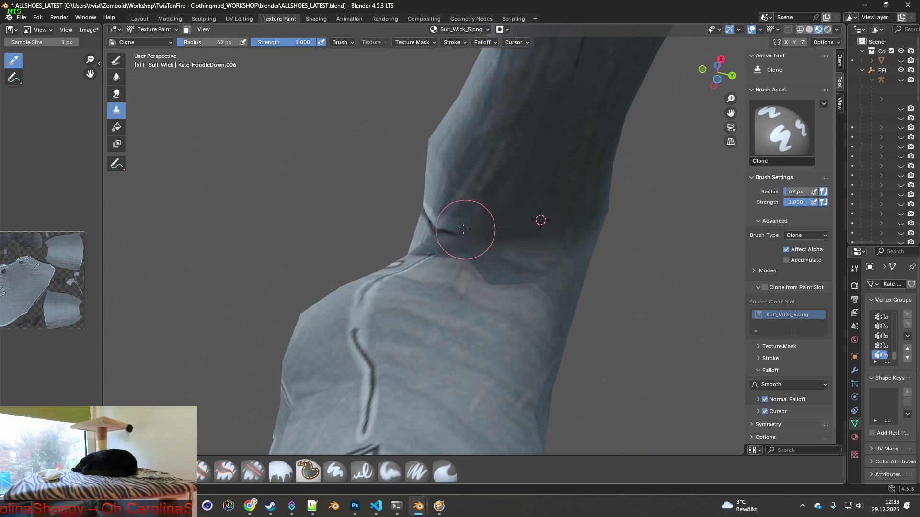
pyautogui.moveTo(471, 216)
pyautogui.mouseDown(button='middle')
pyautogui.moveTo(554, 323)
pyautogui.moveTo(579, 262)
pyautogui.moveTo(528, 273)
pyautogui.mouseUp(button='middle')
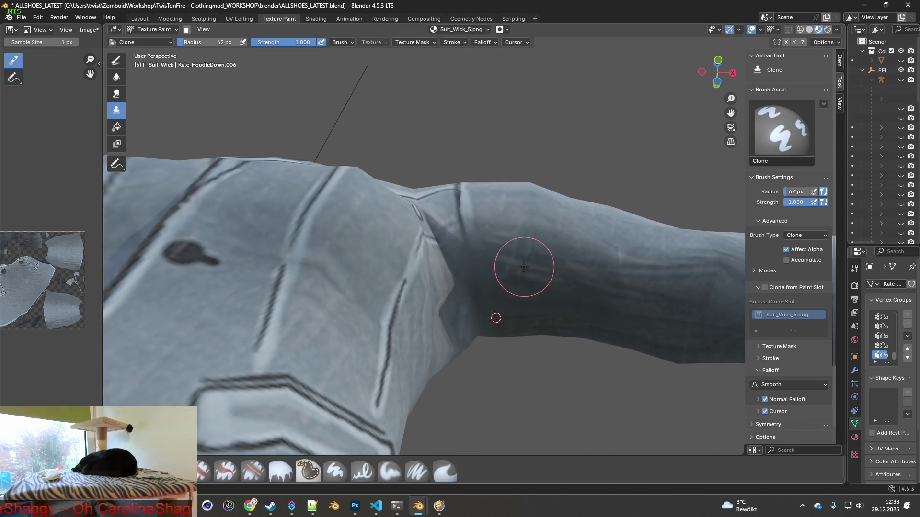
pyautogui.moveTo(494, 268); pyautogui.dragTo(504, 266)
pyautogui.moveTo(503, 266)
pyautogui.mouseDown(button='middle')
pyautogui.moveTo(518, 288)
pyautogui.moveTo(508, 322)
pyautogui.moveTo(402, 274)
pyautogui.moveTo(403, 259)
pyautogui.moveTo(522, 288)
pyautogui.moveTo(438, 259)
pyautogui.mouseUp(button='middle')
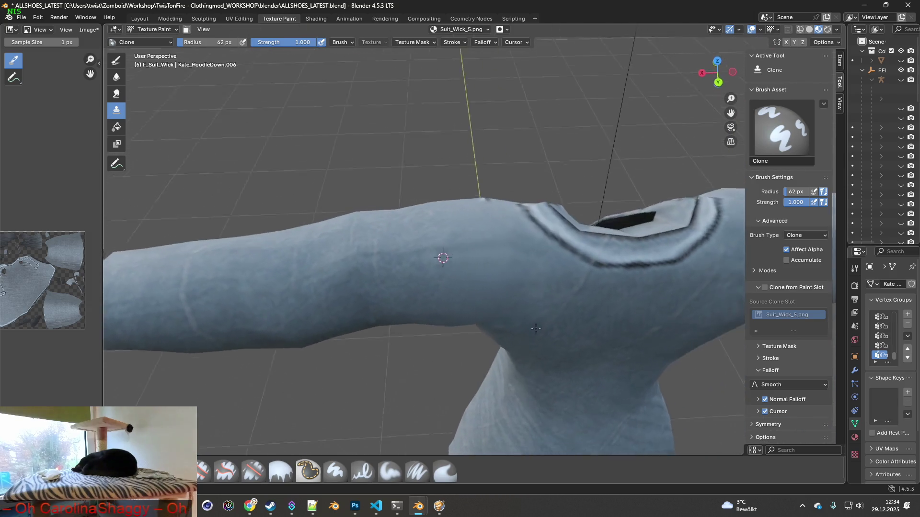
# - Set a clone source on the sleeve, shrink the radius to 15 px, and switch to Paint Soft Pressure
pyautogui.keyDown('shift'); pyautogui.click(401, 262); pyautogui.keyUp('shift')
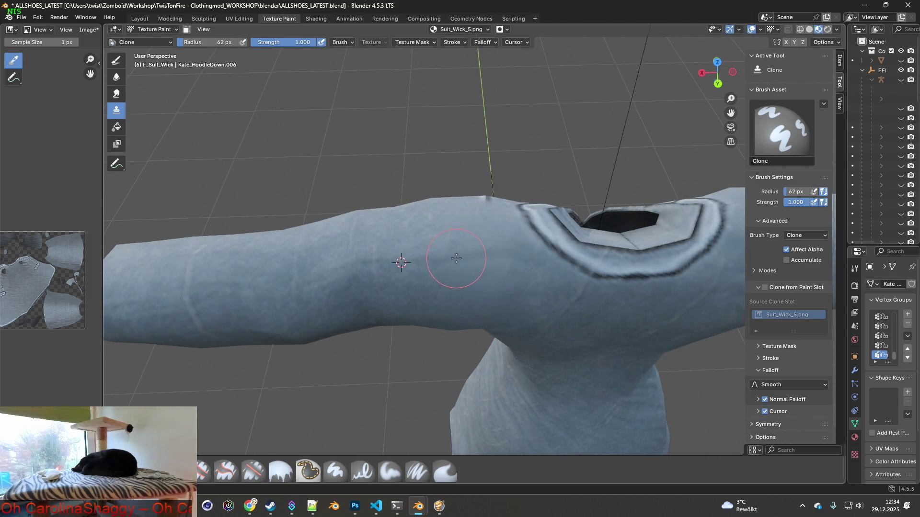
pyautogui.moveTo(493, 256)
pyautogui.mouseDown(button='middle')
pyautogui.moveTo(460, 273)
pyautogui.moveTo(374, 284)
pyautogui.moveTo(395, 280)
pyautogui.mouseUp(button='middle')
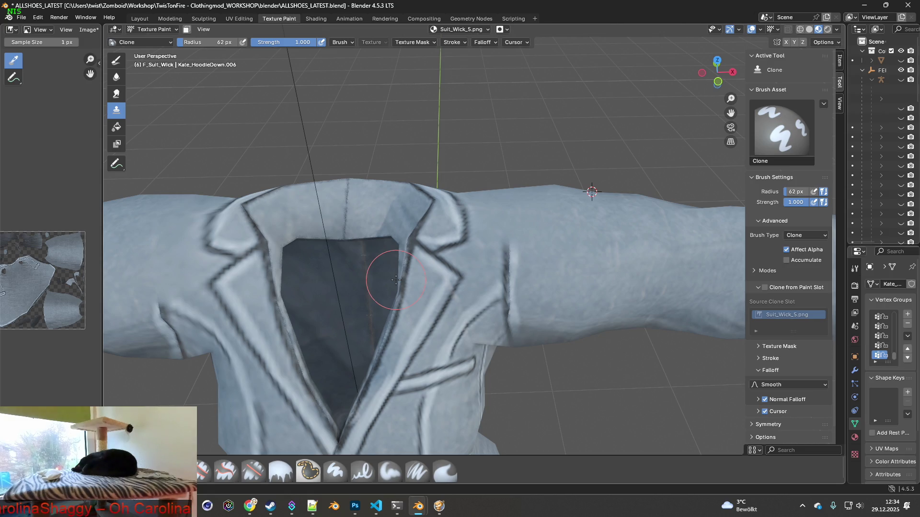
pyautogui.moveTo(224, 42); pyautogui.dragTo(209, 42)
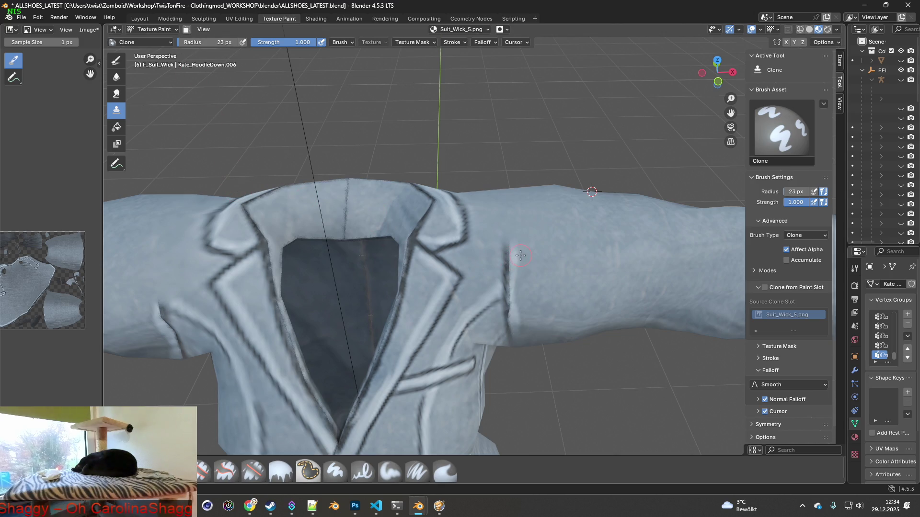
pyautogui.moveTo(460, 242); pyautogui.dragTo(460, 266, button='middle')
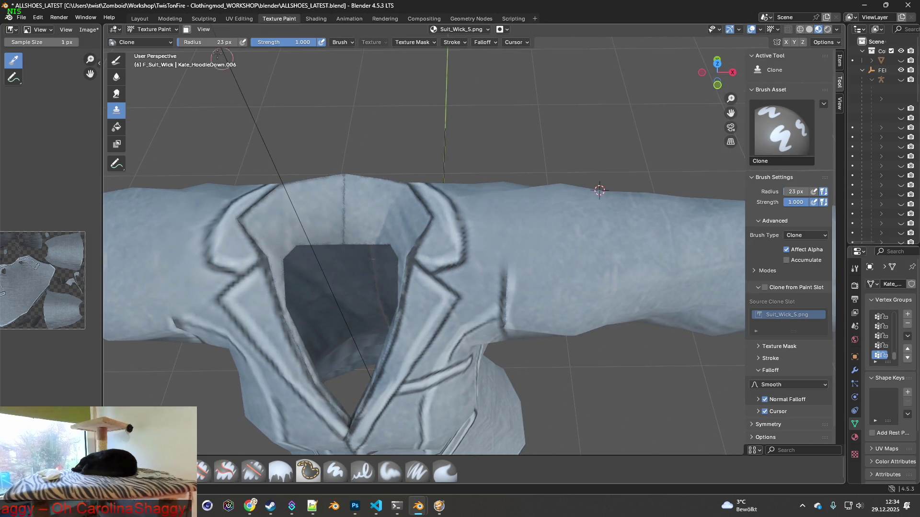
pyautogui.moveTo(207, 42); pyautogui.dragTo(201, 42)
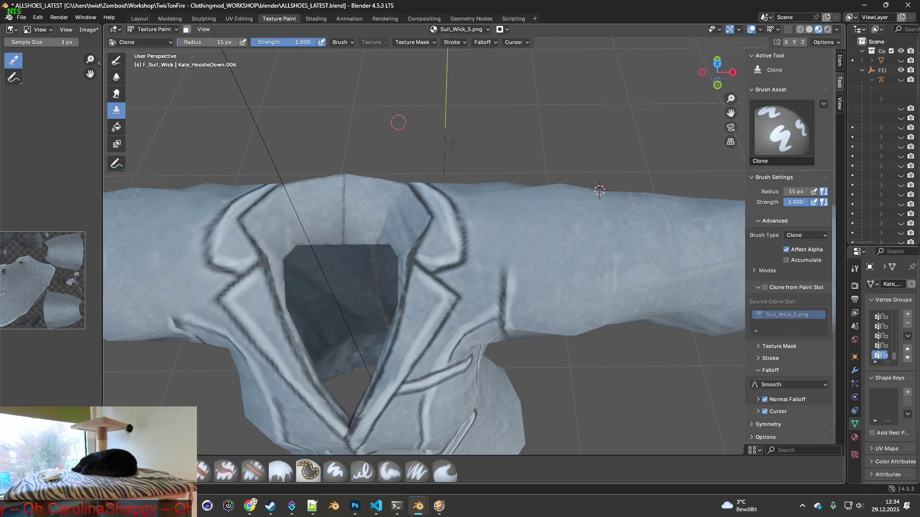
pyautogui.scroll(3, 427, 264)
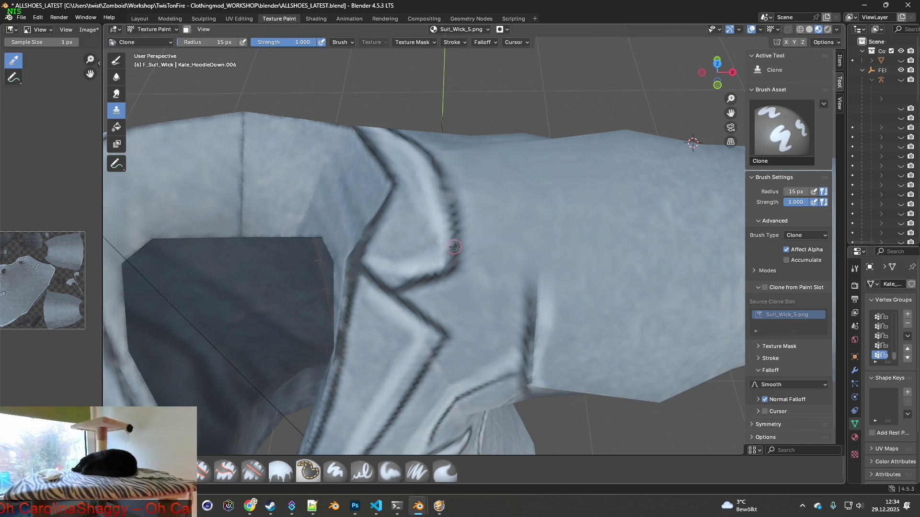
pyautogui.moveTo(454, 248); pyautogui.dragTo(449, 250, button='middle')
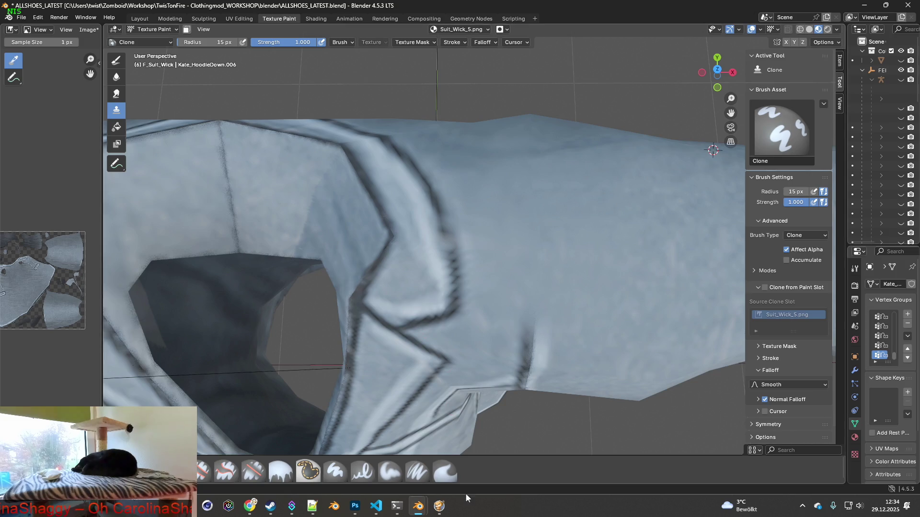
pyautogui.click(417, 471)
pyautogui.scroll(3, 424, 273)
# - Lighten the dark lapel-edge seam with soft pressure, then return to Clone at 42 px radius
pyautogui.moveTo(412, 173); pyautogui.dragTo(438, 289)
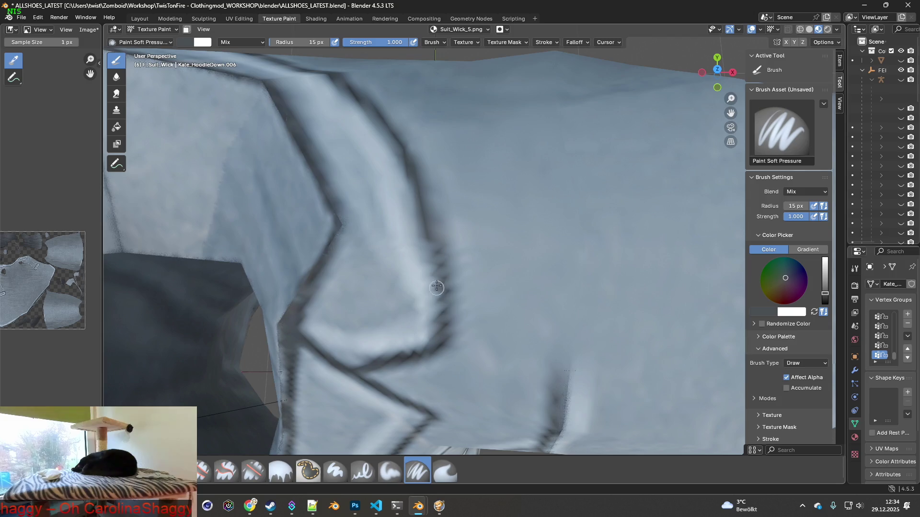
pyautogui.scroll(-3, 438, 290)
pyautogui.moveTo(421, 302)
pyautogui.mouseDown(button='middle')
pyautogui.moveTo(442, 266)
pyautogui.moveTo(520, 294)
pyautogui.moveTo(539, 256)
pyautogui.moveTo(521, 305)
pyautogui.moveTo(437, 363)
pyautogui.moveTo(500, 388)
pyautogui.mouseUp(button='middle')
pyautogui.scroll(-3, 541, 273)
pyautogui.scroll(1, 537, 302)
pyautogui.click(117, 110)
pyautogui.doubleClick(224, 42)
pyautogui.write('42')
pyautogui.press('Return')
pyautogui.scroll(1, 537, 277)
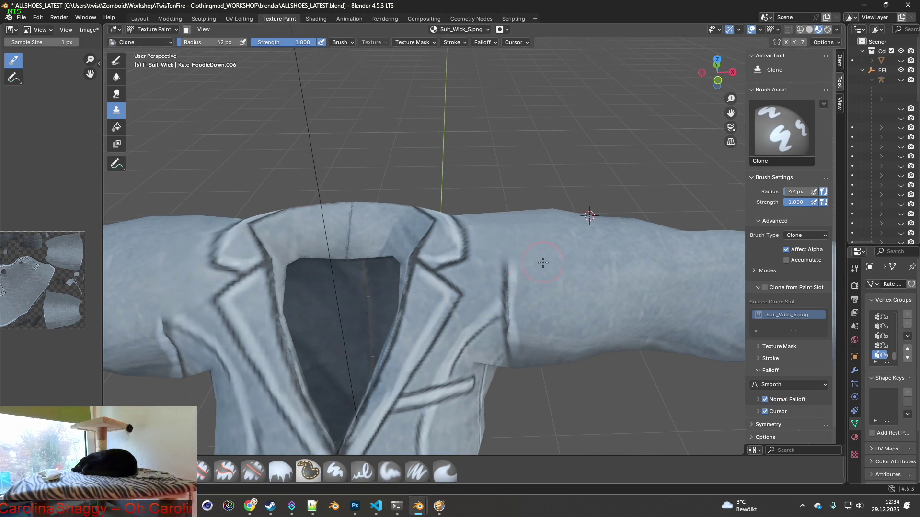
# - Clone over the shoulder seam by the collar, then switch to Paint Soft Pressure at 11 px
pyautogui.moveTo(520, 281); pyautogui.dragTo(507, 278)
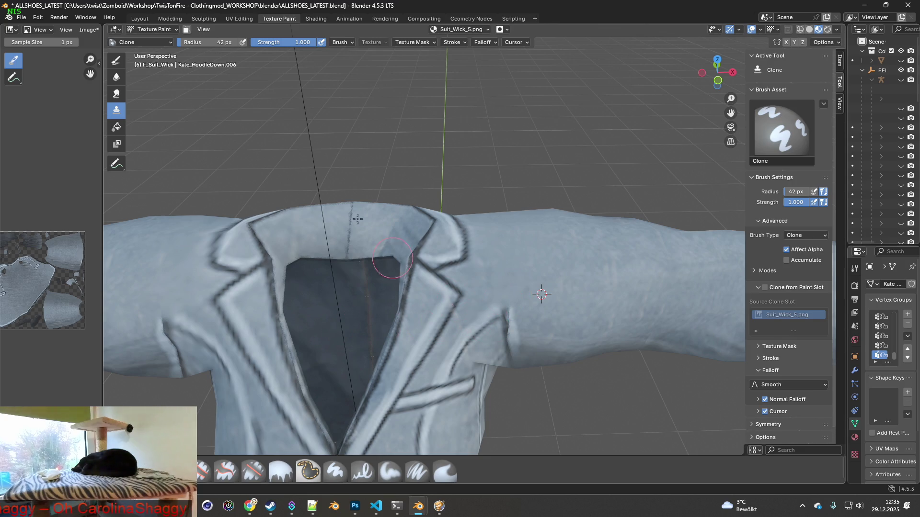
pyautogui.moveTo(213, 43); pyautogui.dragTo(144, 44)
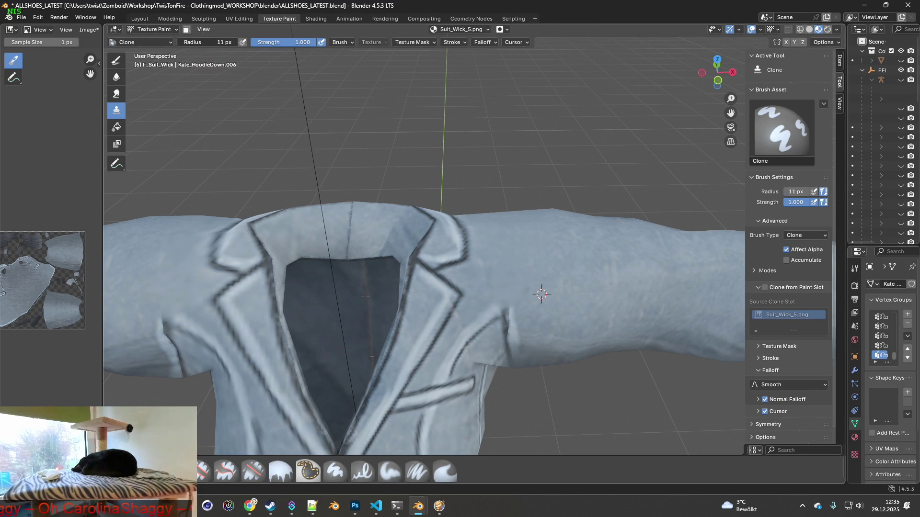
pyautogui.click(418, 471)
pyautogui.scroll(4, 524, 360)
pyautogui.scroll(2, 525, 366)
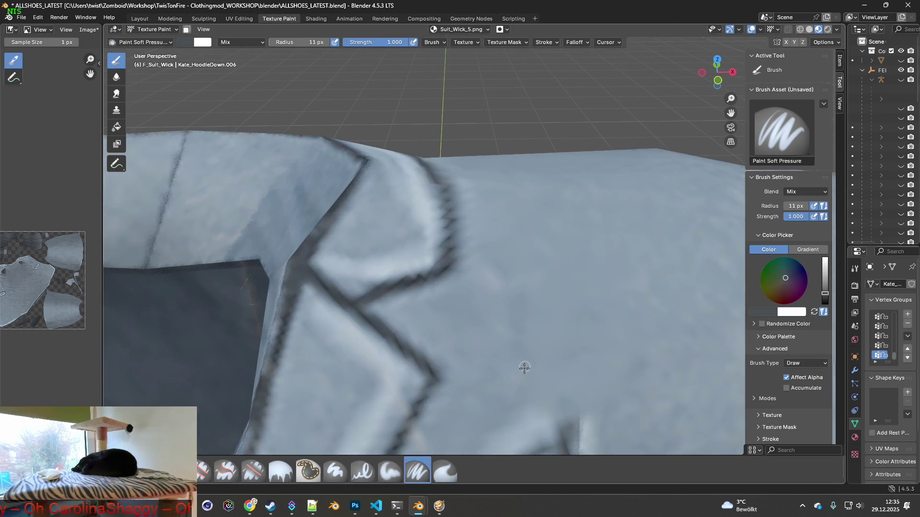
# - Sample a light blue from the jacket and paint it over the upper dark seam near the collar
pyautogui.moveTo(524, 365); pyautogui.dragTo(532, 361, button='middle')
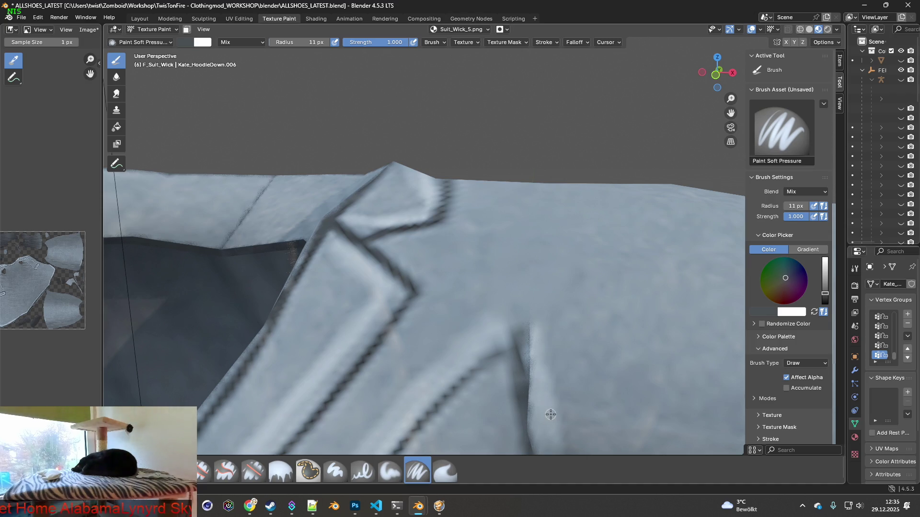
pyautogui.click(337, 360)
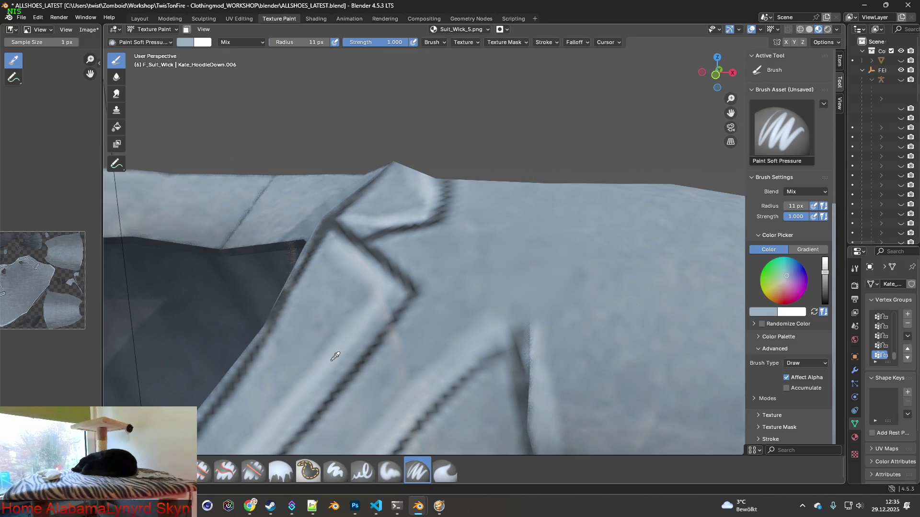
pyautogui.click(409, 374)
pyautogui.click(410, 398)
pyautogui.click(307, 387)
pyautogui.moveTo(535, 378); pyautogui.dragTo(524, 337)
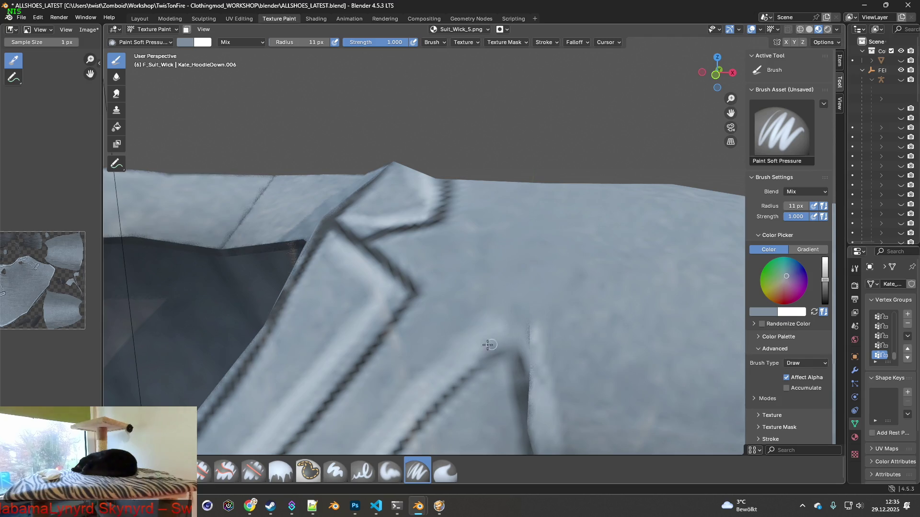
# - Resample lighter jacket colours and paint light strokes up the lapel seams
pyautogui.hotkey('shift', 'x')
pyautogui.click(448, 375)
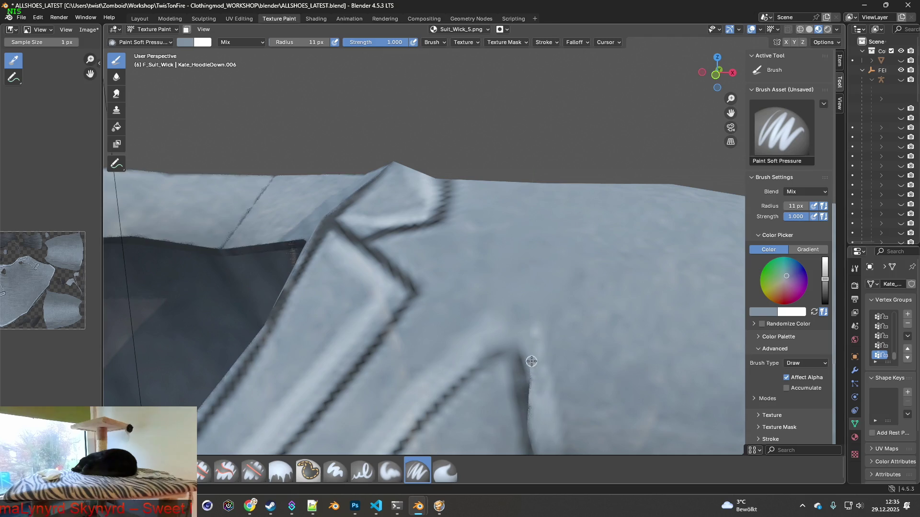
pyautogui.scroll(-3, 535, 363)
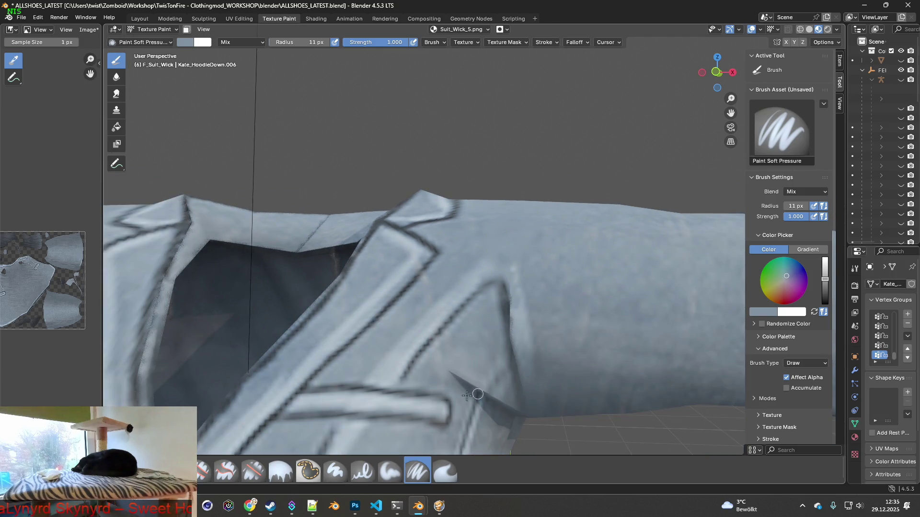
pyautogui.hotkey('shift', 'x')
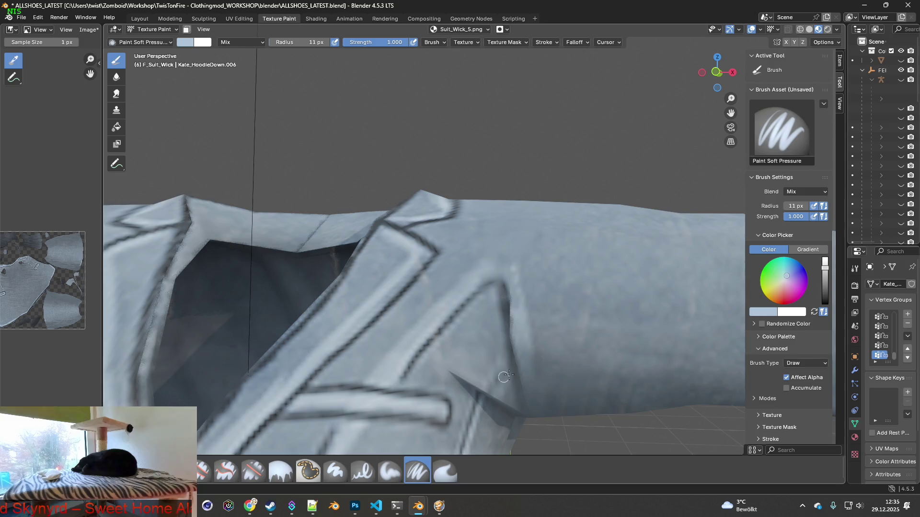
pyautogui.scroll(2, 501, 378)
pyautogui.moveTo(532, 356)
pyautogui.mouseDown()
pyautogui.moveTo(520, 290)
pyautogui.moveTo(471, 306)
pyautogui.moveTo(503, 280)
pyautogui.moveTo(542, 327)
pyautogui.moveTo(517, 280)
pyautogui.moveTo(547, 338)
pyautogui.moveTo(550, 367)
pyautogui.mouseUp()
pyautogui.moveTo(549, 366)
pyautogui.mouseDown(button='middle')
pyautogui.moveTo(503, 323)
pyautogui.moveTo(532, 316)
pyautogui.mouseUp(button='middle')
pyautogui.moveTo(510, 284); pyautogui.dragTo(525, 362)
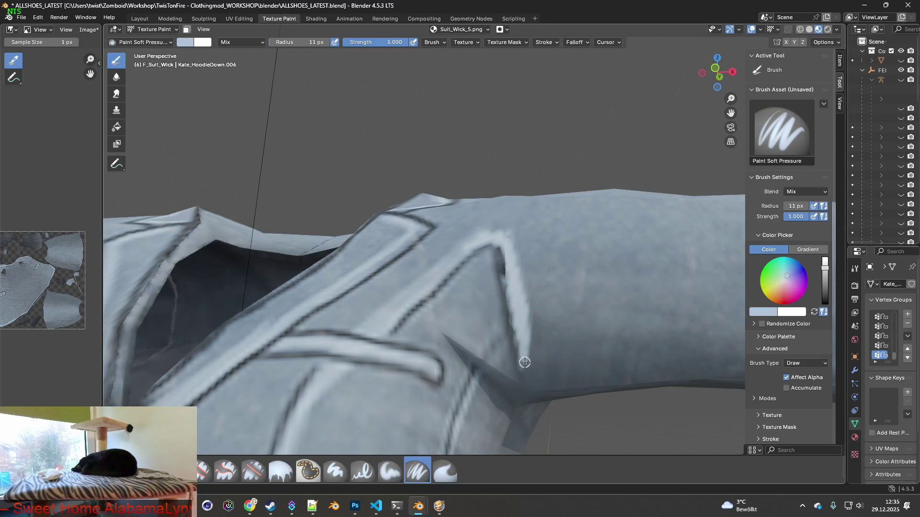
pyautogui.scroll(-2, 525, 345)
pyautogui.scroll(-2, 524, 345)
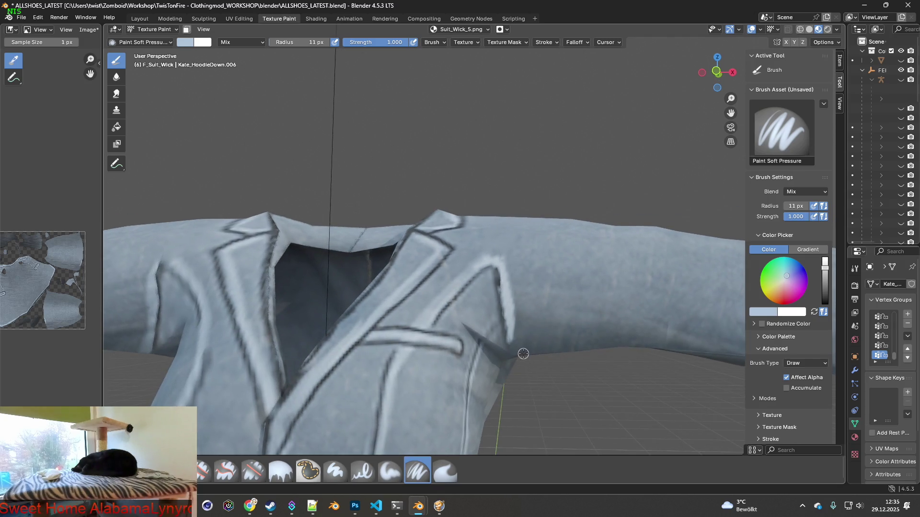
pyautogui.moveTo(523, 354); pyautogui.dragTo(527, 356, button='middle')
pyautogui.moveTo(514, 344); pyautogui.dragTo(508, 301)
pyautogui.scroll(3, 505, 320)
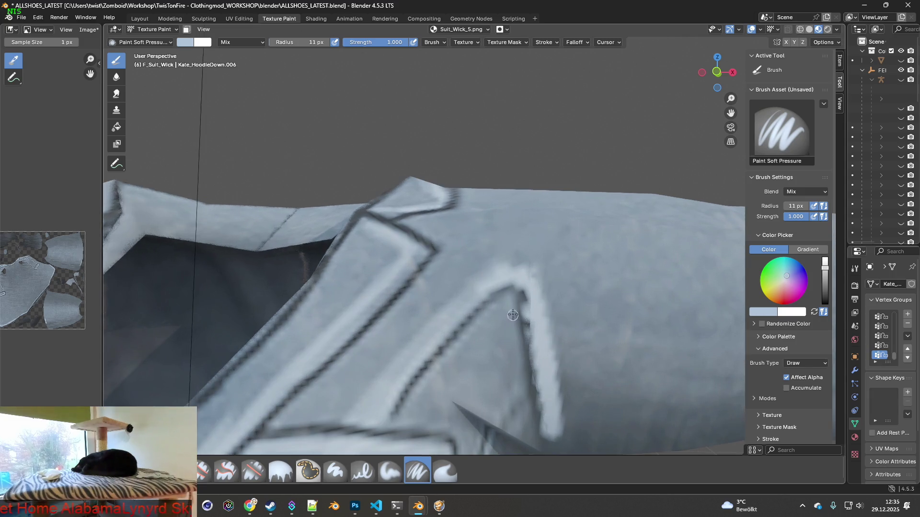
# - Sample the dark lapel colour, redraw a dark line along the lapel edge, then resample a light colour
pyautogui.hotkey('shift', 'x')
pyautogui.click(523, 293)
pyautogui.moveTo(520, 298); pyautogui.dragTo(536, 403)
pyautogui.hotkey('shift', 'x')
pyautogui.click(446, 326)
pyautogui.hotkey('shift', 'x')
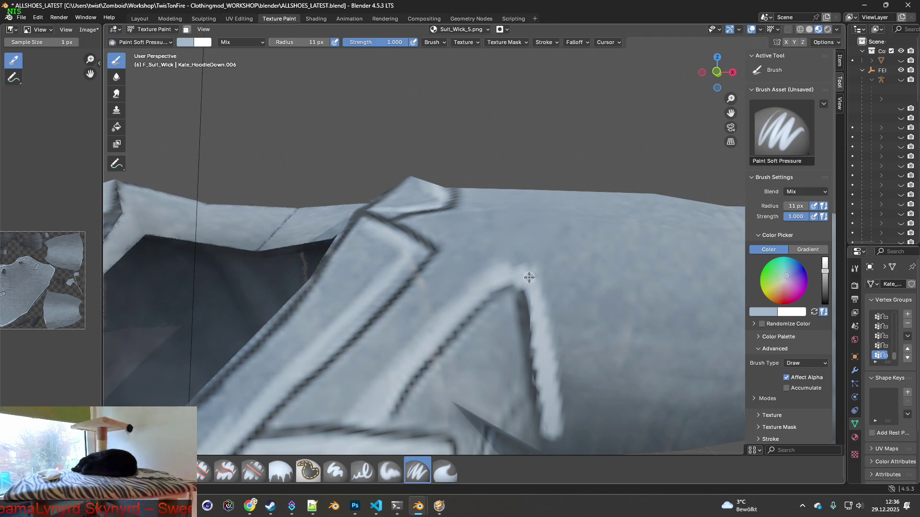
pyautogui.moveTo(543, 349); pyautogui.dragTo(431, 343, button='middle')
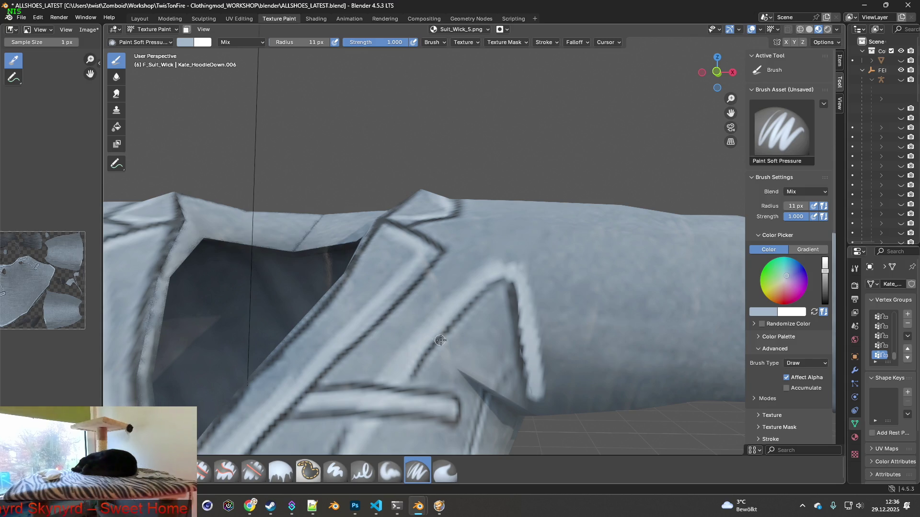
pyautogui.scroll(-3, 437, 340)
pyautogui.moveTo(446, 351)
pyautogui.mouseDown(button='middle')
pyautogui.moveTo(359, 348)
pyautogui.moveTo(381, 352)
pyautogui.moveTo(403, 337)
pyautogui.moveTo(415, 348)
pyautogui.mouseUp(button='middle')
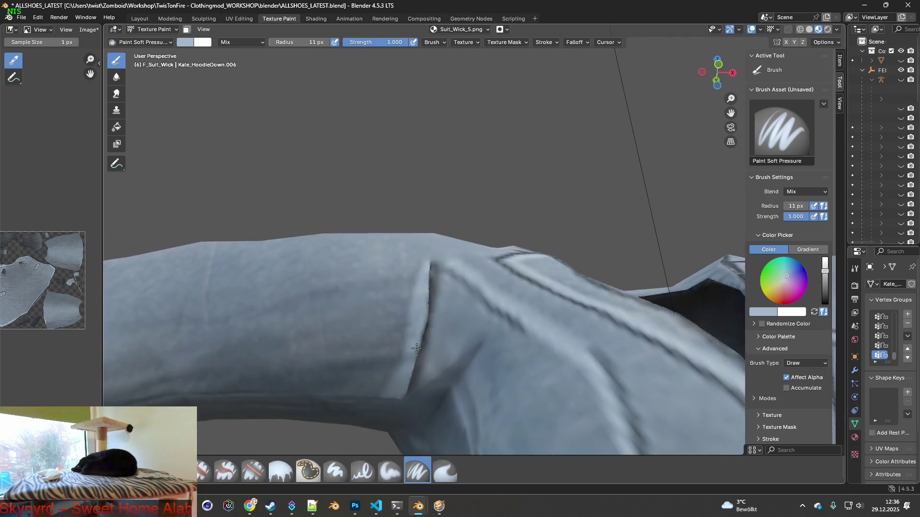
pyautogui.scroll(3, 416, 350)
# - Paint over the dark sleeve crease with a sampled colour and start sampling a light grey-blue by the lapel seam
pyautogui.hotkey('shift', 'x')
pyautogui.moveTo(378, 345)
pyautogui.mouseDown()
pyautogui.moveTo(391, 323)
pyautogui.moveTo(397, 269)
pyautogui.mouseUp()
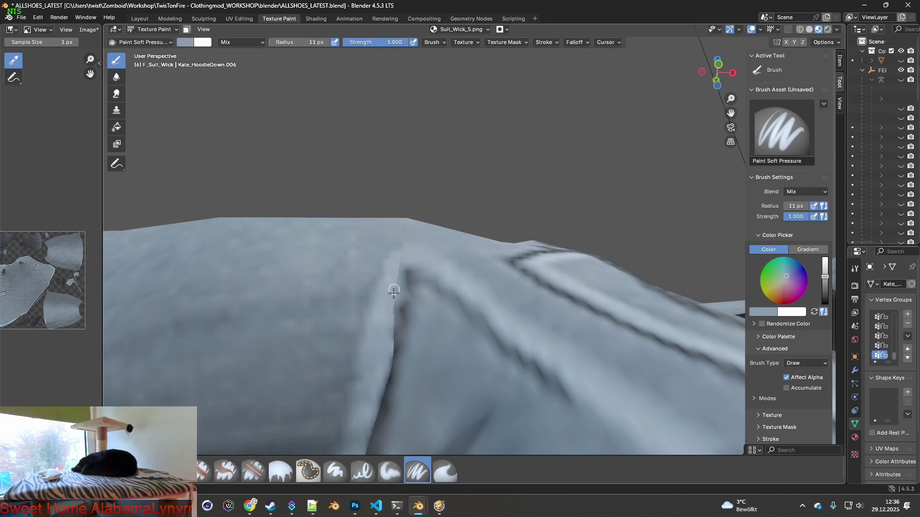
pyautogui.moveTo(390, 346); pyautogui.dragTo(429, 232, button='middle')
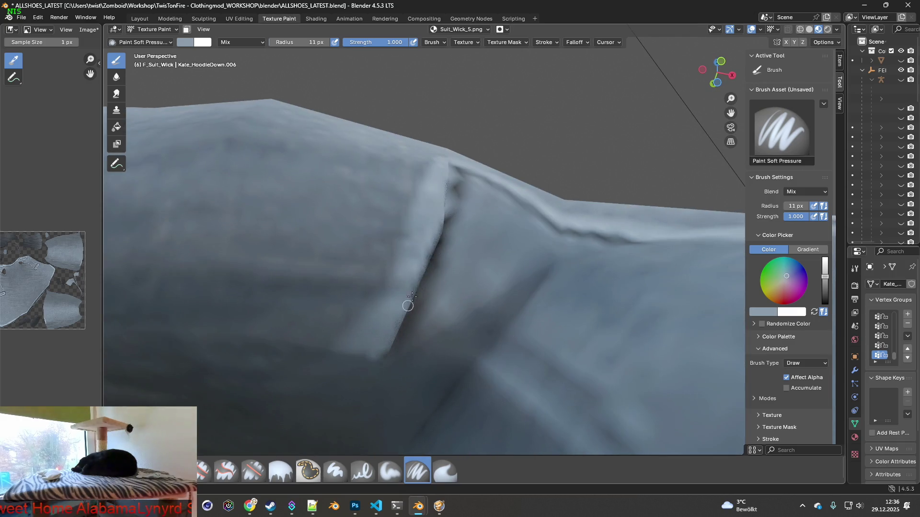
pyautogui.scroll(3, 422, 254)
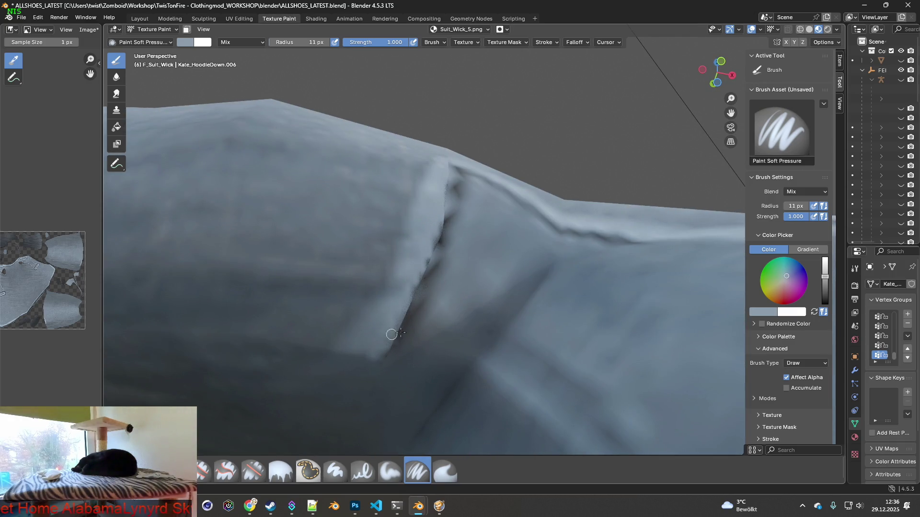
pyautogui.moveTo(419, 313)
pyautogui.mouseDown(button='middle')
pyautogui.moveTo(406, 359)
pyautogui.moveTo(414, 359)
pyautogui.mouseUp(button='middle')
pyautogui.hotkey('shift', 'x')
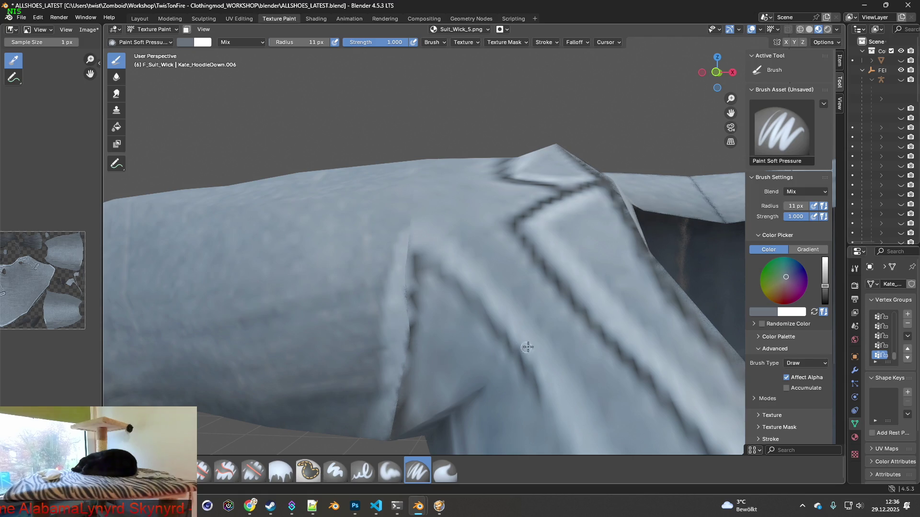
# - Pick a lighter grey-blue, resample several spots on the lapel edge, then zoom out over the jacket front
pyautogui.click(544, 259)
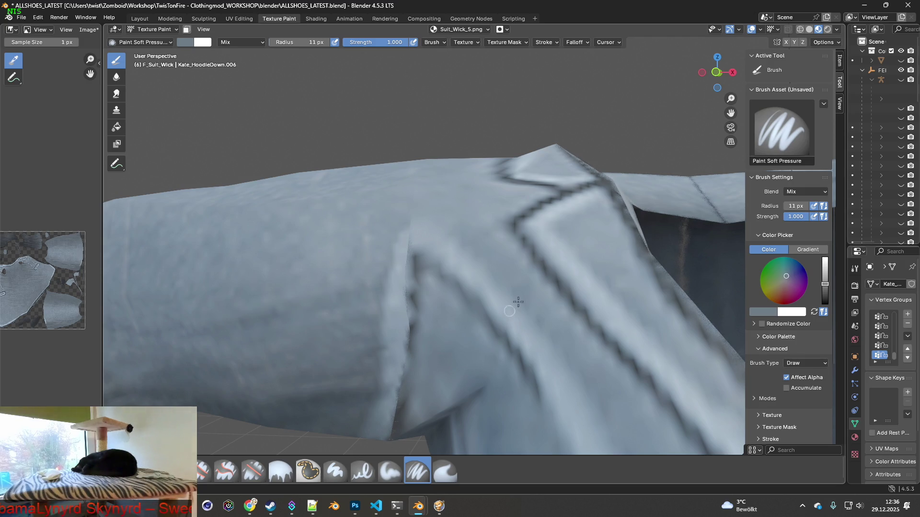
pyautogui.moveTo(546, 281); pyautogui.dragTo(532, 294, button='middle')
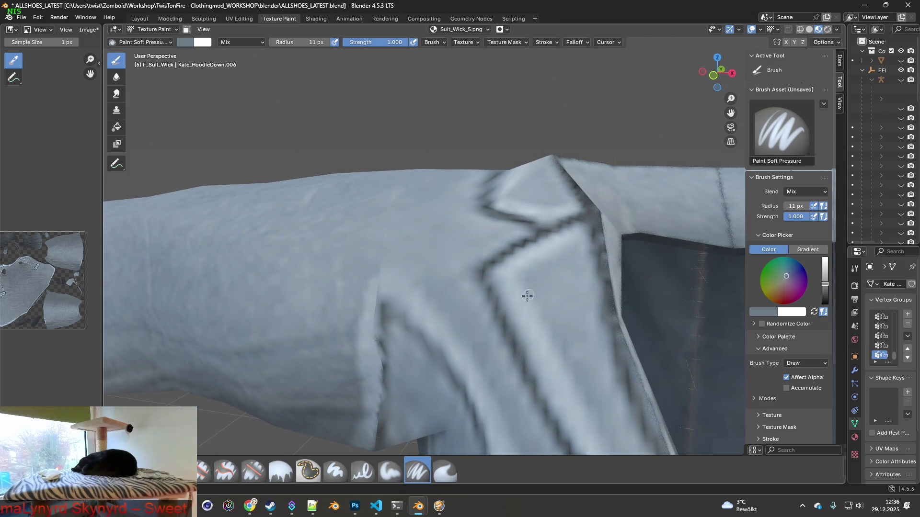
pyautogui.hotkey('shift', 'x')
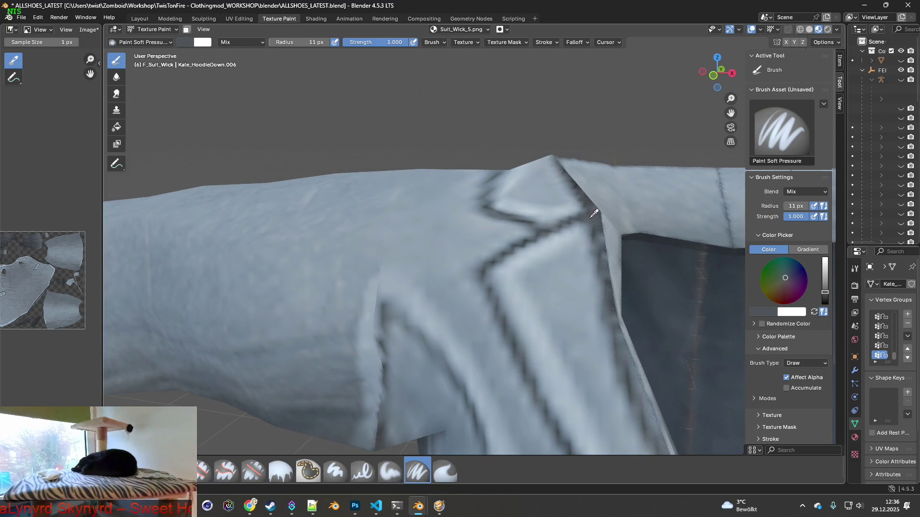
pyautogui.click(591, 212)
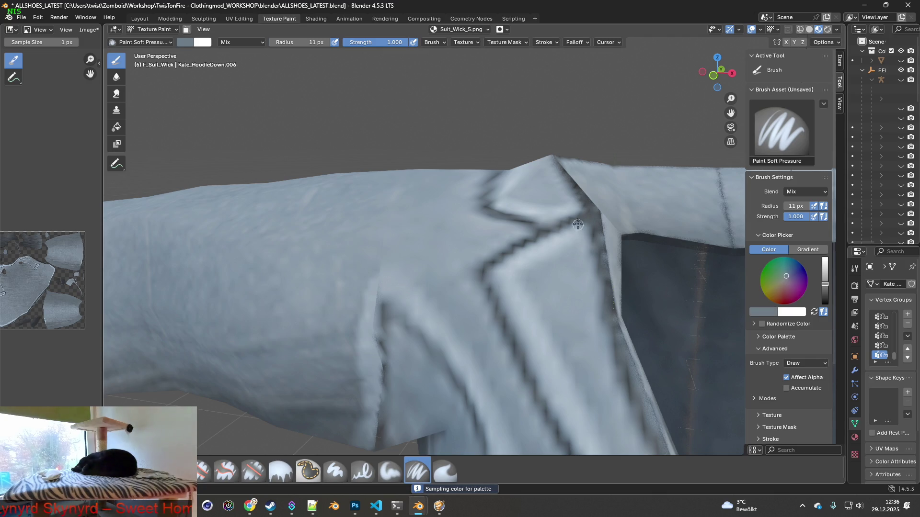
pyautogui.click(586, 210)
pyautogui.click(584, 215)
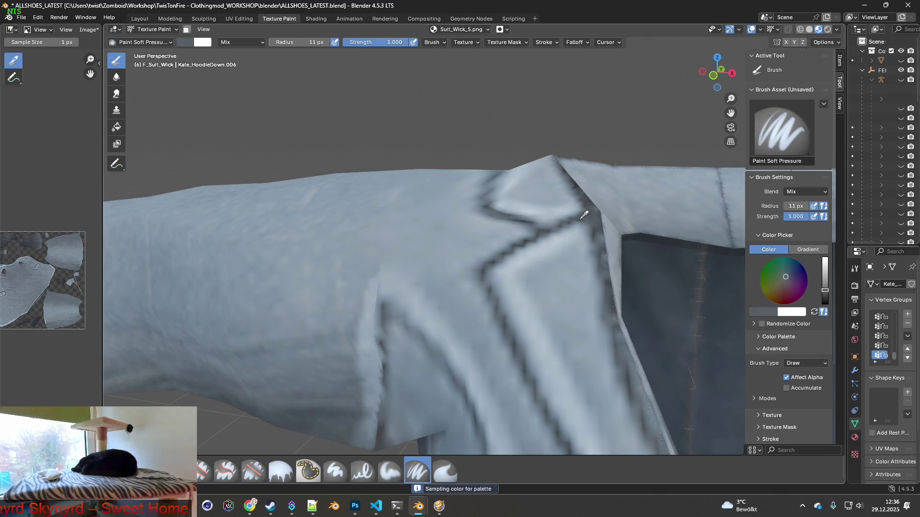
pyautogui.click(587, 211)
pyautogui.moveTo(579, 222); pyautogui.dragTo(493, 300, button='middle')
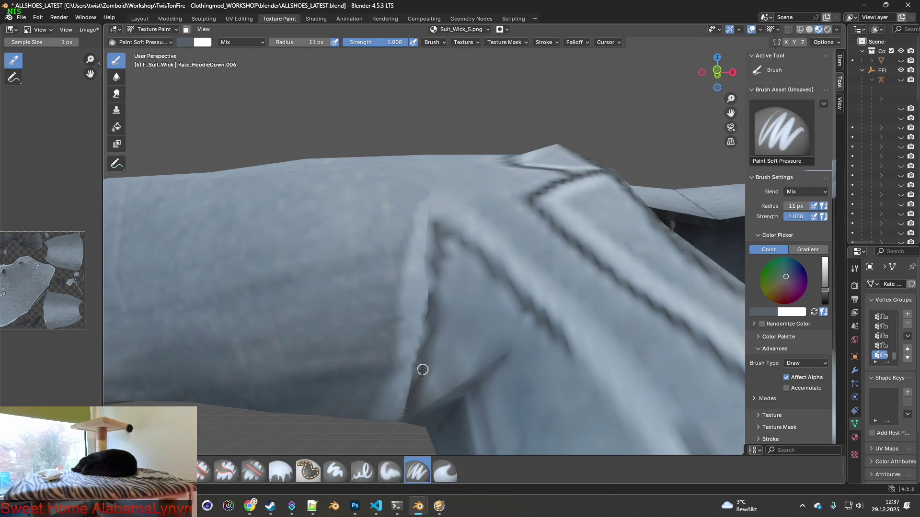
pyautogui.scroll(-5, 440, 373)
pyautogui.moveTo(445, 287)
pyautogui.mouseDown(button='middle')
pyautogui.moveTo(480, 369)
pyautogui.moveTo(588, 341)
pyautogui.mouseUp(button='middle')
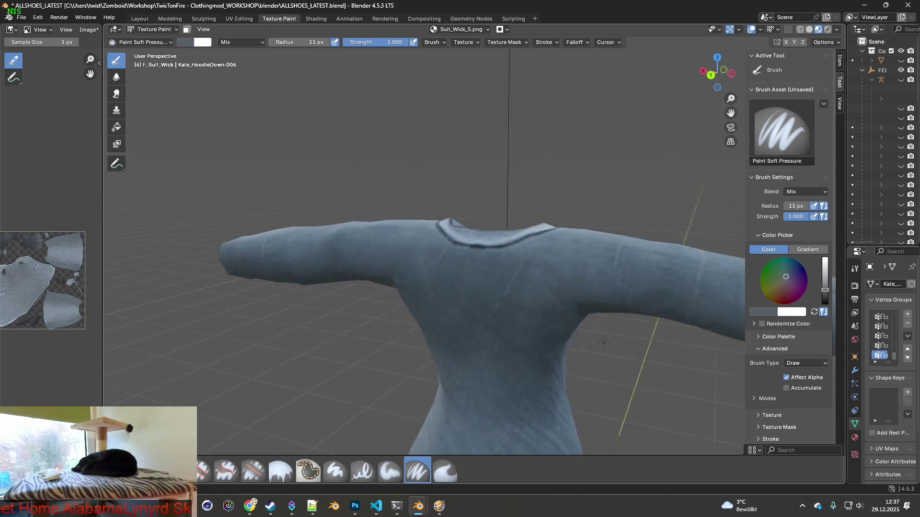
# - Set a 50 px Clone brush, source it on the upper back and clone texture over the upper back
pyautogui.moveTo(531, 335); pyautogui.dragTo(561, 357, button='middle')
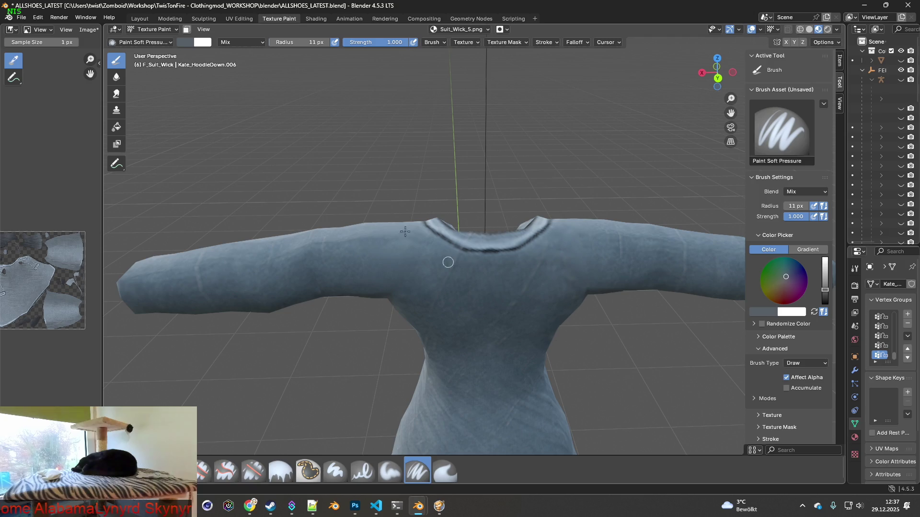
pyautogui.doubleClick(300, 41)
pyautogui.write('50')
pyautogui.press('Return')
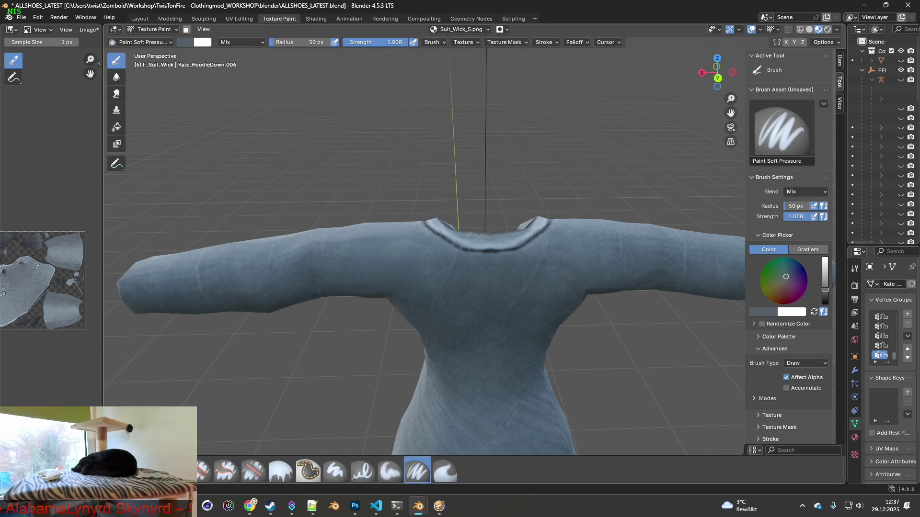
pyautogui.click(203, 470)
pyautogui.scroll(3, 575, 248)
pyautogui.keyDown('ctrl'); pyautogui.click(511, 272); pyautogui.keyUp('ctrl')
pyautogui.moveTo(491, 270); pyautogui.dragTo(458, 250)
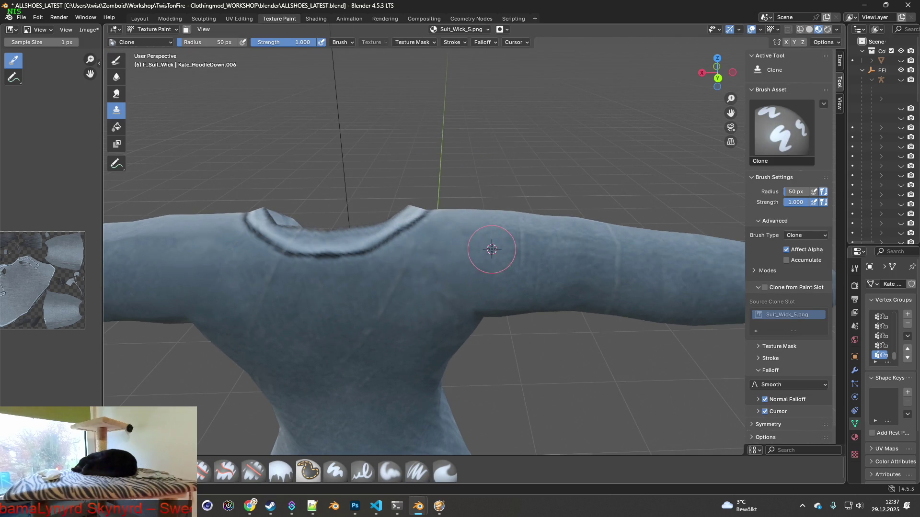
pyautogui.moveTo(468, 245)
pyautogui.mouseDown(button='middle')
pyautogui.moveTo(480, 252)
pyautogui.moveTo(487, 224)
pyautogui.moveTo(432, 230)
pyautogui.moveTo(486, 247)
pyautogui.moveTo(446, 266)
pyautogui.moveTo(464, 258)
pyautogui.moveTo(382, 210)
pyautogui.moveTo(397, 243)
pyautogui.mouseUp(button='middle')
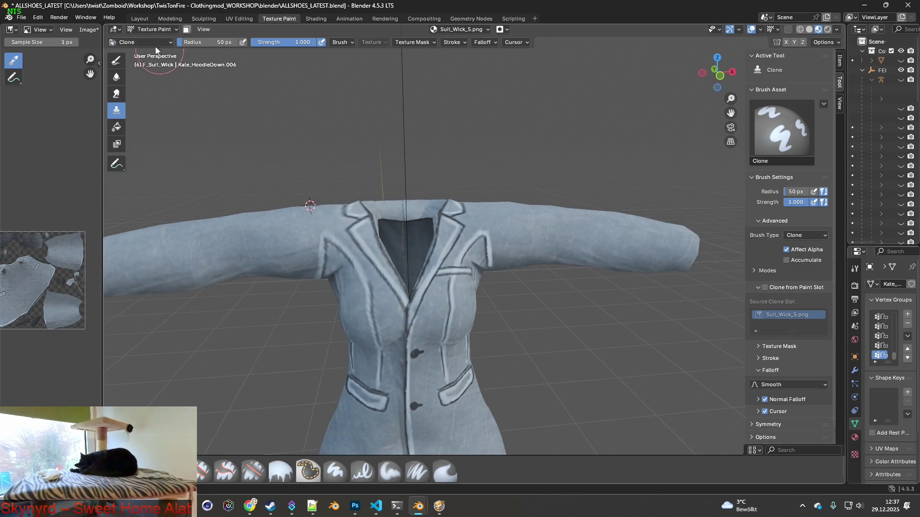
pyautogui.click(88, 29)
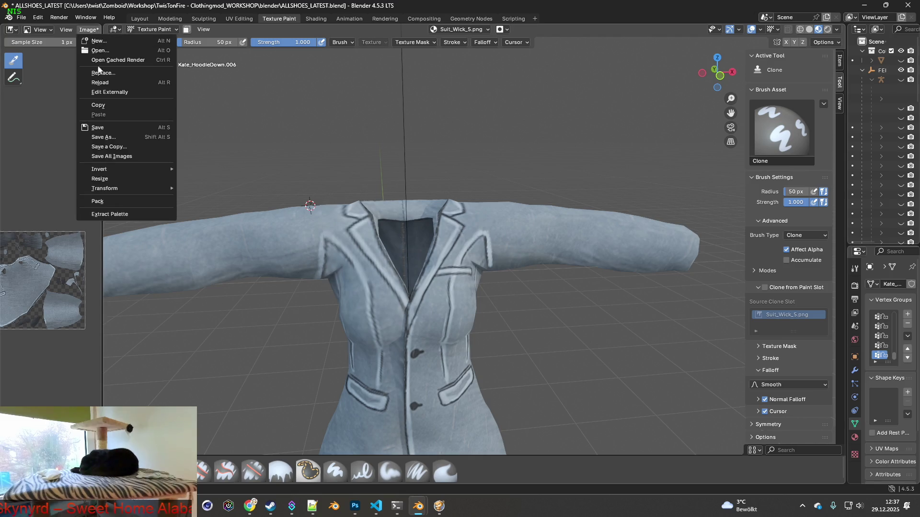
# - Save the painted Suit_Wick_5 texture and load the saved Suit_Wick file into the Image Texture node
pyautogui.click(111, 129)
pyautogui.click(315, 17)
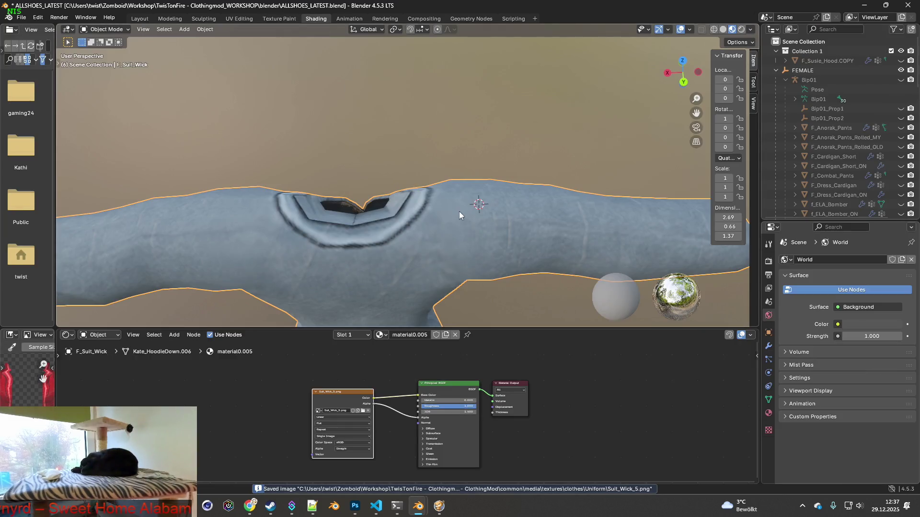
pyautogui.click(363, 411)
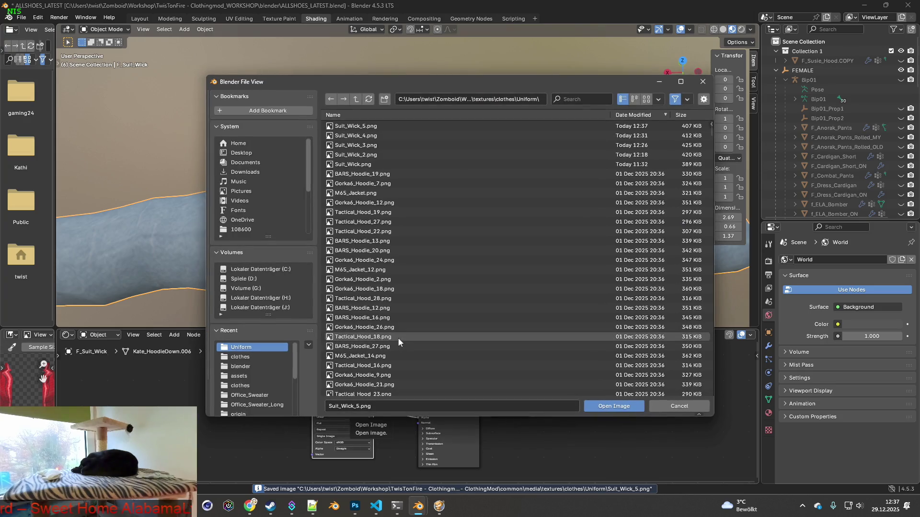
pyautogui.doubleClick(503, 126)
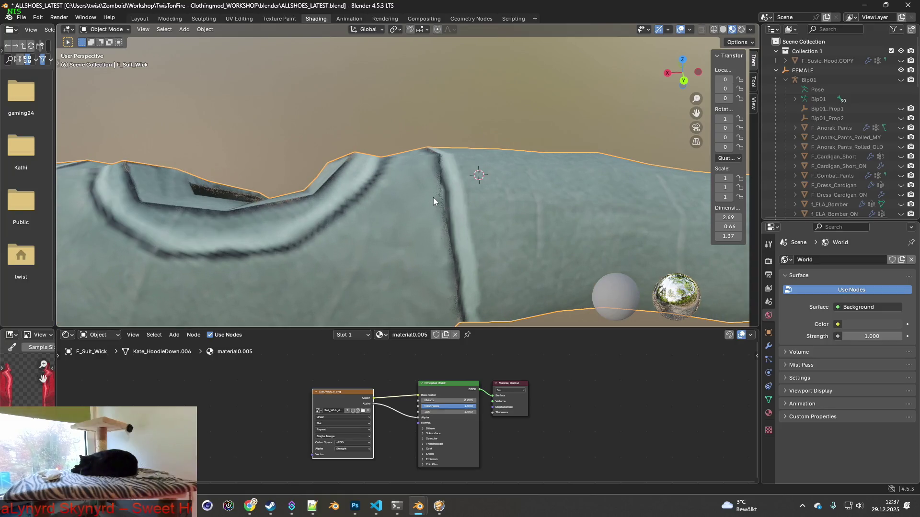
# - Back in Texture Paint, clone repeatedly over the shoulder seam from behind
pyautogui.click(280, 18)
pyautogui.moveTo(429, 220)
pyautogui.mouseDown(button='middle')
pyautogui.moveTo(482, 227)
pyautogui.moveTo(460, 237)
pyautogui.moveTo(488, 251)
pyautogui.moveTo(489, 261)
pyautogui.mouseUp(button='middle')
pyautogui.scroll(3, 467, 238)
pyautogui.moveTo(453, 248)
pyautogui.mouseDown()
pyautogui.moveTo(461, 261)
pyautogui.moveTo(460, 252)
pyautogui.mouseUp()
pyautogui.moveTo(490, 262); pyautogui.dragTo(483, 264, button='middle')
pyautogui.moveTo(456, 265); pyautogui.dragTo(452, 273)
pyautogui.moveTo(451, 272); pyautogui.dragTo(447, 280, button='middle')
pyautogui.moveTo(446, 276); pyautogui.dragTo(441, 282)
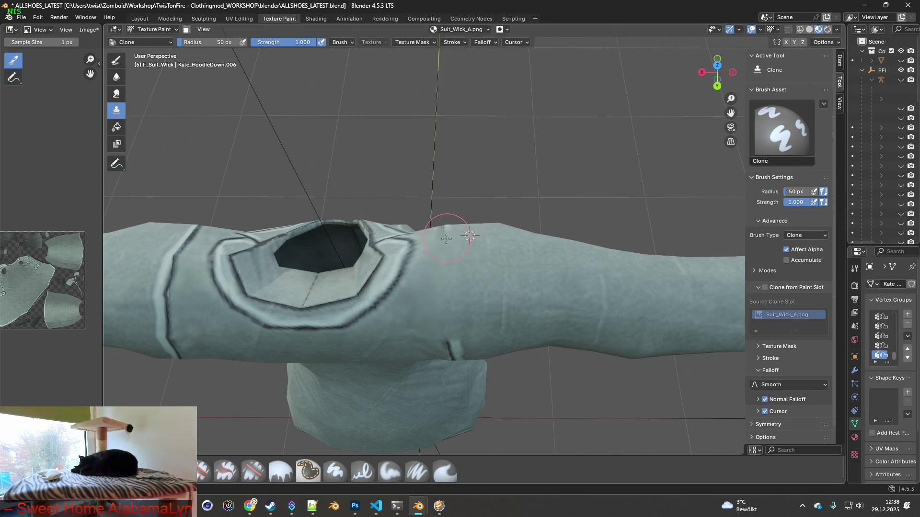
# - Clone away the dark armpit crease from below and set a new clone source on the sleeve
pyautogui.moveTo(469, 236); pyautogui.dragTo(489, 248, button='middle')
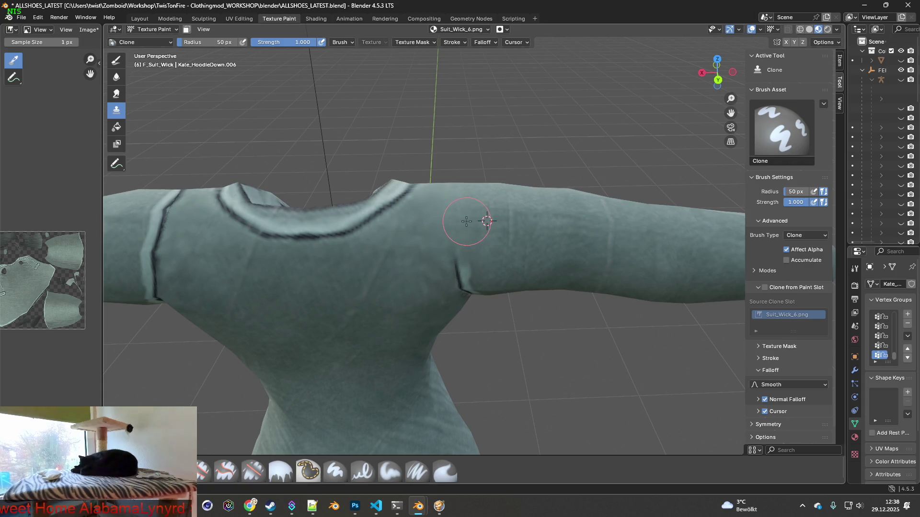
pyautogui.moveTo(446, 230)
pyautogui.mouseDown(button='middle')
pyautogui.moveTo(474, 202)
pyautogui.moveTo(466, 203)
pyautogui.moveTo(470, 166)
pyautogui.moveTo(488, 207)
pyautogui.mouseUp(button='middle')
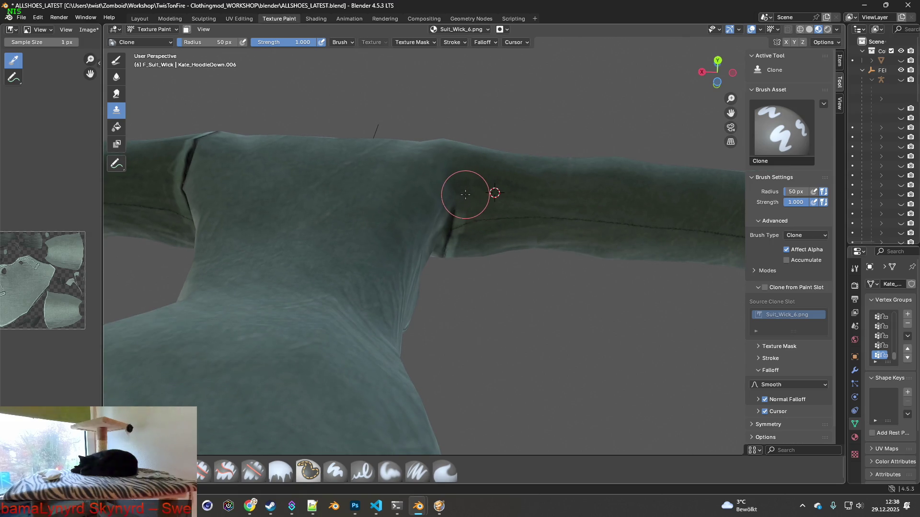
pyautogui.moveTo(495, 193)
pyautogui.mouseDown(button='middle')
pyautogui.moveTo(482, 209)
pyautogui.moveTo(488, 174)
pyautogui.mouseUp(button='middle')
pyautogui.moveTo(441, 198)
pyautogui.mouseDown()
pyautogui.moveTo(415, 248)
pyautogui.moveTo(456, 217)
pyautogui.mouseUp()
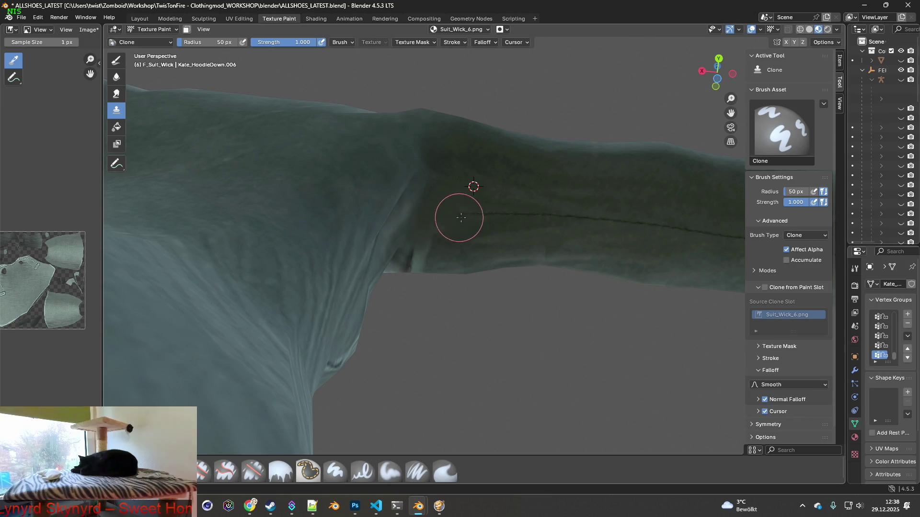
pyautogui.moveTo(532, 216); pyautogui.dragTo(472, 201, button='middle')
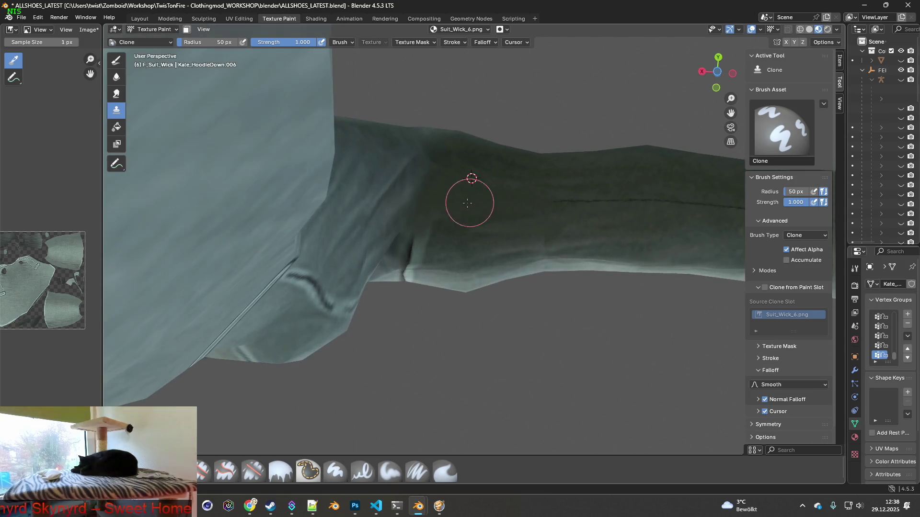
pyautogui.moveTo(409, 241)
pyautogui.mouseDown(button='middle')
pyautogui.moveTo(374, 227)
pyautogui.moveTo(414, 227)
pyautogui.mouseUp(button='middle')
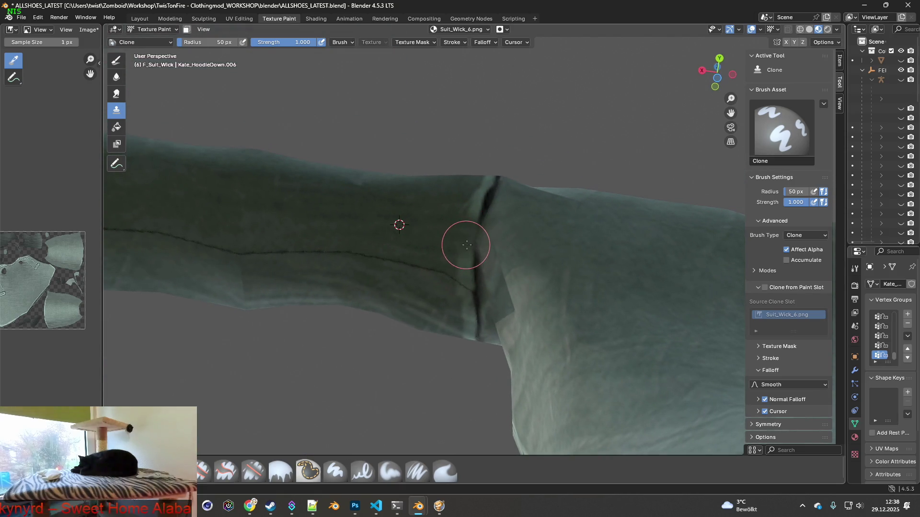
pyautogui.moveTo(469, 247); pyautogui.dragTo(453, 230, button='middle')
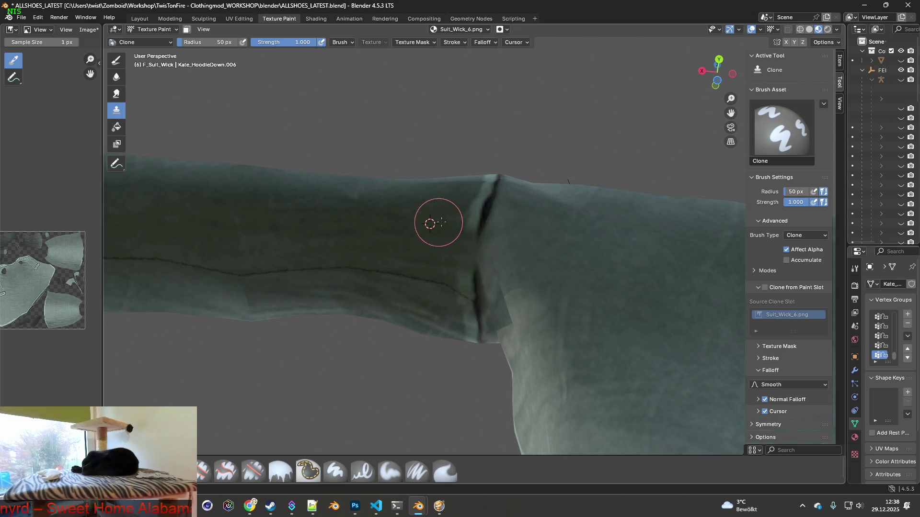
pyautogui.keyDown('ctrl'); pyautogui.click(446, 200); pyautogui.keyUp('ctrl')
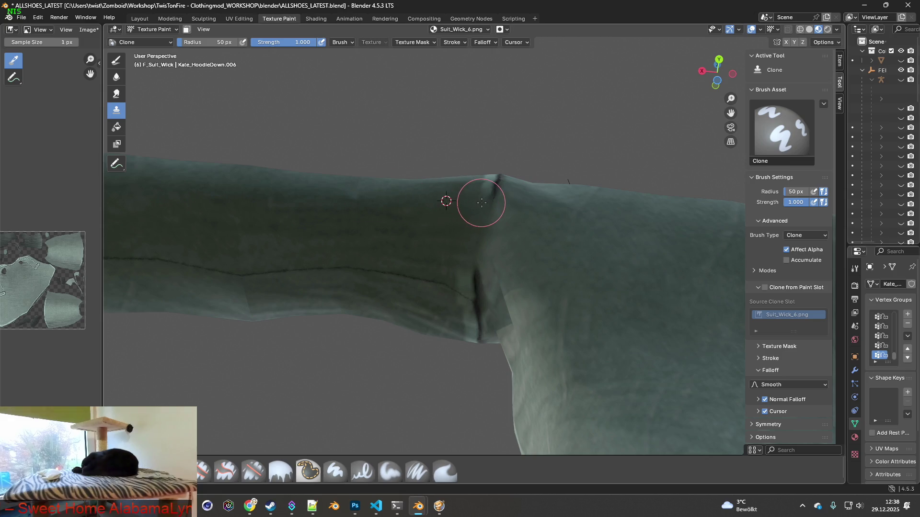
pyautogui.moveTo(482, 205); pyautogui.dragTo(442, 273, button='middle')
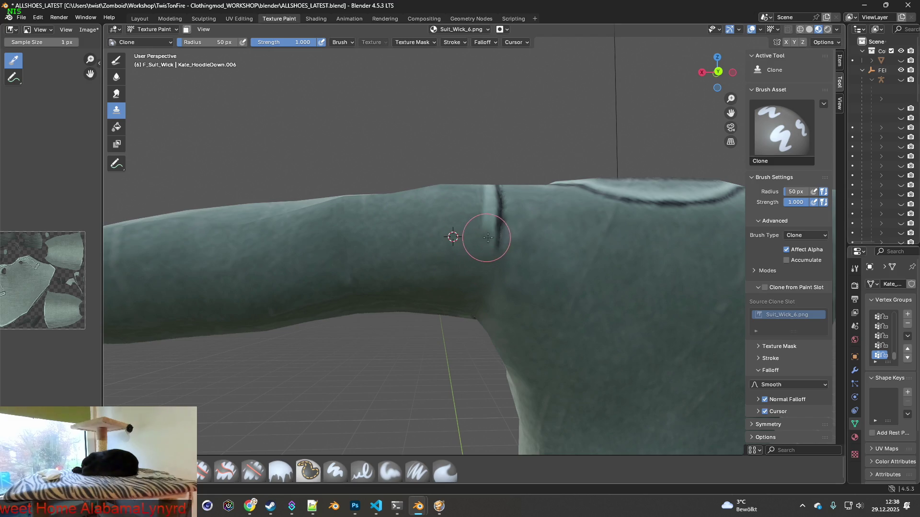
# - Clone plain fabric over the dark seam at the sleeve opening
pyautogui.moveTo(500, 238); pyautogui.dragTo(447, 259, button='middle')
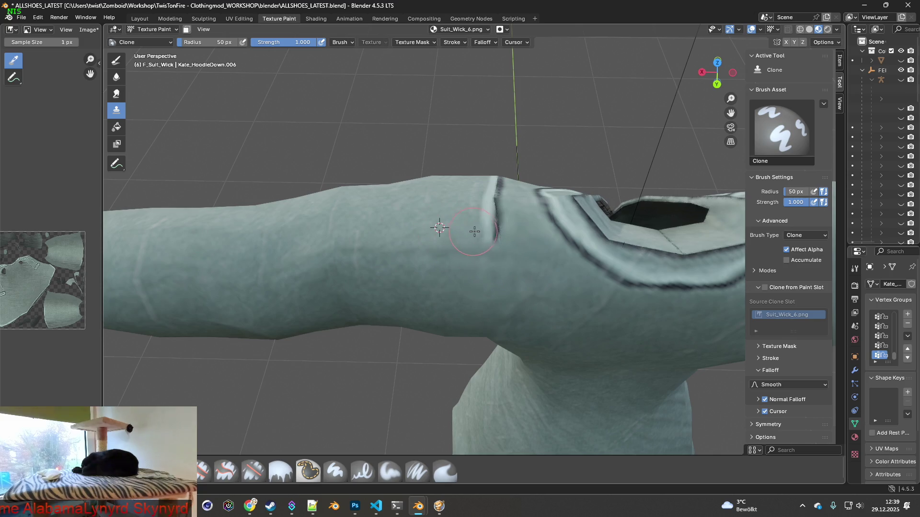
pyautogui.moveTo(502, 233); pyautogui.dragTo(466, 260, button='middle')
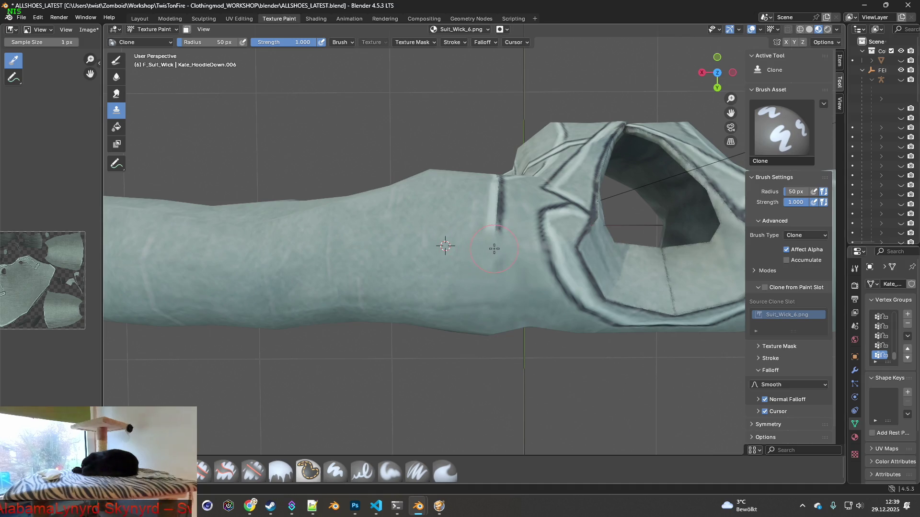
pyautogui.moveTo(479, 219); pyautogui.dragTo(495, 221)
pyautogui.moveTo(463, 194); pyautogui.dragTo(494, 198)
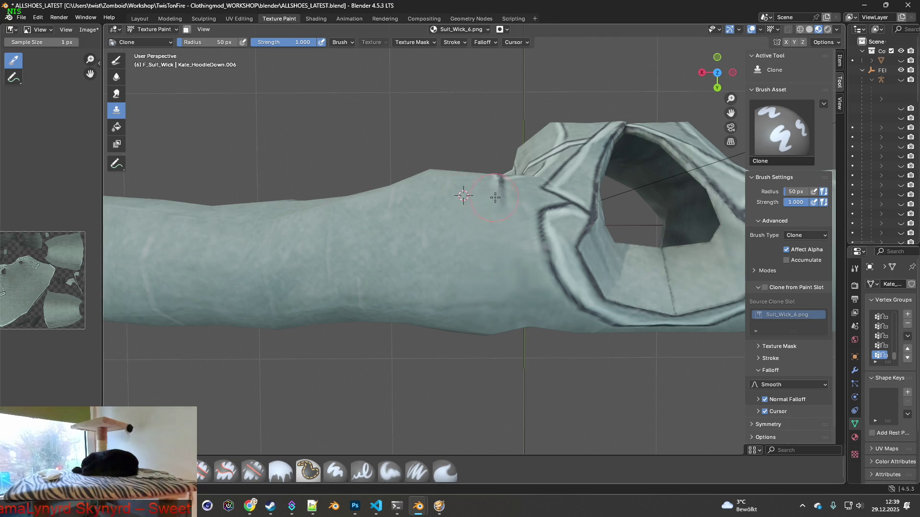
pyautogui.moveTo(500, 197)
pyautogui.mouseDown(button='middle')
pyautogui.moveTo(474, 238)
pyautogui.moveTo(528, 217)
pyautogui.moveTo(460, 202)
pyautogui.moveTo(494, 210)
pyautogui.mouseUp(button='middle')
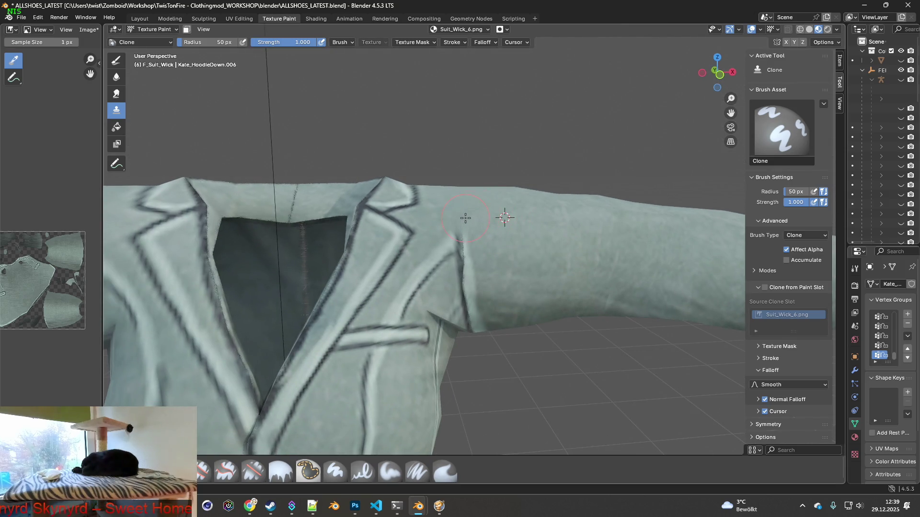
# - Clone fabric over the sleeve seam on the other side, then switch to soft pressure painting
pyautogui.moveTo(443, 223)
pyautogui.mouseDown(button='middle')
pyautogui.moveTo(402, 230)
pyautogui.moveTo(458, 247)
pyautogui.mouseUp(button='middle')
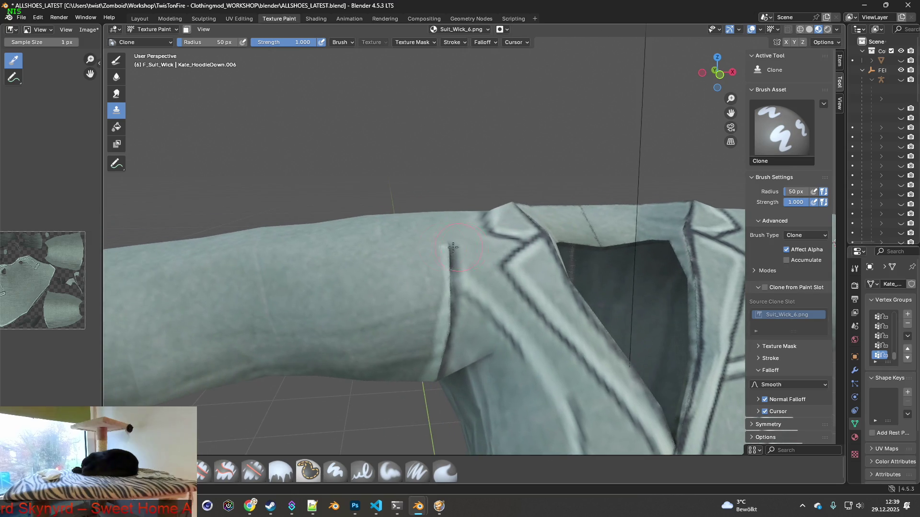
pyautogui.moveTo(430, 249); pyautogui.dragTo(448, 251)
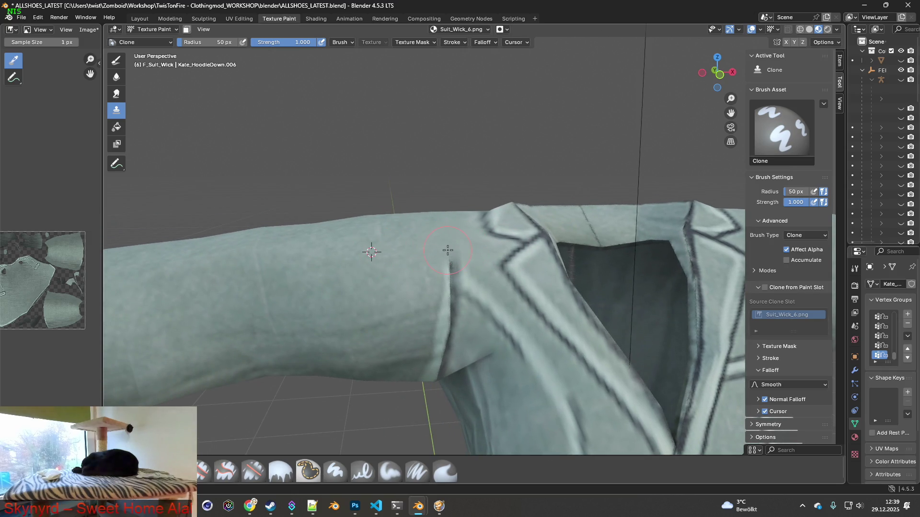
pyautogui.moveTo(437, 247); pyautogui.dragTo(542, 233, button='middle')
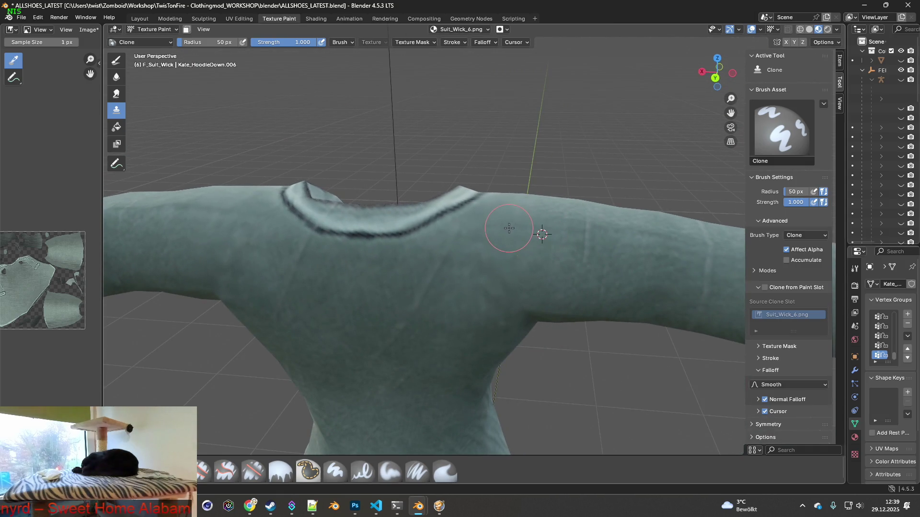
pyautogui.moveTo(541, 234)
pyautogui.mouseDown(button='middle')
pyautogui.moveTo(500, 216)
pyautogui.moveTo(497, 195)
pyautogui.mouseUp(button='middle')
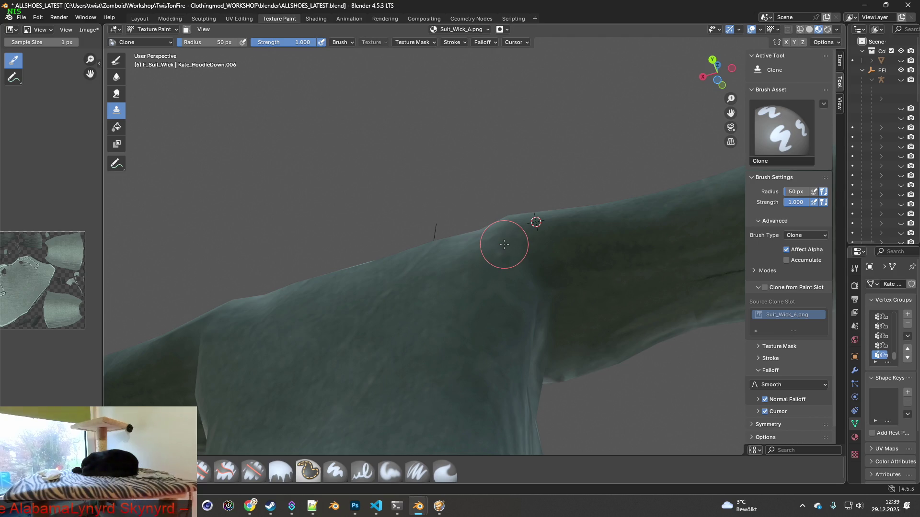
pyautogui.moveTo(499, 246)
pyautogui.mouseDown(button='middle')
pyautogui.moveTo(460, 274)
pyautogui.moveTo(530, 292)
pyautogui.moveTo(444, 283)
pyautogui.mouseUp(button='middle')
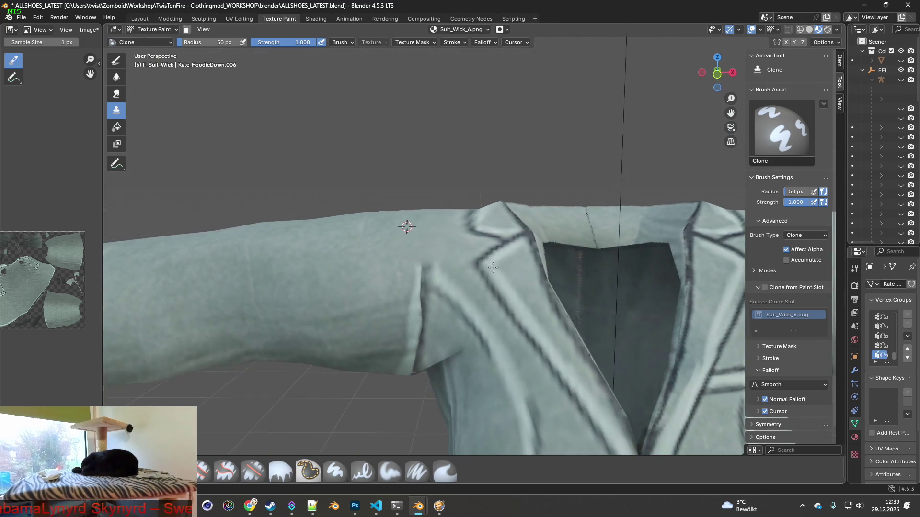
pyautogui.scroll(3, 420, 282)
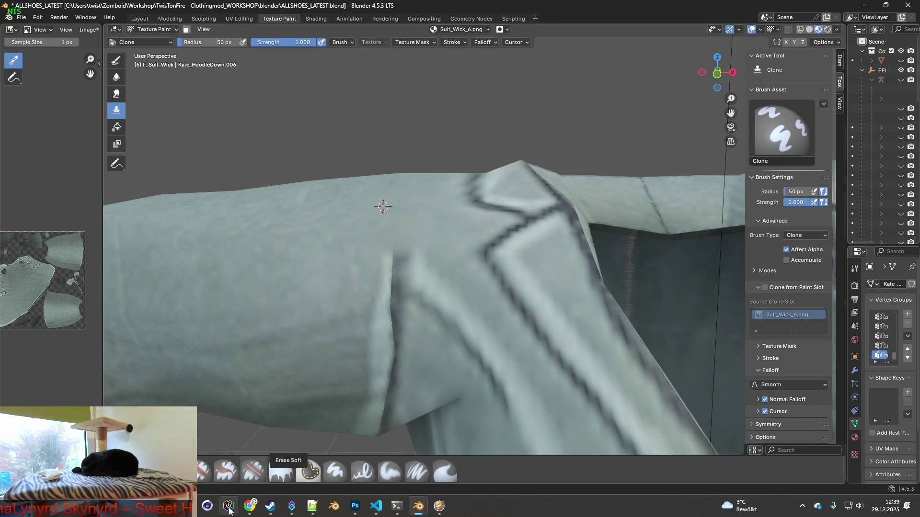
pyautogui.click(418, 471)
pyautogui.scroll(2, 444, 347)
pyautogui.scroll(-2, 442, 338)
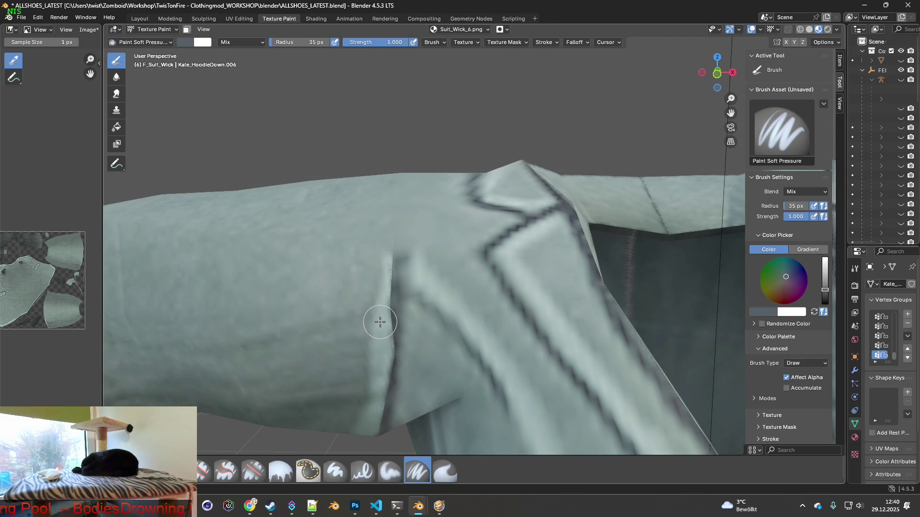
# - Sample the jacket's light grey-green and paint over the dark crease and seam edge by the lapel
pyautogui.hotkey('shift', 'x')
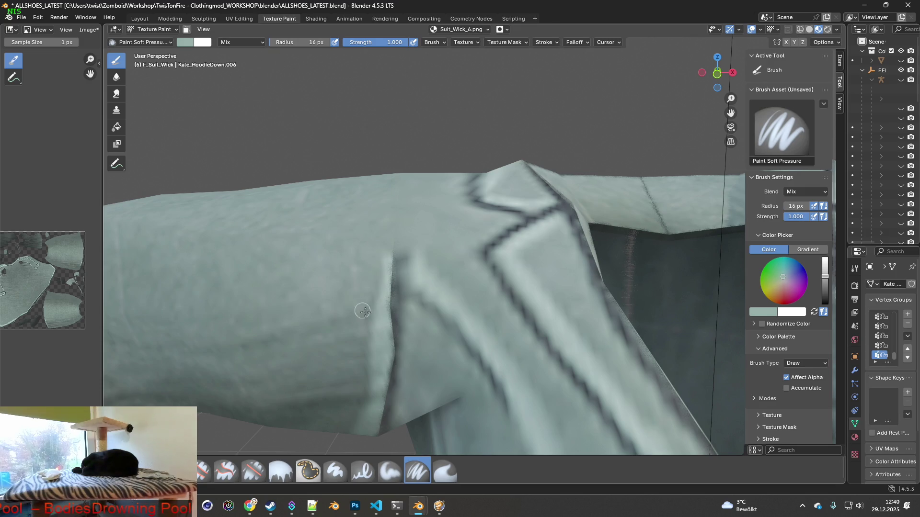
pyautogui.moveTo(382, 327)
pyautogui.mouseDown()
pyautogui.moveTo(393, 262)
pyautogui.moveTo(375, 391)
pyautogui.moveTo(392, 265)
pyautogui.mouseUp()
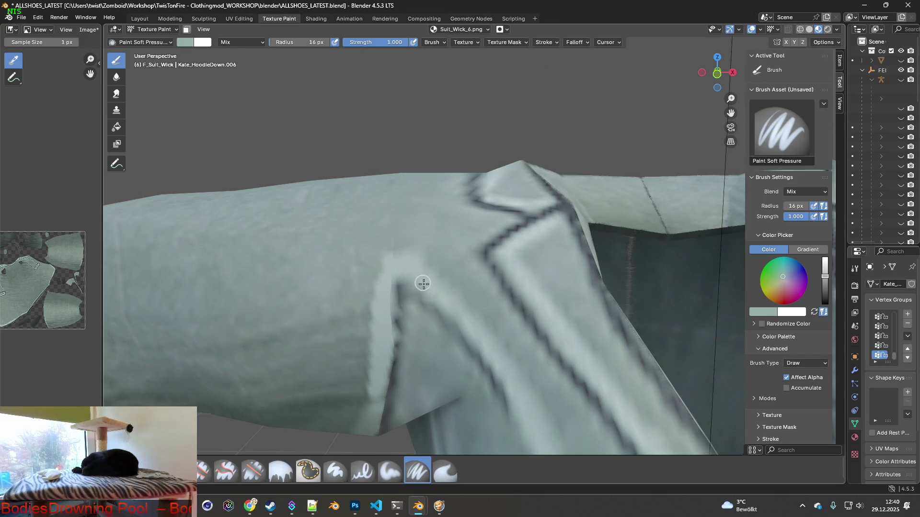
pyautogui.moveTo(459, 295)
pyautogui.mouseDown(button='middle')
pyautogui.moveTo(496, 298)
pyautogui.moveTo(390, 282)
pyautogui.mouseUp(button='middle')
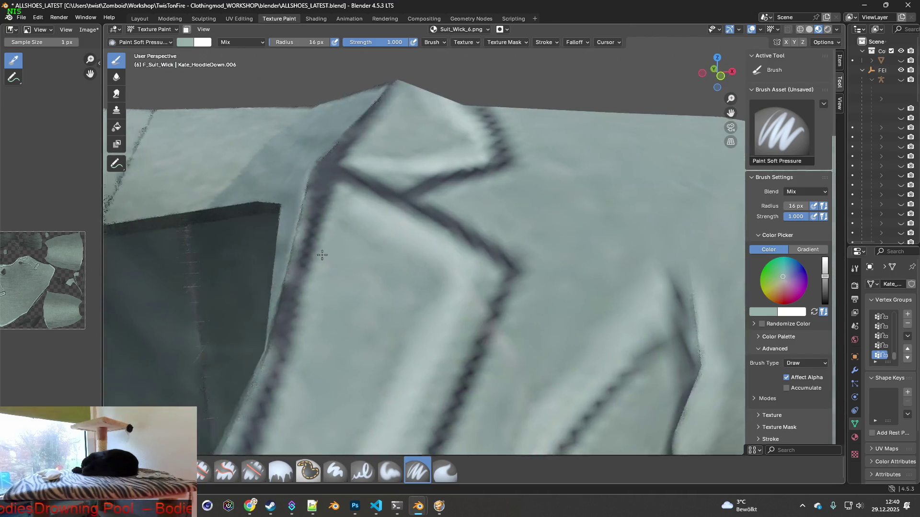
pyautogui.scroll(-4, 390, 281)
pyautogui.moveTo(445, 277); pyautogui.dragTo(467, 290, button='middle')
pyautogui.scroll(2, 459, 277)
pyautogui.scroll(2, 459, 279)
pyautogui.scroll(2, 467, 289)
pyautogui.scroll(2, 467, 290)
pyautogui.moveTo(453, 237); pyautogui.dragTo(444, 213)
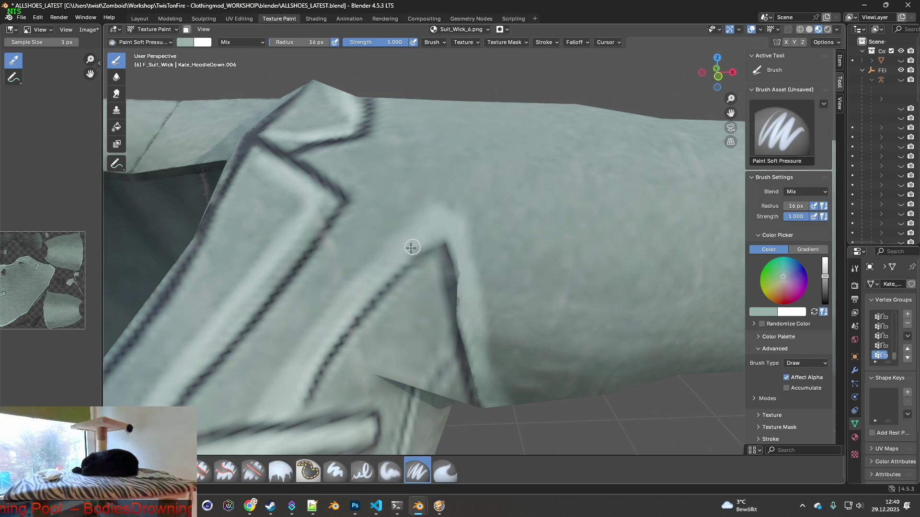
pyautogui.moveTo(462, 281); pyautogui.dragTo(484, 369)
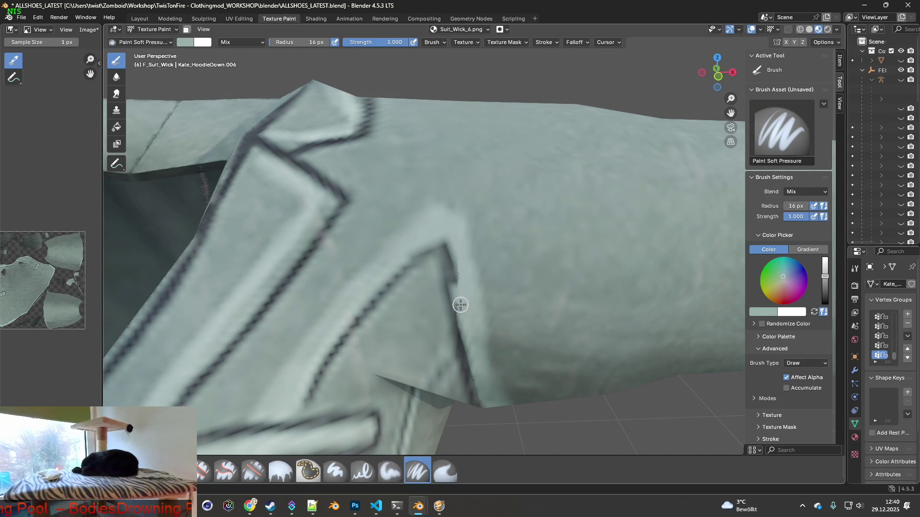
pyautogui.moveTo(484, 368); pyautogui.dragTo(445, 302, button='middle')
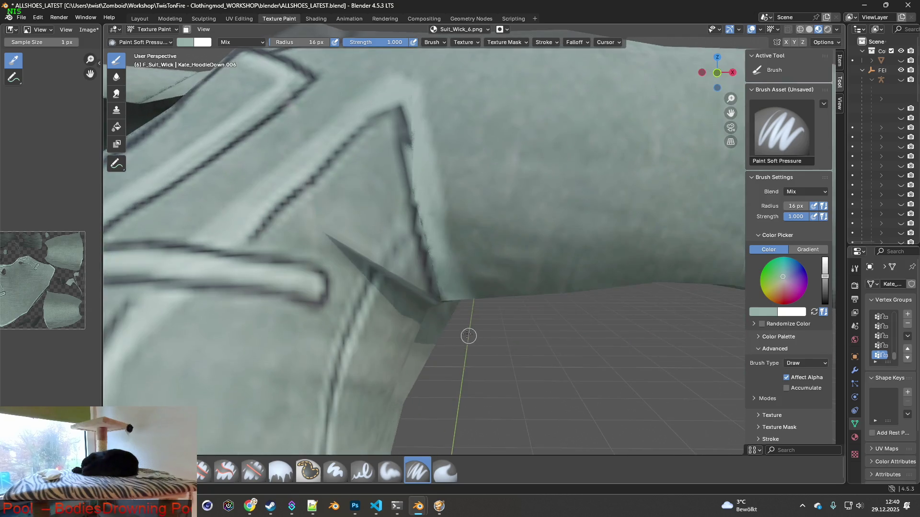
pyautogui.scroll(4, 414, 271)
# - Resample a darker grey-green from the fabric and smooth the lapel-corner seam edge
pyautogui.hotkey('shift', 'x')
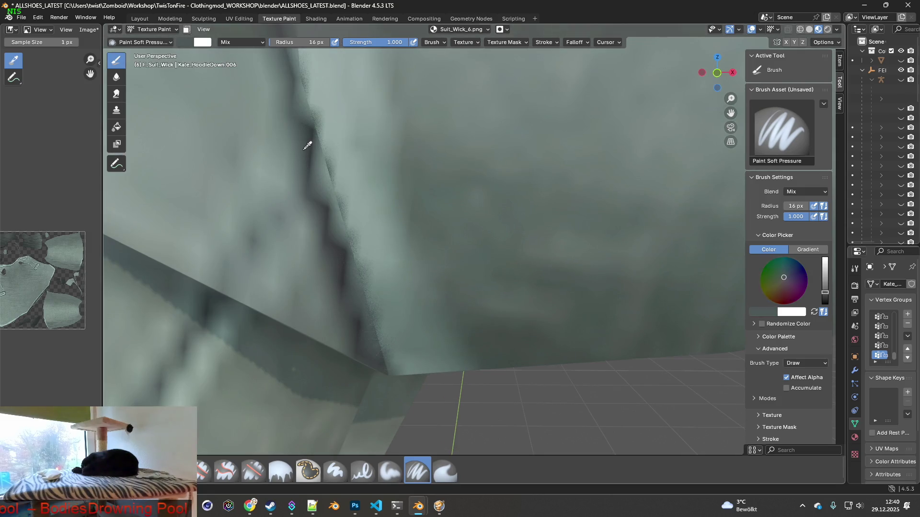
pyautogui.click(309, 150)
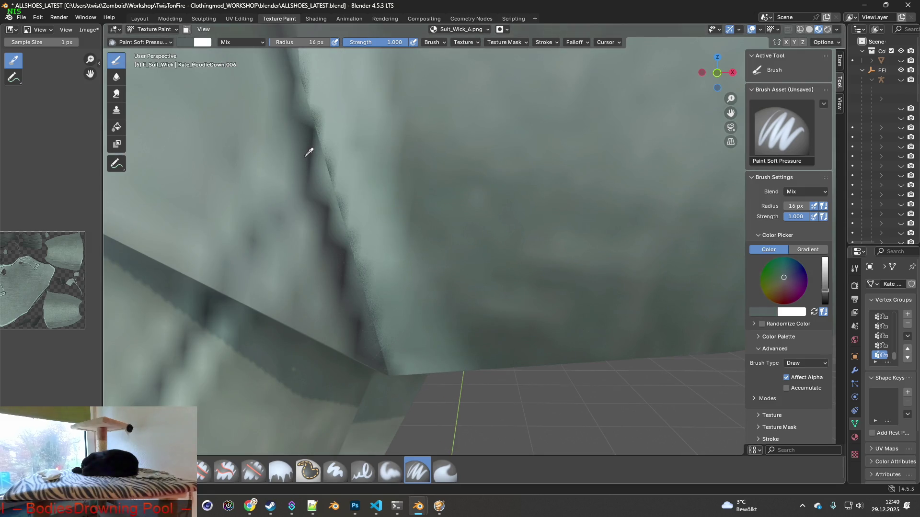
pyautogui.click(312, 143)
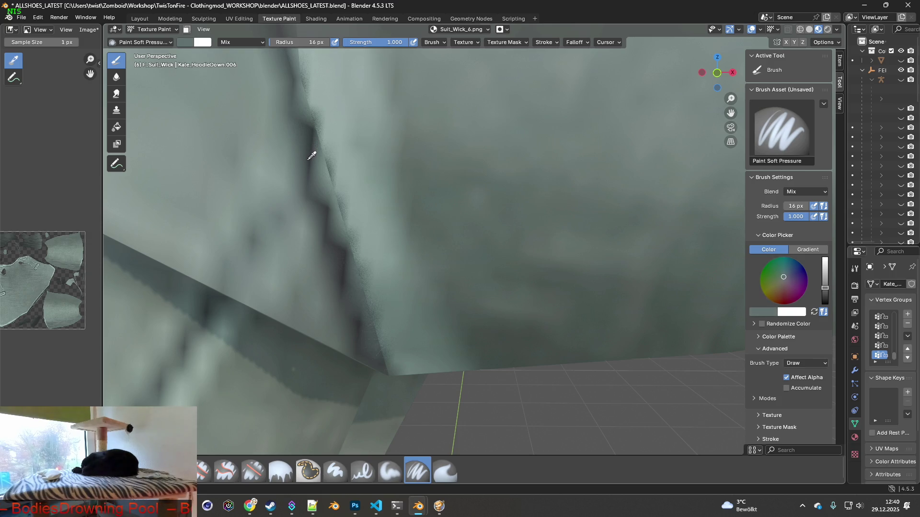
pyautogui.moveTo(318, 212)
pyautogui.mouseDown(button='middle')
pyautogui.moveTo(287, 180)
pyautogui.moveTo(277, 143)
pyautogui.mouseUp(button='middle')
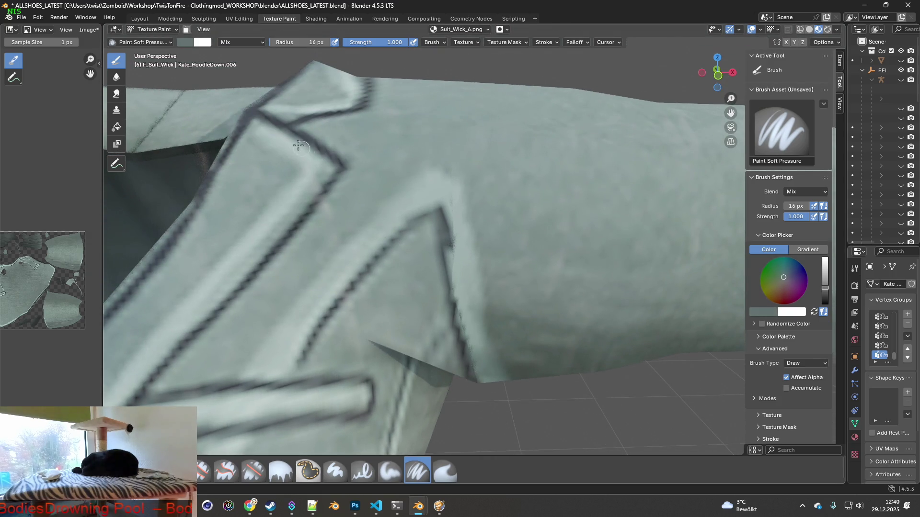
pyautogui.click(279, 120)
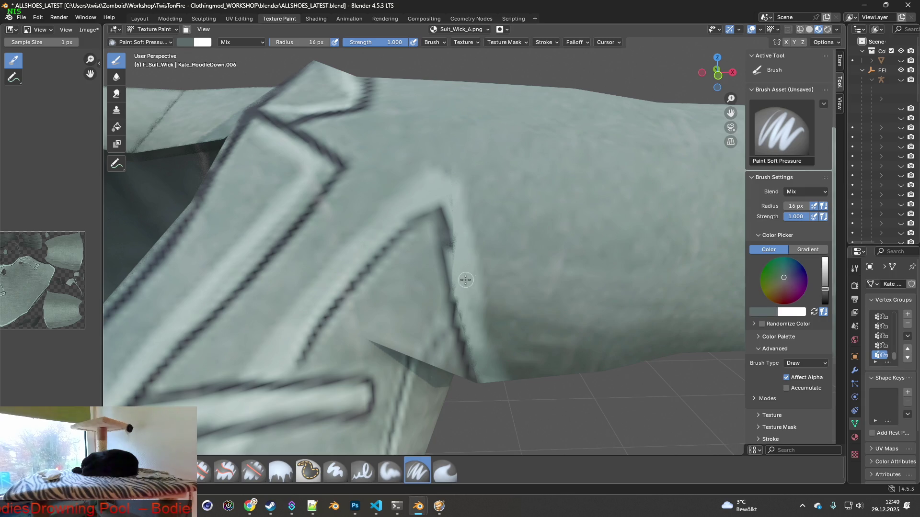
pyautogui.scroll(4, 431, 237)
pyautogui.scroll(3, 446, 294)
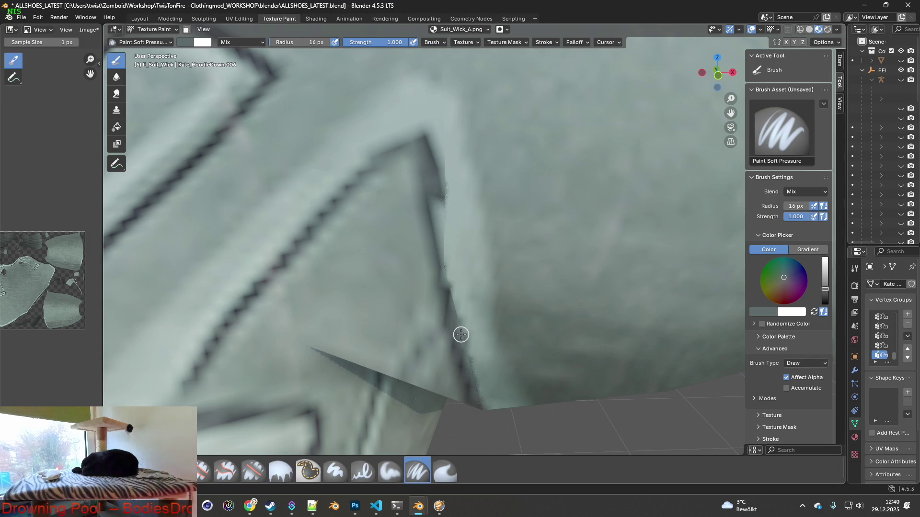
pyautogui.moveTo(450, 305); pyautogui.dragTo(436, 246)
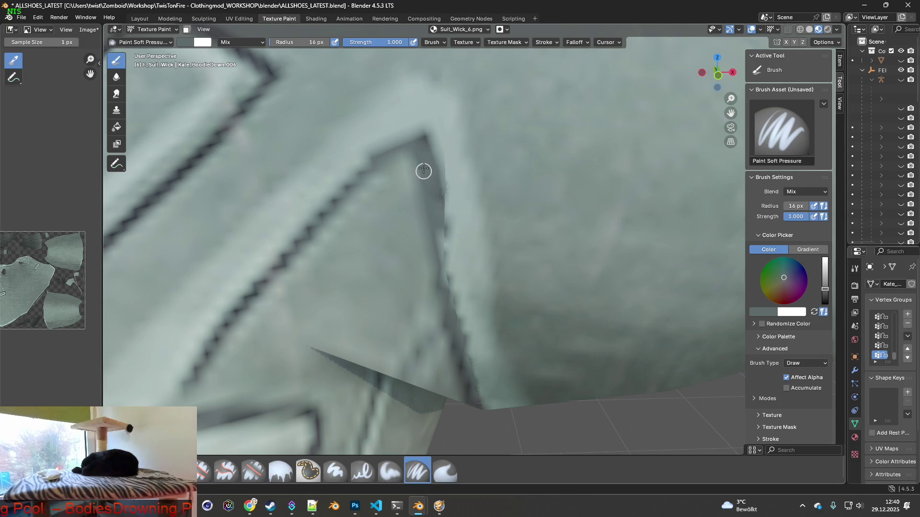
pyautogui.scroll(-8, 424, 177)
pyautogui.moveTo(460, 245)
pyautogui.mouseDown(button='middle')
pyautogui.moveTo(477, 260)
pyautogui.moveTo(425, 251)
pyautogui.moveTo(402, 274)
pyautogui.moveTo(386, 266)
pyautogui.moveTo(453, 309)
pyautogui.moveTo(597, 294)
pyautogui.moveTo(314, 167)
pyautogui.mouseUp(button='middle')
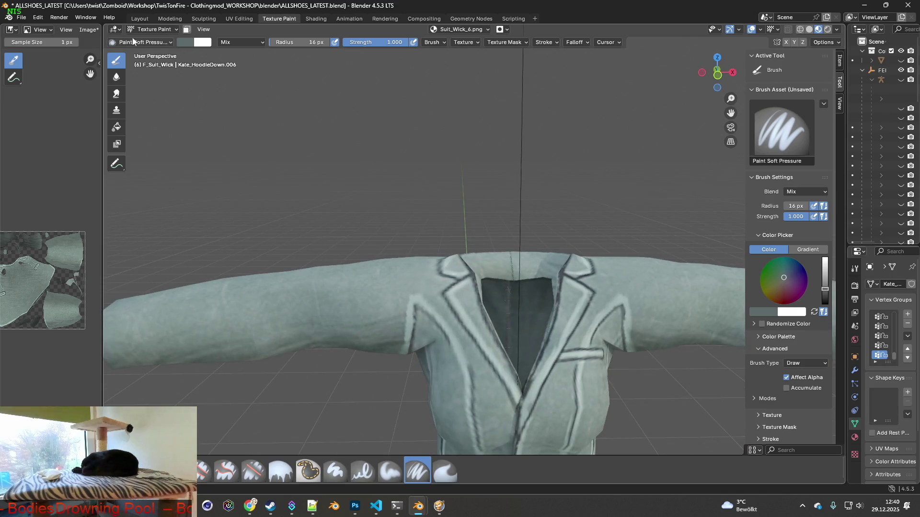
pyautogui.click(89, 29)
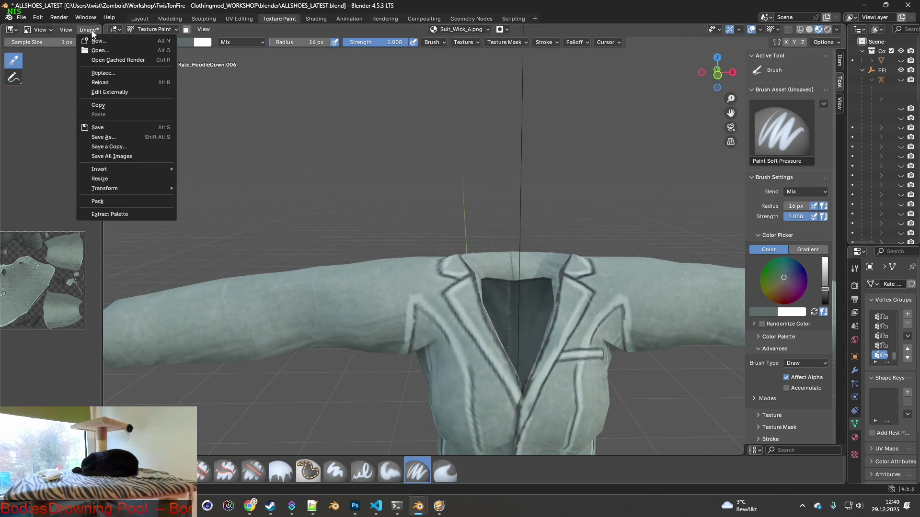
# - Save the painted Suit_Wick_6.png, then load Suit_Wick_7.png as the jacket's image texture
pyautogui.click(104, 128)
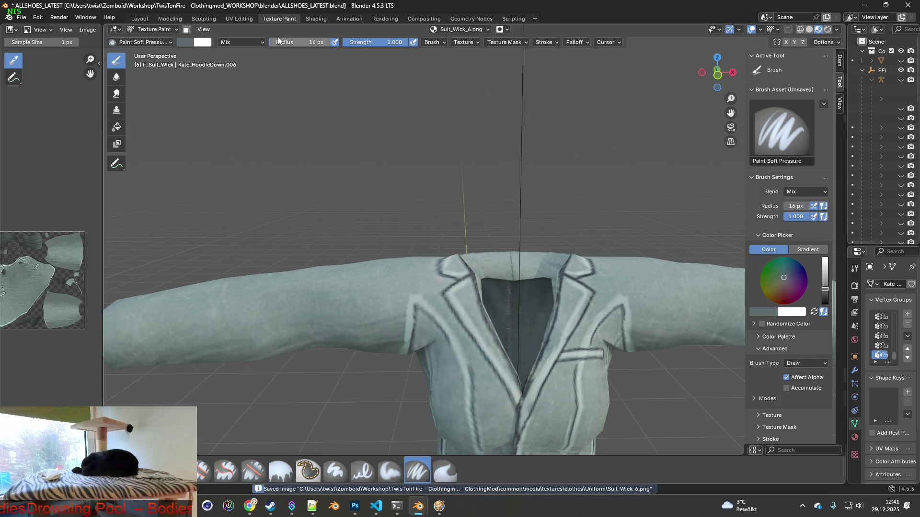
pyautogui.click(315, 18)
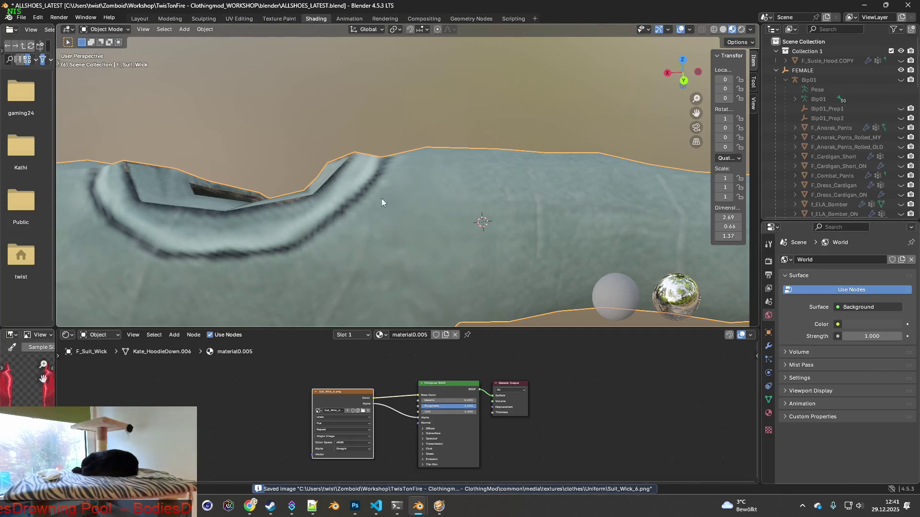
pyautogui.click(363, 413)
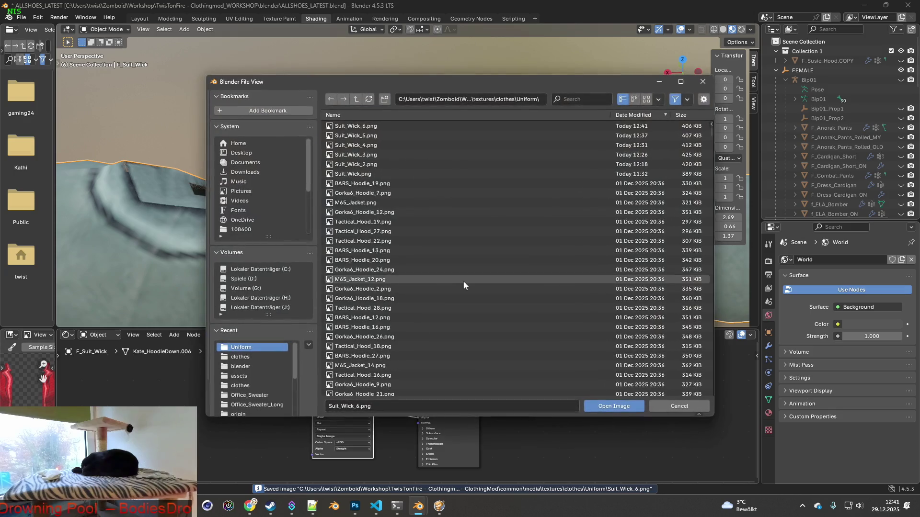
pyautogui.click(574, 99)
pyautogui.write('Suit_Wick')
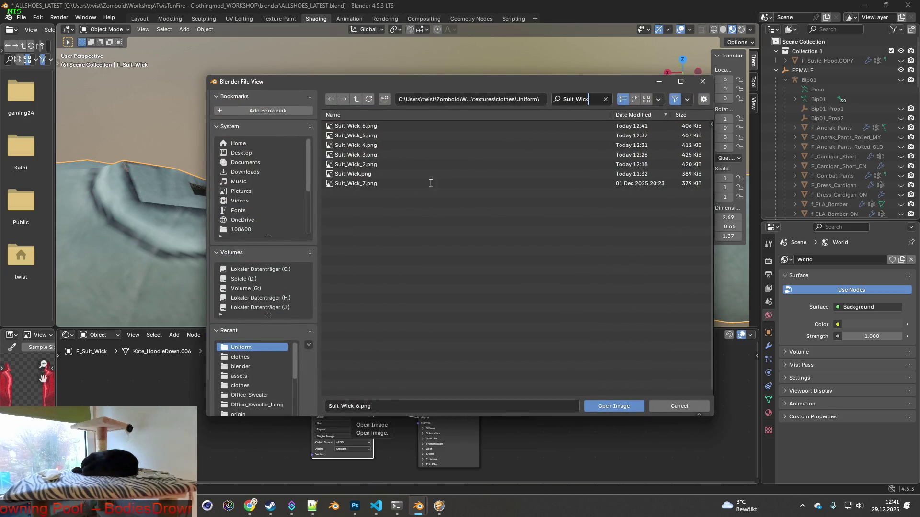
pyautogui.doubleClick(352, 184)
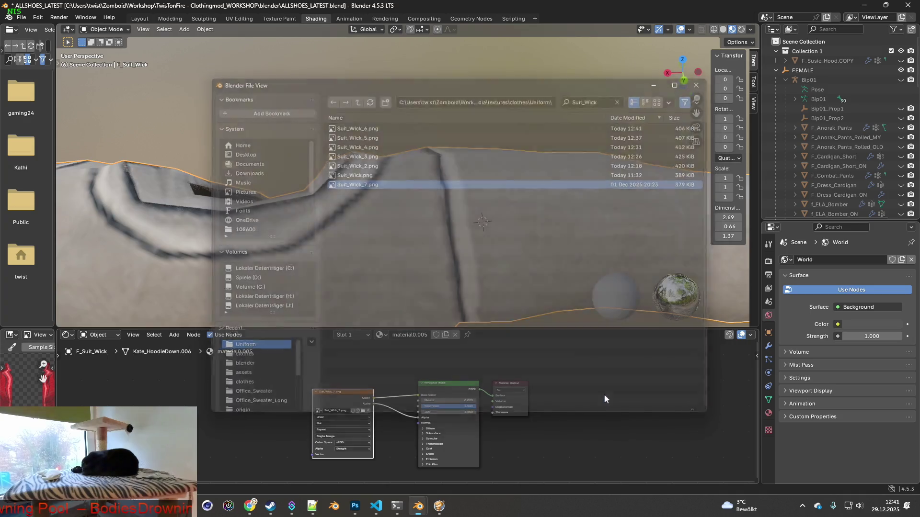
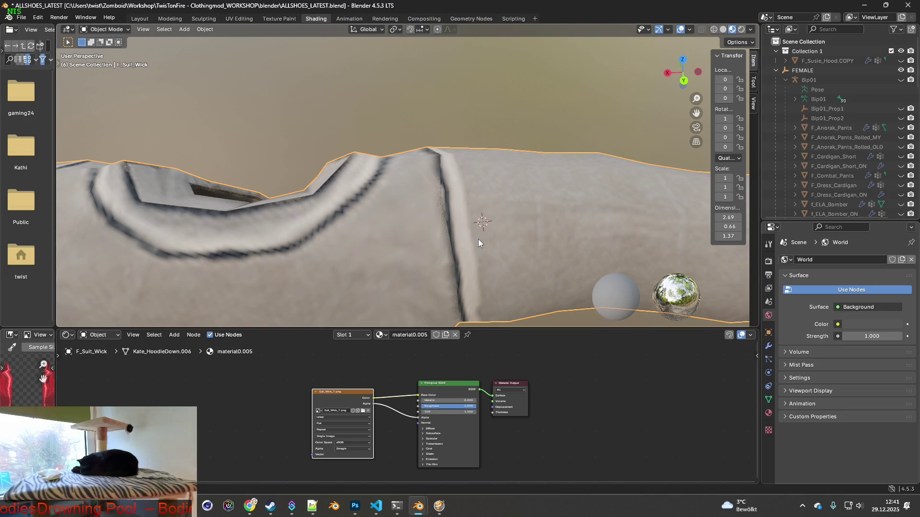
pyautogui.scroll(-4, 485, 237)
pyautogui.scroll(-3, 488, 244)
# - Inspect the jacket torso and collar, then move to the Texture Paint workspace
pyautogui.moveTo(488, 244)
pyautogui.mouseDown(button='middle')
pyautogui.moveTo(419, 198)
pyautogui.moveTo(352, 221)
pyautogui.moveTo(348, 238)
pyautogui.mouseUp(button='middle')
pyautogui.scroll(-2, 352, 221)
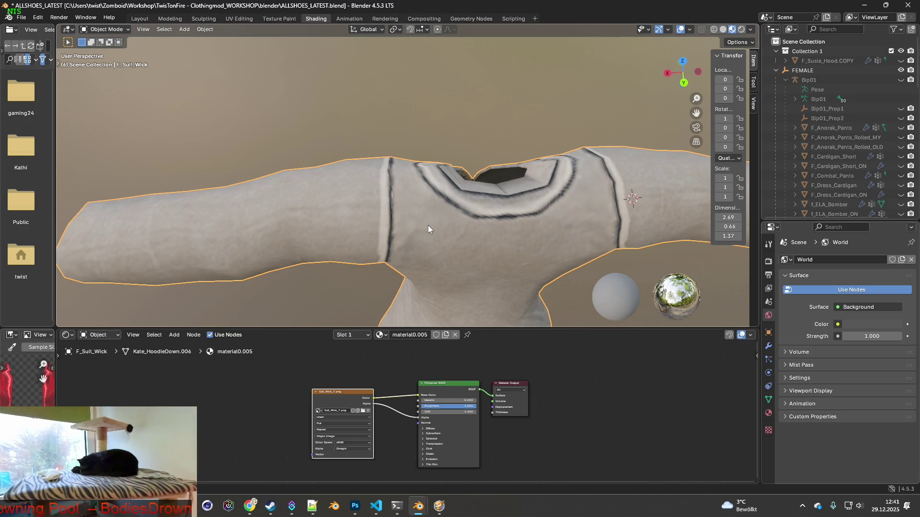
pyautogui.scroll(2, 421, 222)
pyautogui.moveTo(418, 229); pyautogui.dragTo(419, 232, button='middle')
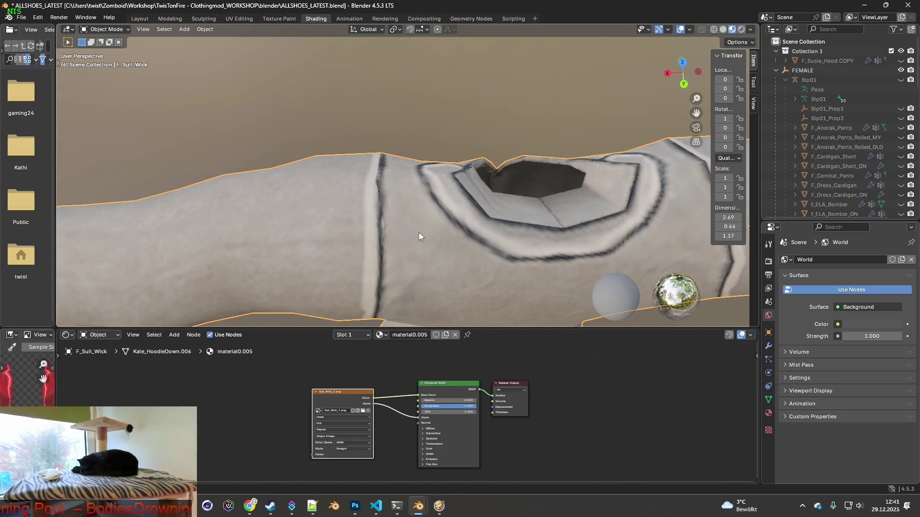
pyautogui.click(278, 18)
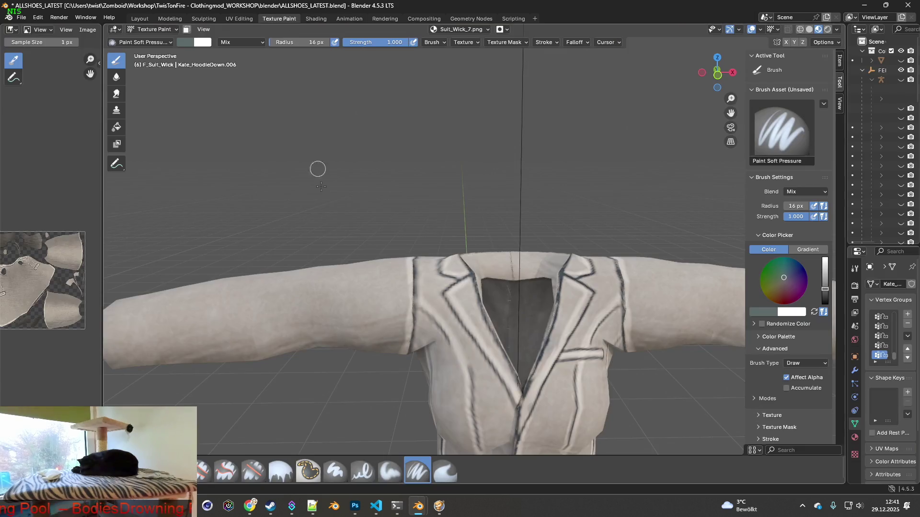
# - View the back of the jacket and choose the Clone brush for texture cloning
pyautogui.moveTo(339, 208); pyautogui.dragTo(519, 247, button='middle')
pyautogui.scroll(2, 520, 246)
pyautogui.scroll(2, 520, 247)
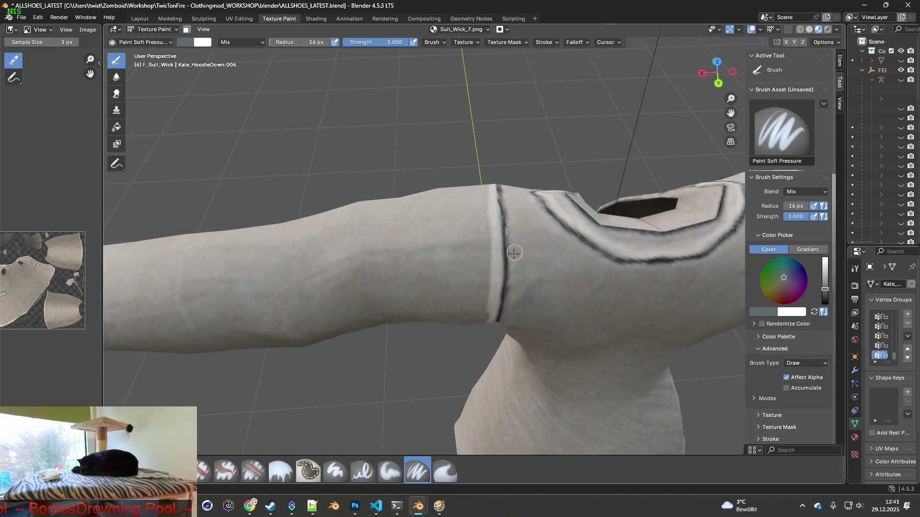
pyautogui.scroll(2, 496, 258)
pyautogui.click(208, 460)
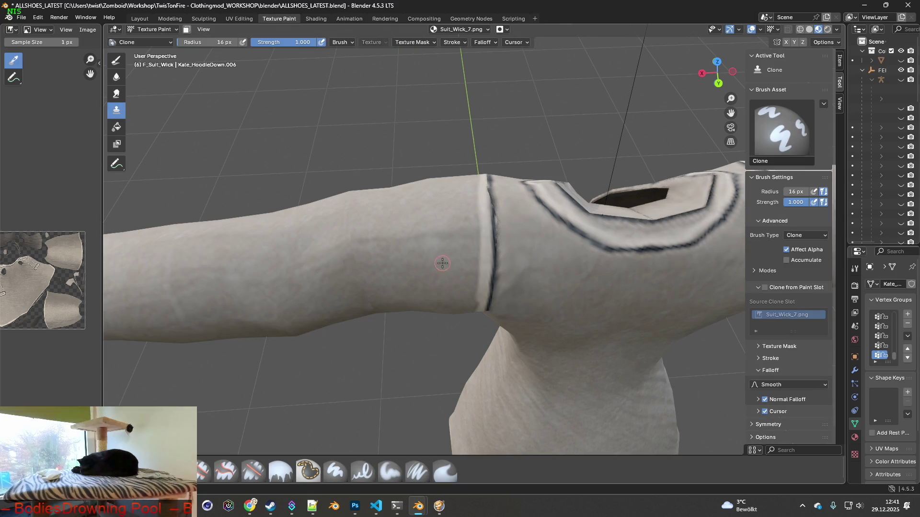
# - Set the clone brush radius to 70 px and cover the sleeve seam with cloned fabric
pyautogui.moveTo(193, 41); pyautogui.dragTo(232, 41)
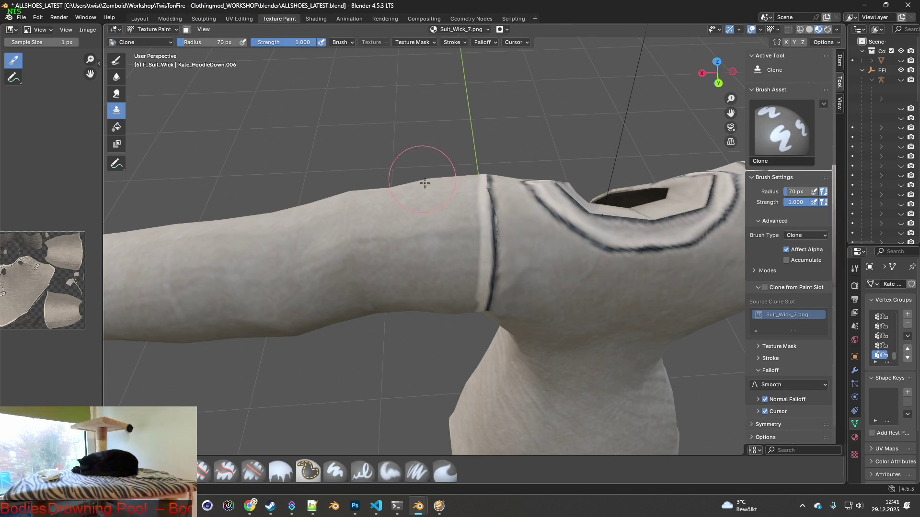
pyautogui.scroll(1, 451, 195)
pyautogui.scroll(1, 445, 194)
pyautogui.scroll(2, 431, 192)
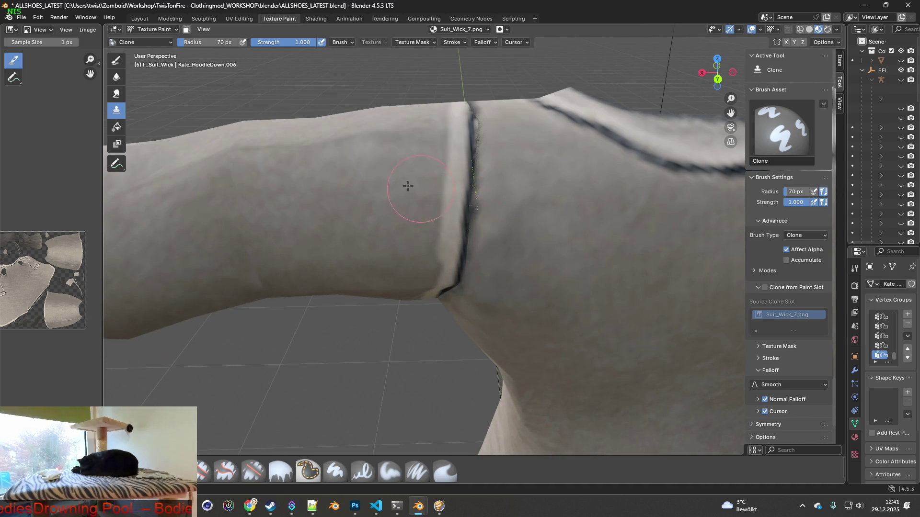
pyautogui.moveTo(452, 191)
pyautogui.mouseDown()
pyautogui.moveTo(463, 192)
pyautogui.moveTo(471, 248)
pyautogui.mouseUp()
pyautogui.moveTo(467, 238)
pyautogui.mouseDown(button='middle')
pyautogui.moveTo(431, 230)
pyautogui.moveTo(431, 216)
pyautogui.mouseUp(button='middle')
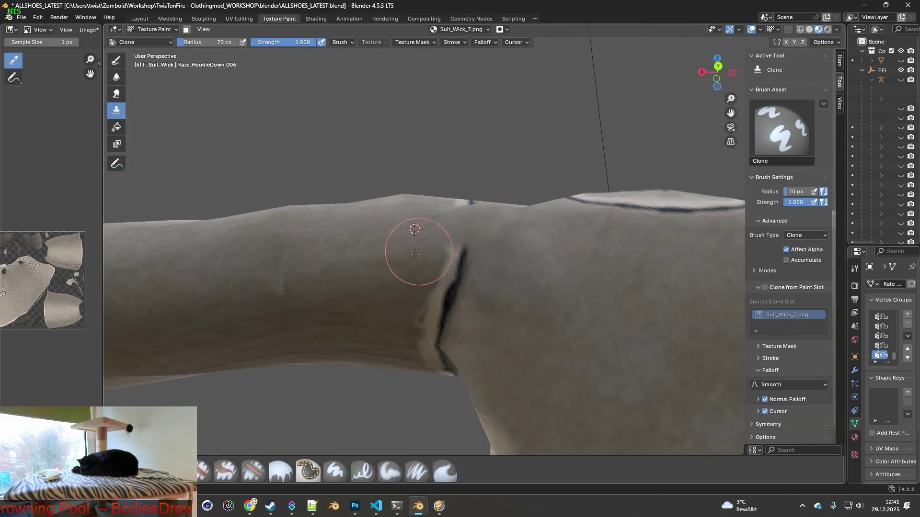
pyautogui.moveTo(456, 254); pyautogui.dragTo(432, 273, button='middle')
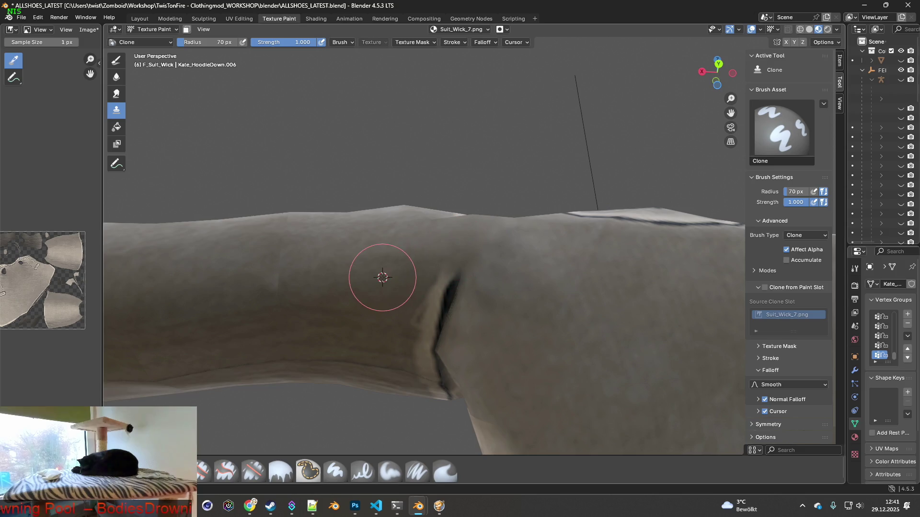
pyautogui.moveTo(449, 269); pyautogui.dragTo(443, 282)
pyautogui.moveTo(443, 281); pyautogui.dragTo(431, 258, button='middle')
pyautogui.moveTo(460, 267); pyautogui.dragTo(468, 302)
pyautogui.moveTo(460, 287)
pyautogui.mouseDown(button='middle')
pyautogui.moveTo(473, 246)
pyautogui.moveTo(454, 265)
pyautogui.moveTo(408, 270)
pyautogui.mouseUp(button='middle')
# - Re-pick clone source points on the sleeve and cover the dark arm crease with fabric
pyautogui.keyDown('ctrl'); pyautogui.click(425, 244); pyautogui.keyUp('ctrl')
pyautogui.moveTo(450, 297); pyautogui.dragTo(440, 338)
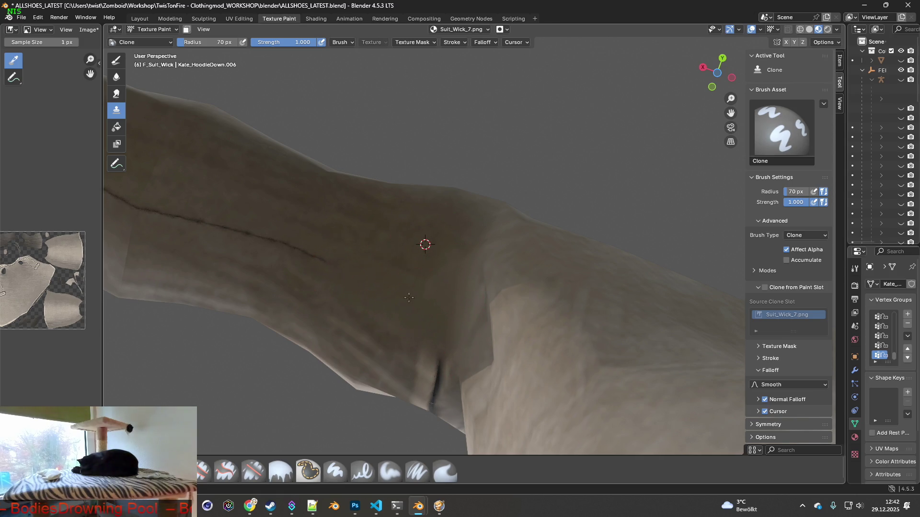
pyautogui.moveTo(365, 279); pyautogui.dragTo(475, 266, button='middle')
pyautogui.keyDown('ctrl'); pyautogui.click(450, 340); pyautogui.keyUp('ctrl')
pyautogui.moveTo(509, 338); pyautogui.dragTo(473, 297, button='middle')
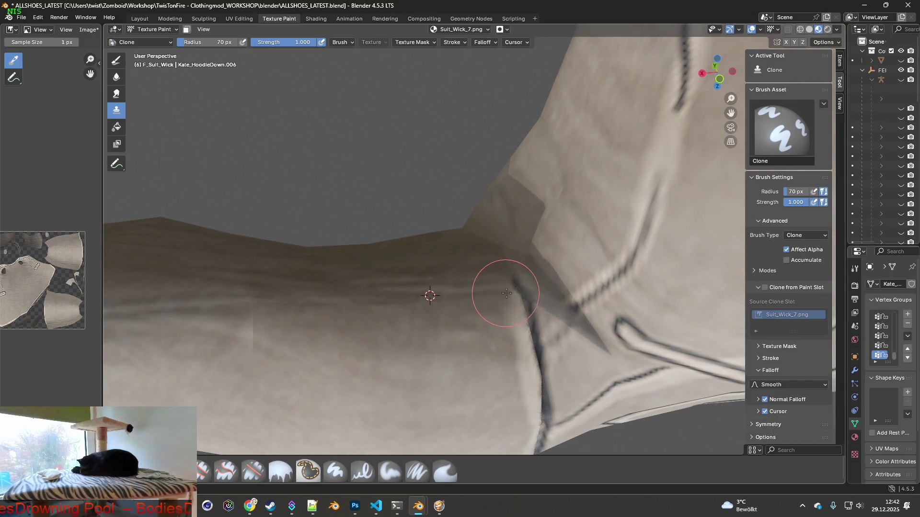
pyautogui.keyDown('ctrl'); pyautogui.click(445, 326); pyautogui.keyUp('ctrl')
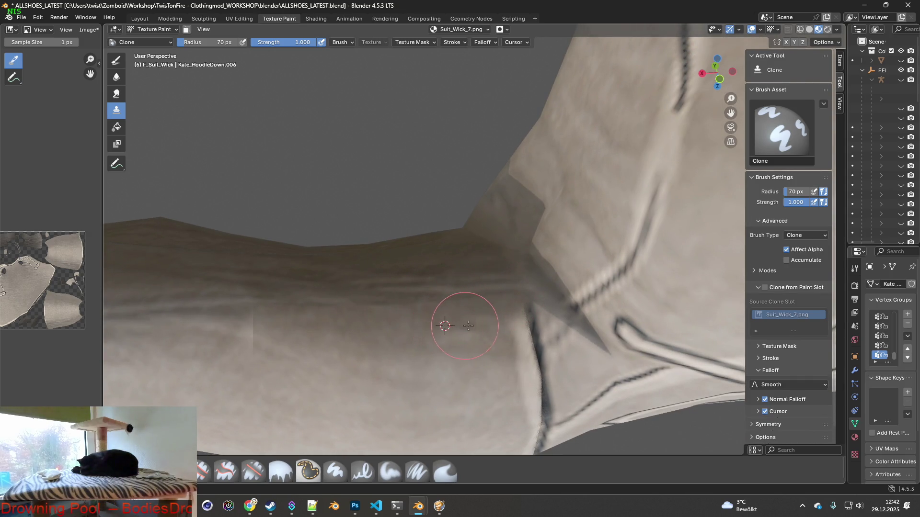
pyautogui.moveTo(518, 317)
pyautogui.mouseDown(button='middle')
pyautogui.moveTo(476, 297)
pyautogui.moveTo(399, 210)
pyautogui.mouseUp(button='middle')
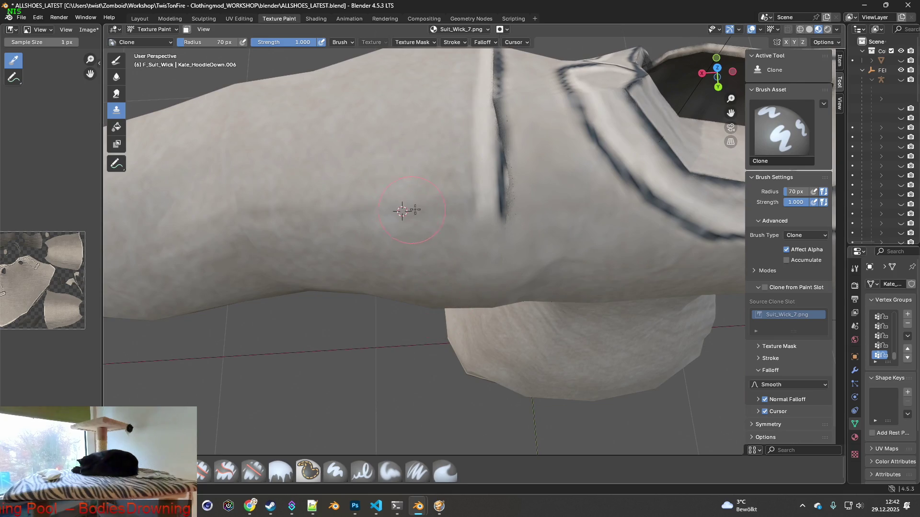
# - Clone fabric over the first sleeve's shoulder seam and the seam beside the lapel
pyautogui.moveTo(457, 209); pyautogui.dragTo(505, 208)
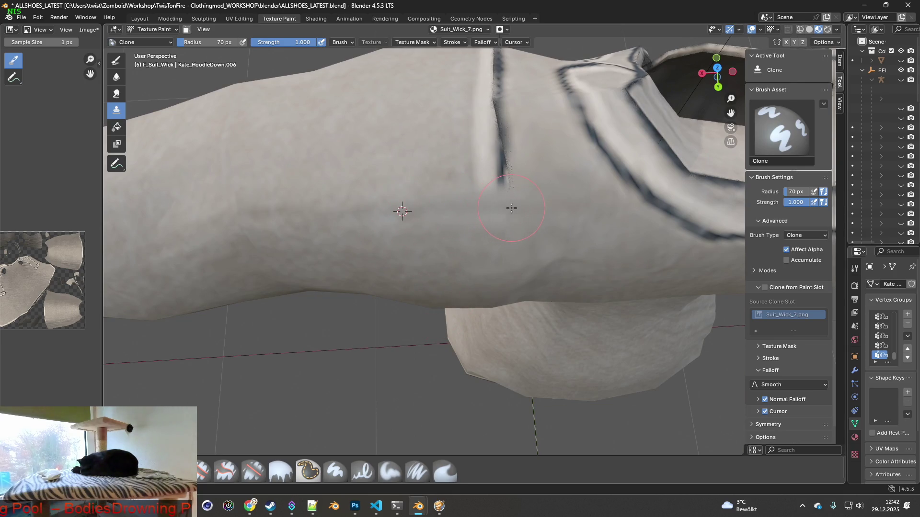
pyautogui.moveTo(441, 163); pyautogui.dragTo(508, 167)
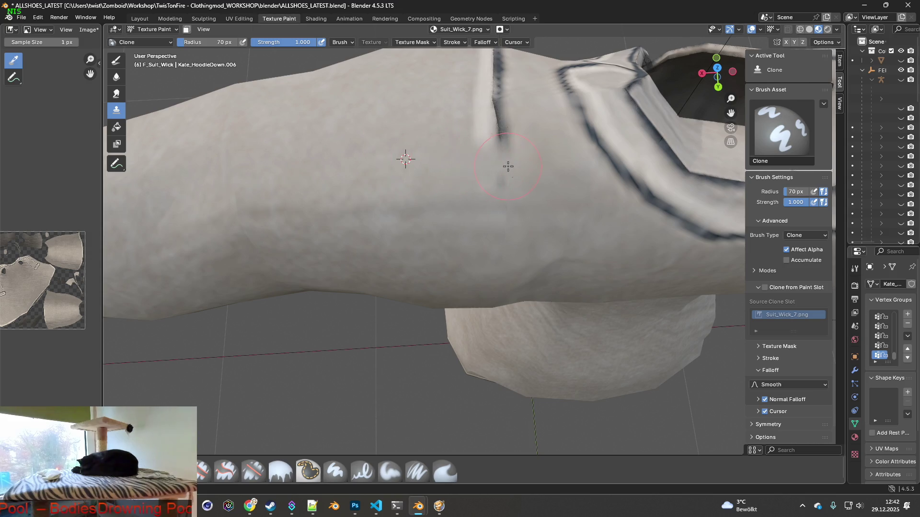
pyautogui.moveTo(530, 166)
pyautogui.mouseDown(button='middle')
pyautogui.moveTo(438, 198)
pyautogui.moveTo(503, 229)
pyautogui.mouseUp(button='middle')
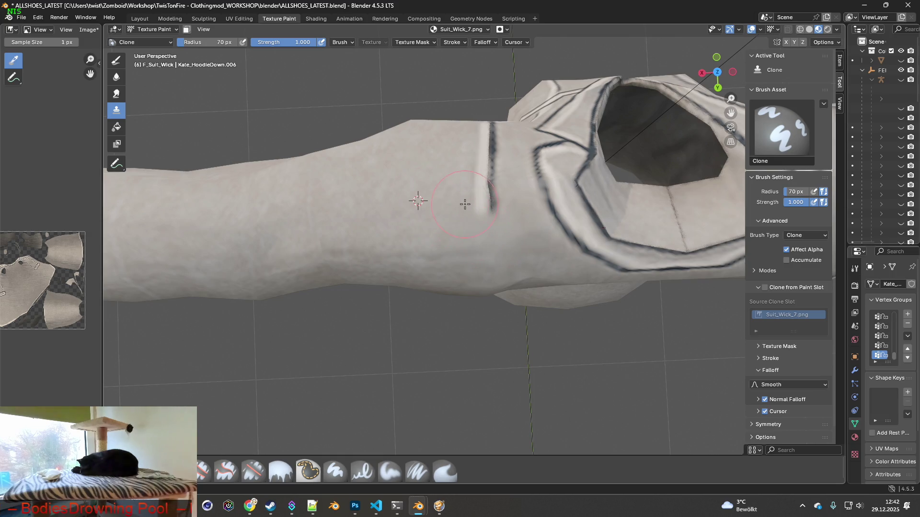
pyautogui.moveTo(465, 203); pyautogui.dragTo(489, 204)
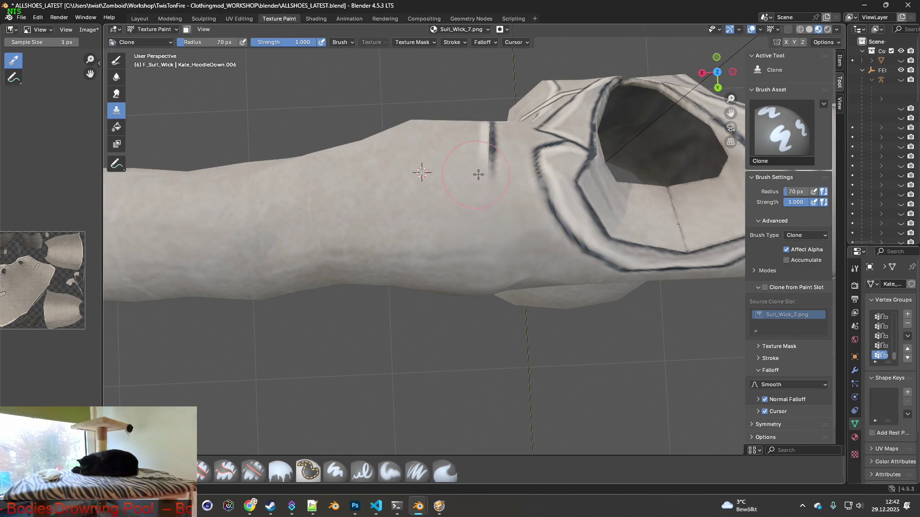
pyautogui.moveTo(507, 173); pyautogui.dragTo(437, 245, button='middle')
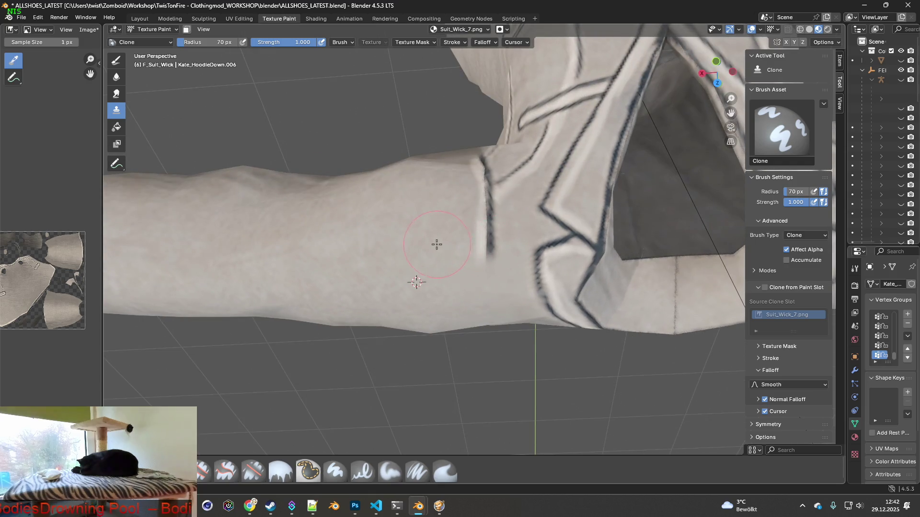
pyautogui.moveTo(461, 246); pyautogui.dragTo(476, 245)
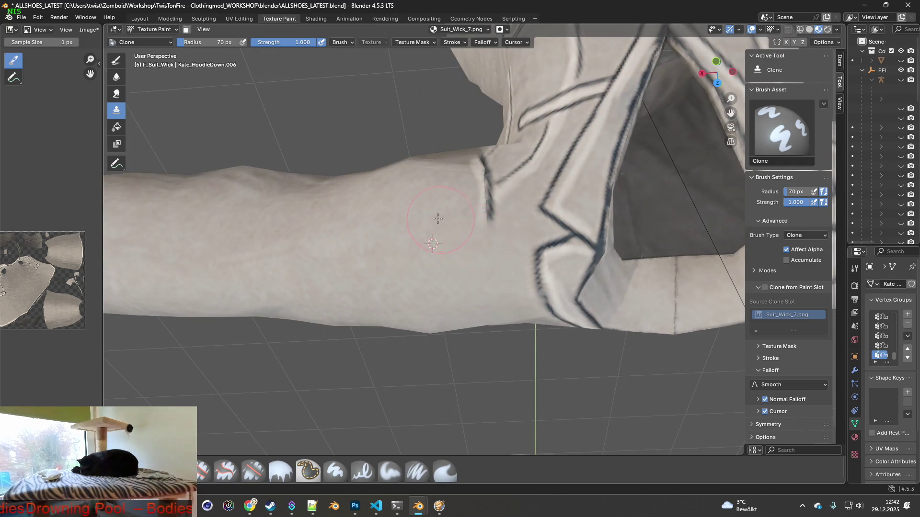
# - Clone fabric over the other sleeve's shoulder seam, the collar-side seam and the vertical seam
pyautogui.moveTo(508, 225)
pyautogui.mouseDown(button='middle')
pyautogui.moveTo(476, 187)
pyautogui.moveTo(364, 251)
pyautogui.mouseUp(button='middle')
pyautogui.moveTo(365, 251); pyautogui.dragTo(365, 236)
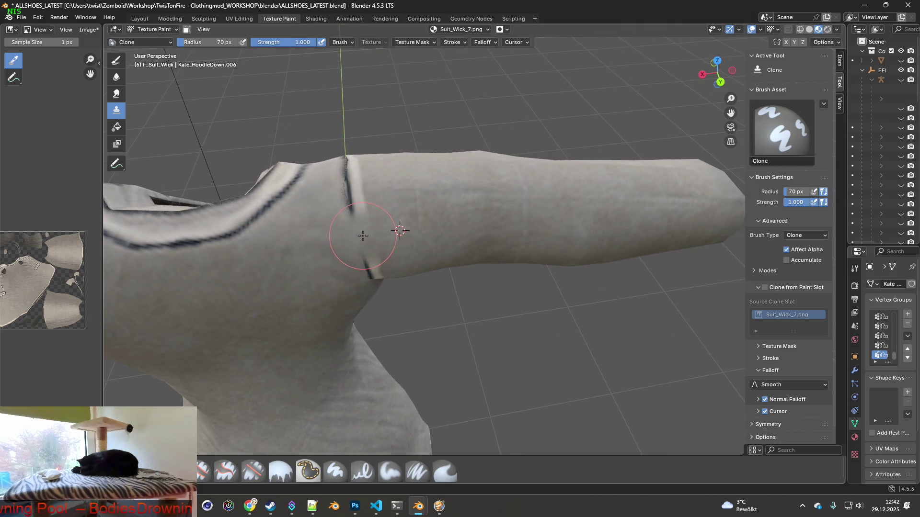
pyautogui.moveTo(363, 236); pyautogui.dragTo(369, 240, button='middle')
pyautogui.moveTo(354, 208); pyautogui.dragTo(351, 213)
pyautogui.moveTo(352, 214)
pyautogui.mouseDown(button='middle')
pyautogui.moveTo(310, 229)
pyautogui.moveTo(300, 225)
pyautogui.moveTo(359, 215)
pyautogui.moveTo(273, 187)
pyautogui.moveTo(416, 291)
pyautogui.moveTo(541, 248)
pyautogui.mouseUp(button='middle')
pyautogui.moveTo(538, 247); pyautogui.dragTo(509, 248)
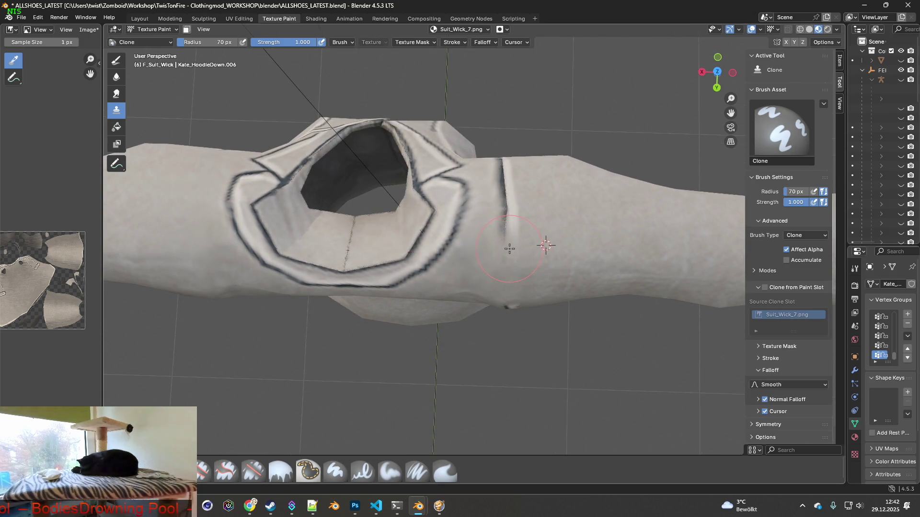
pyautogui.click(505, 215)
pyautogui.moveTo(530, 189); pyautogui.dragTo(505, 190)
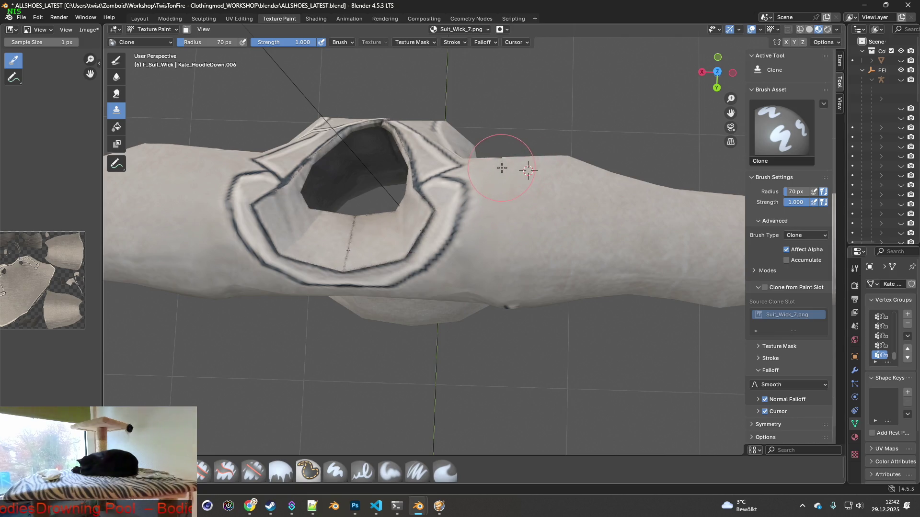
pyautogui.moveTo(502, 167); pyautogui.dragTo(410, 196, button='middle')
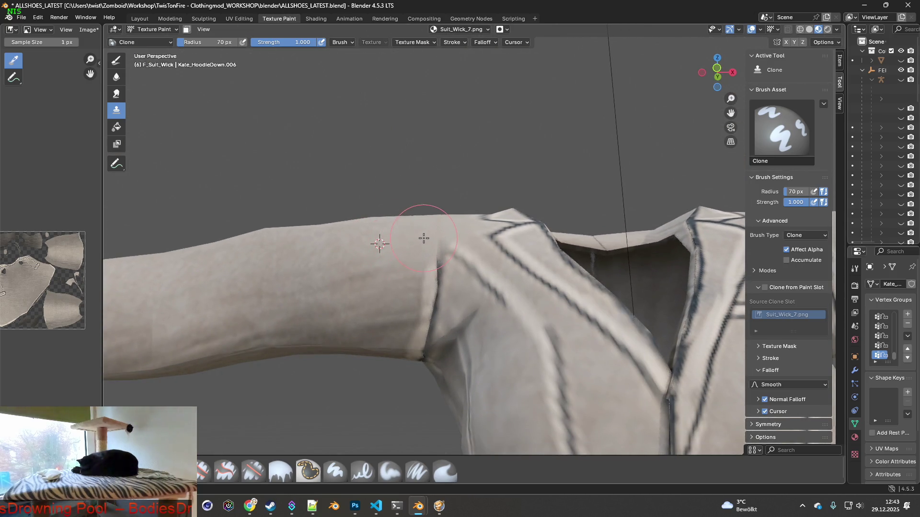
# - Clone fabric over the armpit and underarm creases of the jacket
pyautogui.moveTo(429, 248)
pyautogui.mouseDown(button='middle')
pyautogui.moveTo(420, 279)
pyautogui.moveTo(582, 289)
pyautogui.moveTo(547, 273)
pyautogui.mouseUp(button='middle')
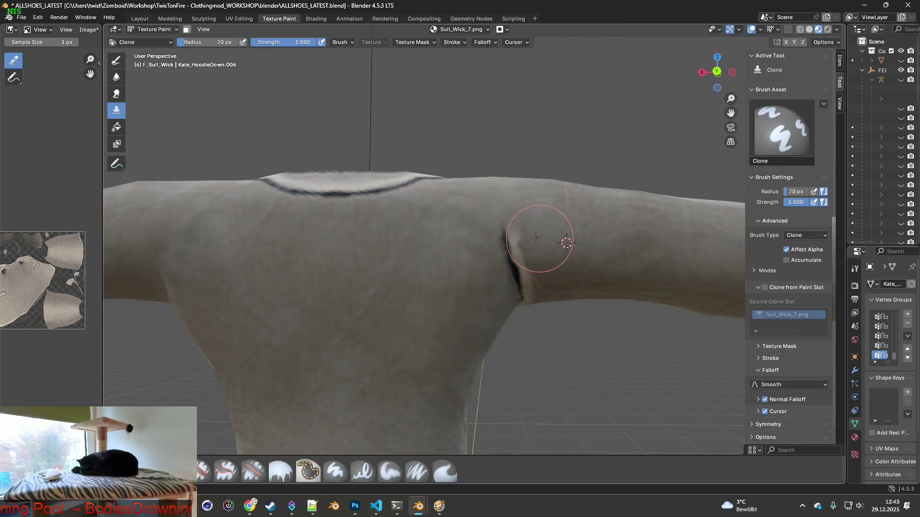
pyautogui.moveTo(531, 237); pyautogui.dragTo(560, 215, button='middle')
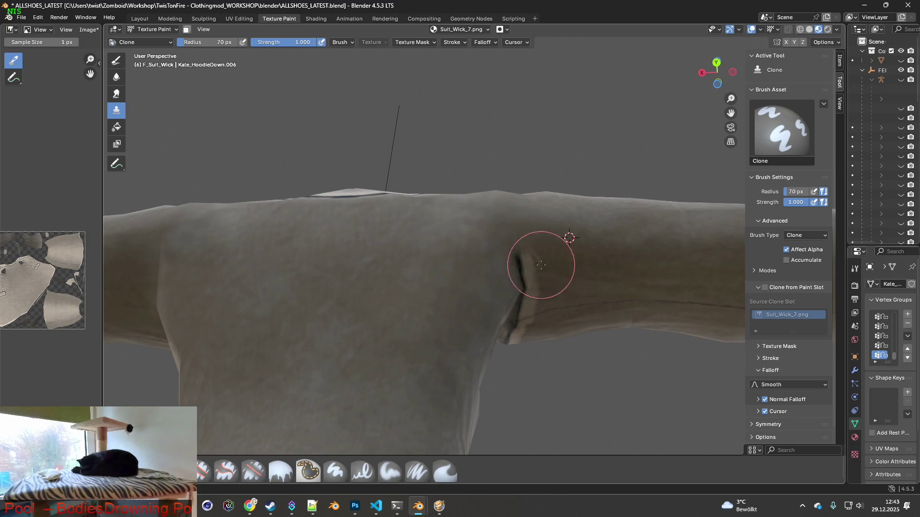
pyautogui.moveTo(560, 209); pyautogui.dragTo(534, 231, button='middle')
pyautogui.moveTo(534, 231)
pyautogui.mouseDown()
pyautogui.moveTo(525, 237)
pyautogui.moveTo(528, 300)
pyautogui.mouseUp()
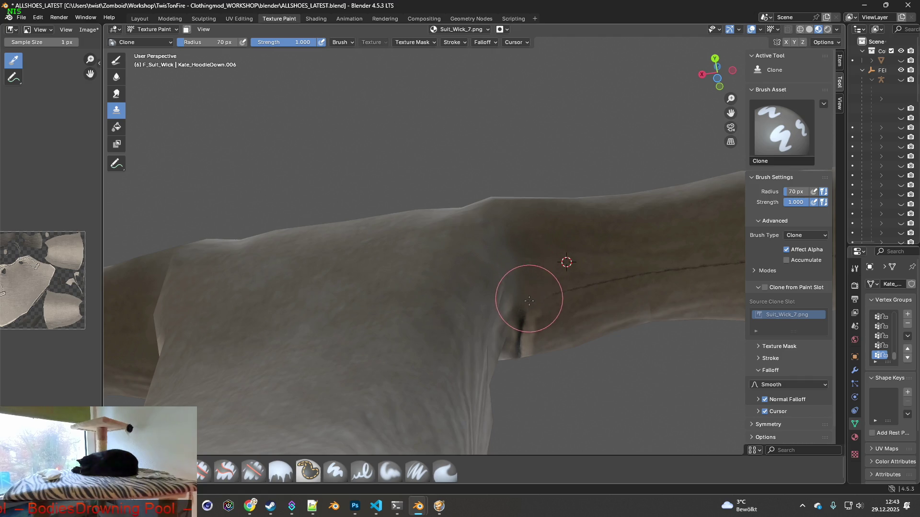
pyautogui.moveTo(568, 252)
pyautogui.mouseDown(button='middle')
pyautogui.moveTo(568, 271)
pyautogui.moveTo(522, 311)
pyautogui.mouseUp(button='middle')
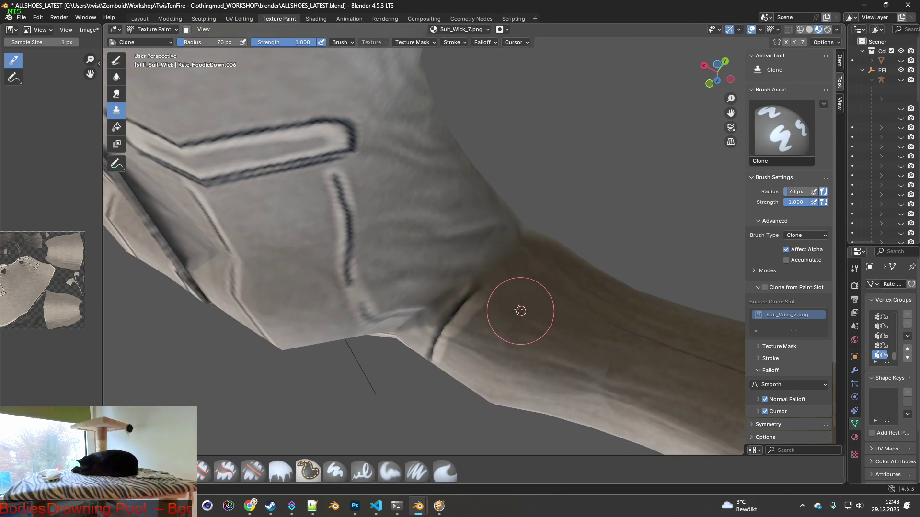
pyautogui.moveTo(521, 311); pyautogui.dragTo(496, 298)
pyautogui.moveTo(503, 302)
pyautogui.mouseDown(button='middle')
pyautogui.moveTo(518, 307)
pyautogui.moveTo(536, 285)
pyautogui.mouseUp(button='middle')
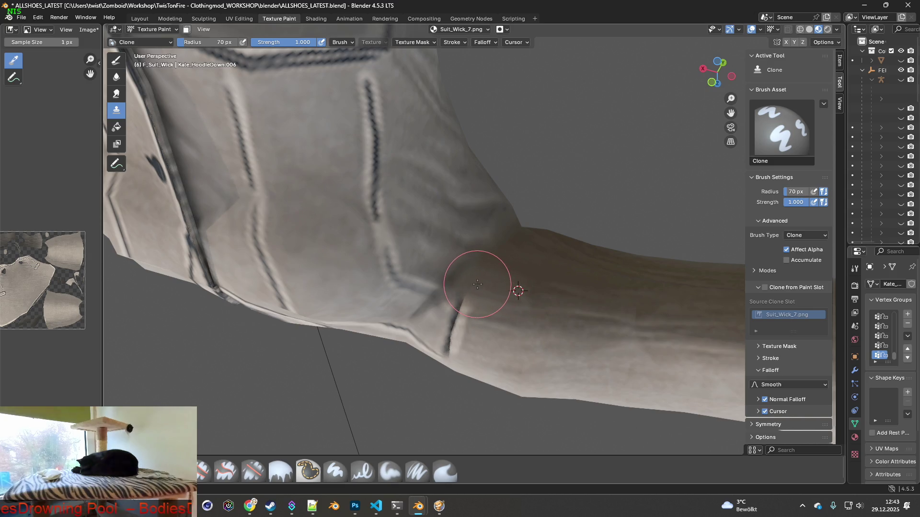
pyautogui.moveTo(480, 284); pyautogui.dragTo(518, 259, button='middle')
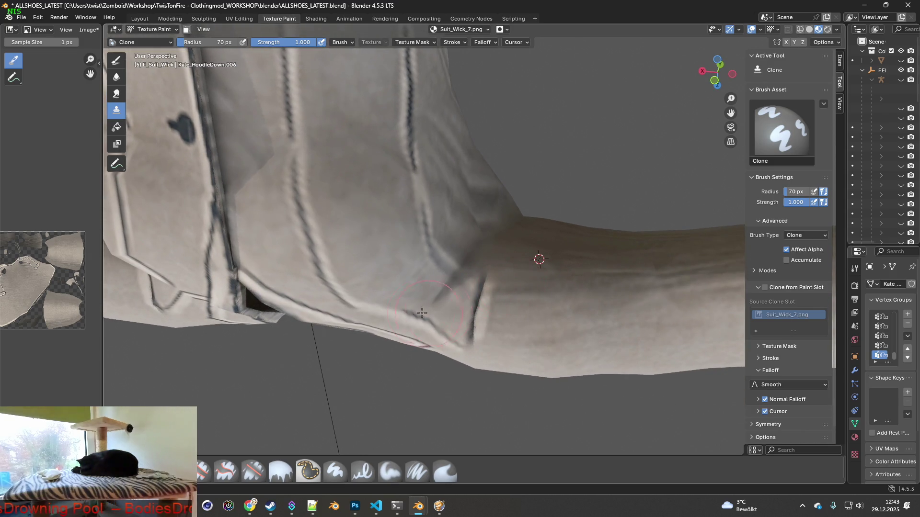
# - Return to the Paint Soft Pressure brush and shrink it to 43 px
pyautogui.click(417, 471)
pyautogui.scroll(3, 409, 402)
pyautogui.moveTo(467, 346); pyautogui.dragTo(490, 352, button='middle')
pyautogui.moveTo(309, 41); pyautogui.dragTo(300, 42)
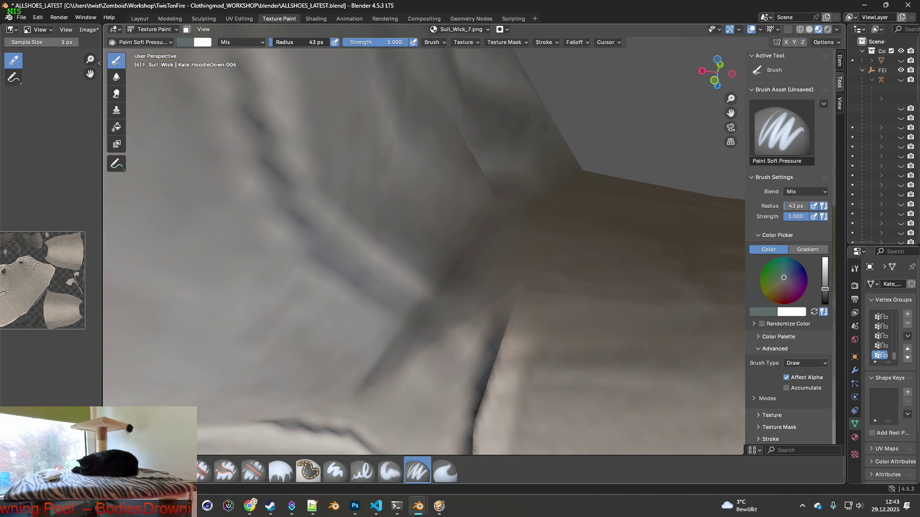
# - Sample the fabric colour from the jacket and reduce the paint brush to 24 px
pyautogui.moveTo(403, 233)
pyautogui.mouseDown(button='middle')
pyautogui.moveTo(438, 188)
pyautogui.moveTo(434, 164)
pyautogui.mouseUp(button='middle')
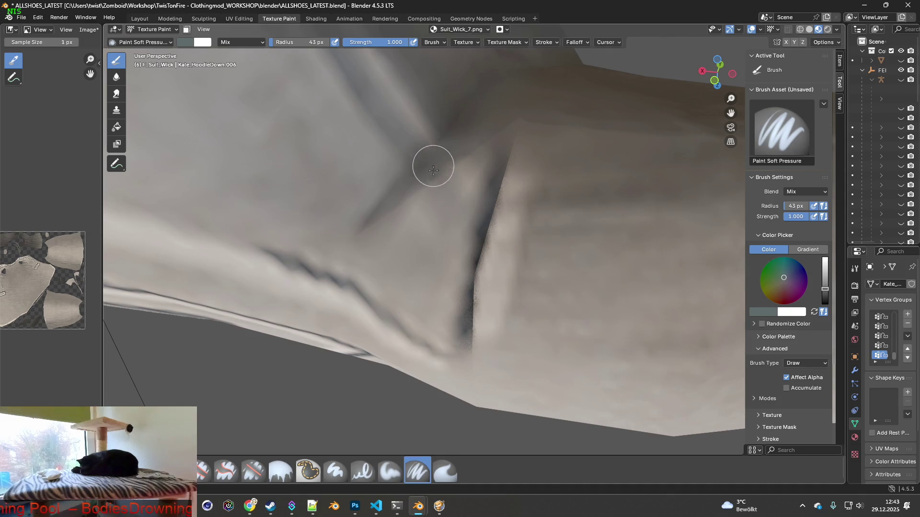
pyautogui.hotkey('shift', 'x')
pyautogui.click(483, 231)
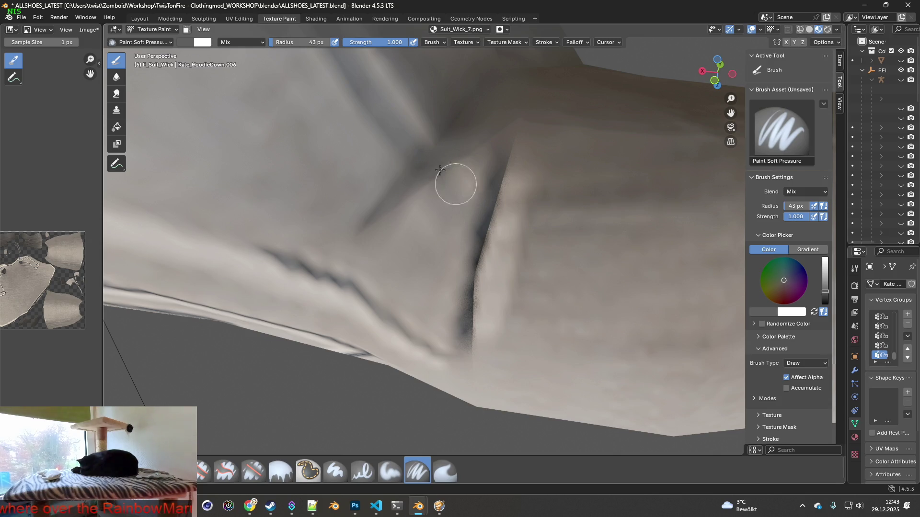
pyautogui.moveTo(272, 42); pyautogui.dragTo(273, 42)
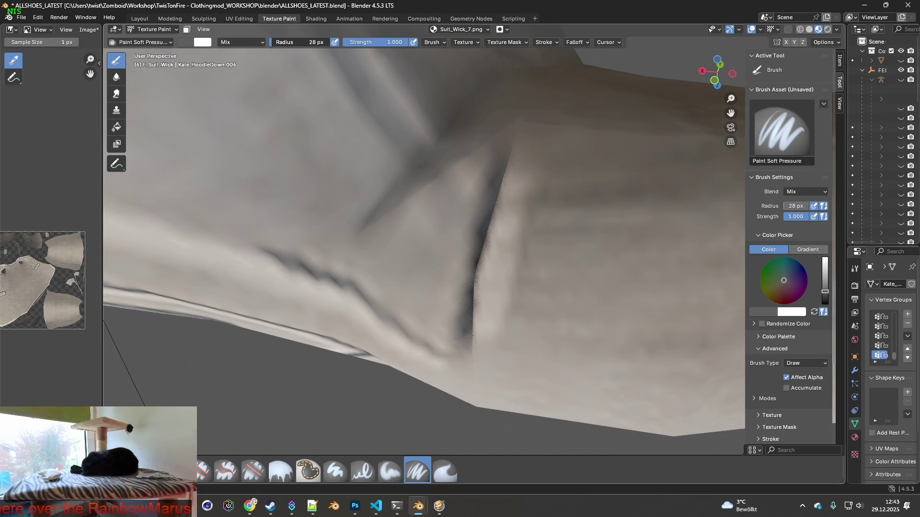
# - Lighten the dark sleeve-lapel seam with paint and sample the beige cloth colour
pyautogui.moveTo(403, 201)
pyautogui.mouseDown(button='middle')
pyautogui.moveTo(373, 237)
pyautogui.moveTo(434, 263)
pyautogui.moveTo(442, 227)
pyautogui.moveTo(531, 181)
pyautogui.moveTo(495, 123)
pyautogui.moveTo(550, 194)
pyautogui.moveTo(420, 168)
pyautogui.moveTo(477, 243)
pyautogui.moveTo(465, 335)
pyautogui.mouseUp(button='middle')
pyautogui.scroll(2, 459, 230)
pyautogui.scroll(3, 453, 226)
pyautogui.moveTo(456, 357); pyautogui.dragTo(467, 273)
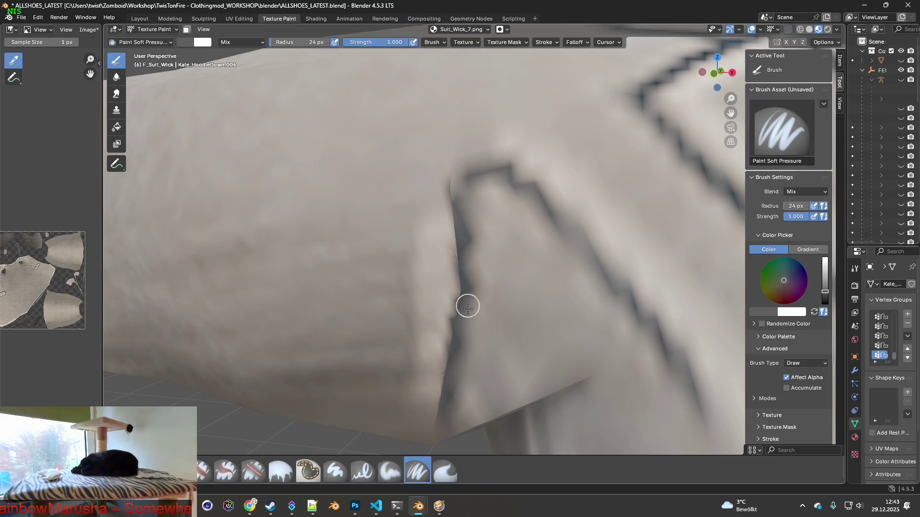
pyautogui.scroll(-5, 470, 348)
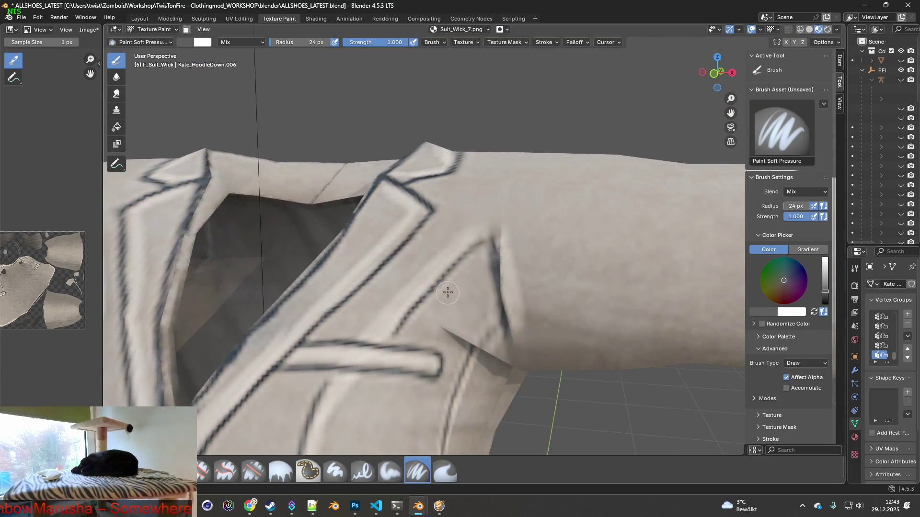
pyautogui.moveTo(488, 277); pyautogui.dragTo(454, 288, button='middle')
pyautogui.scroll(3, 455, 288)
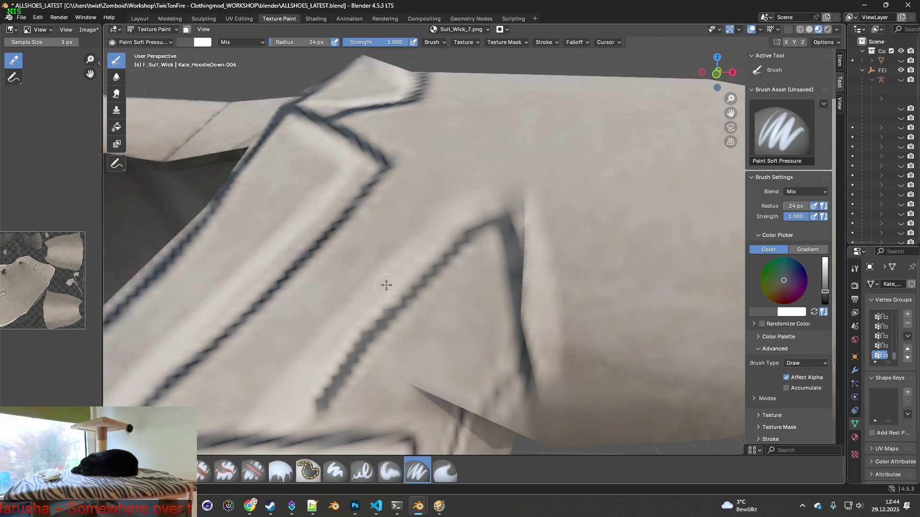
pyautogui.hotkey('shift', 'x')
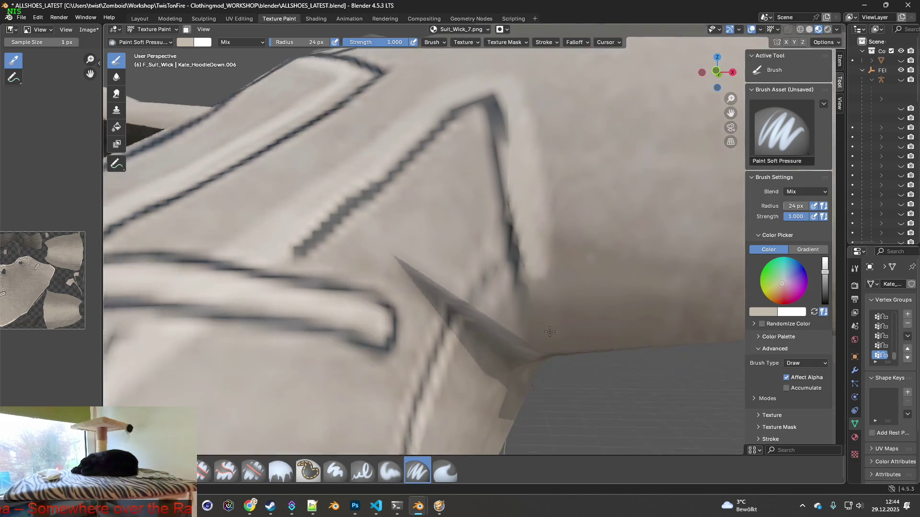
# - Review the painted jacket from close-up and afar, then bring up the texture's Image menu
pyautogui.moveTo(538, 344); pyautogui.dragTo(534, 234, button='middle')
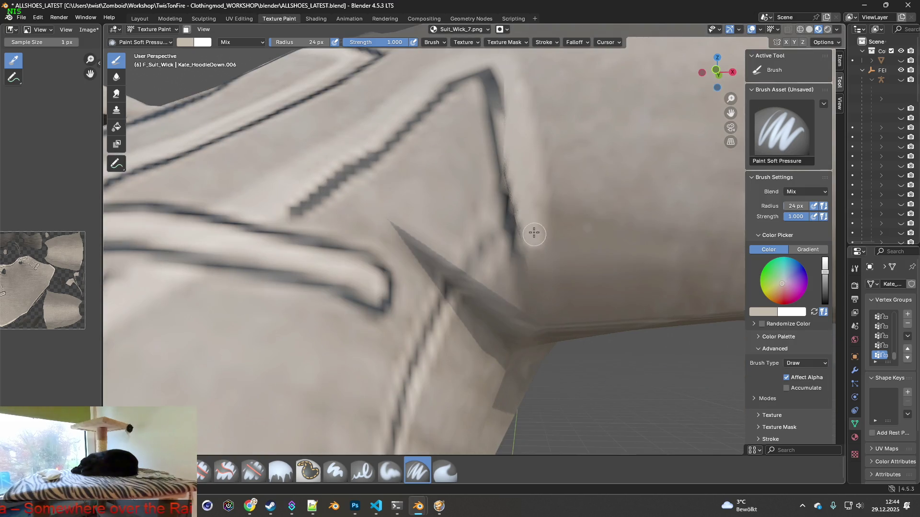
pyautogui.scroll(-5, 533, 226)
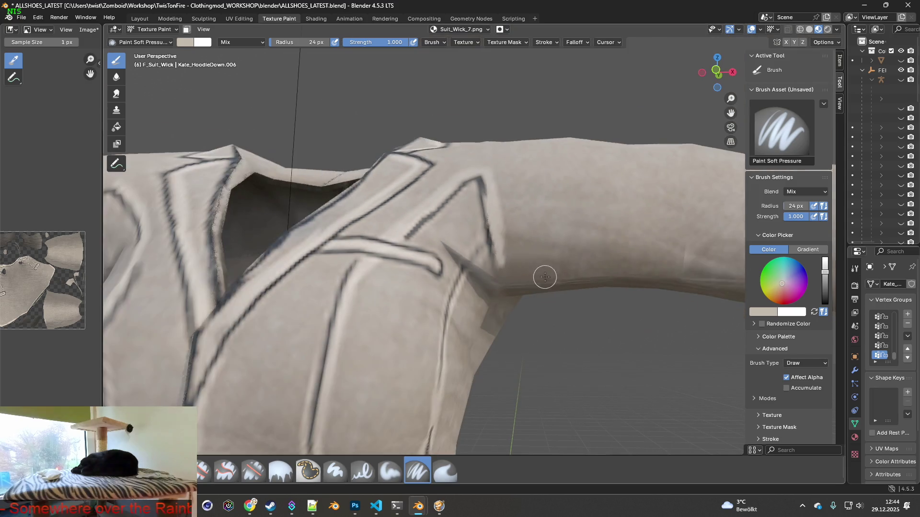
pyautogui.moveTo(538, 293)
pyautogui.mouseDown(button='middle')
pyautogui.moveTo(446, 258)
pyautogui.moveTo(431, 274)
pyautogui.mouseUp(button='middle')
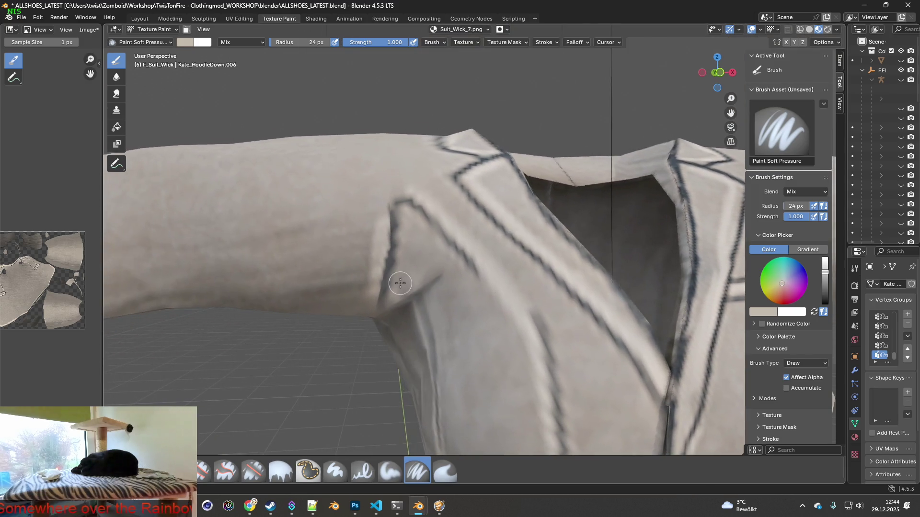
pyautogui.scroll(4, 415, 232)
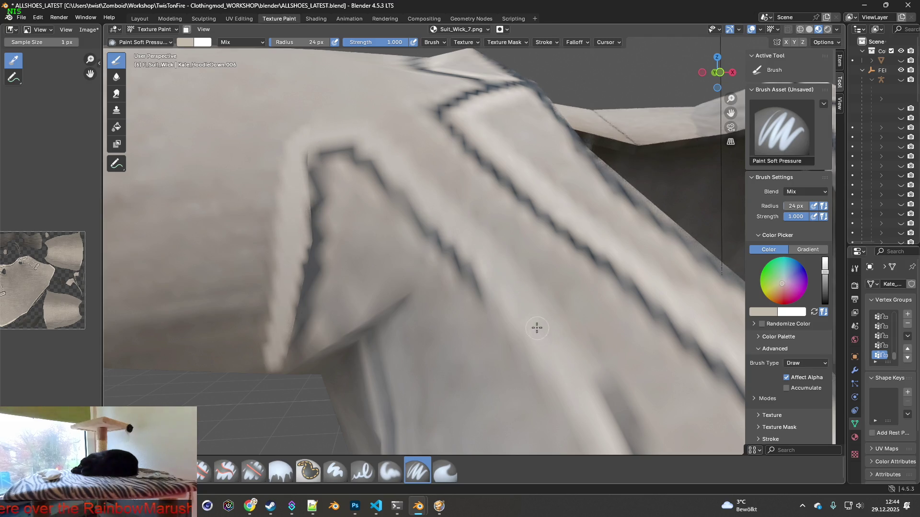
pyautogui.scroll(-8, 536, 329)
pyautogui.moveTo(503, 324)
pyautogui.mouseDown(button='middle')
pyautogui.moveTo(444, 329)
pyautogui.moveTo(529, 310)
pyautogui.moveTo(449, 323)
pyautogui.moveTo(333, 253)
pyautogui.moveTo(387, 246)
pyautogui.mouseUp(button='middle')
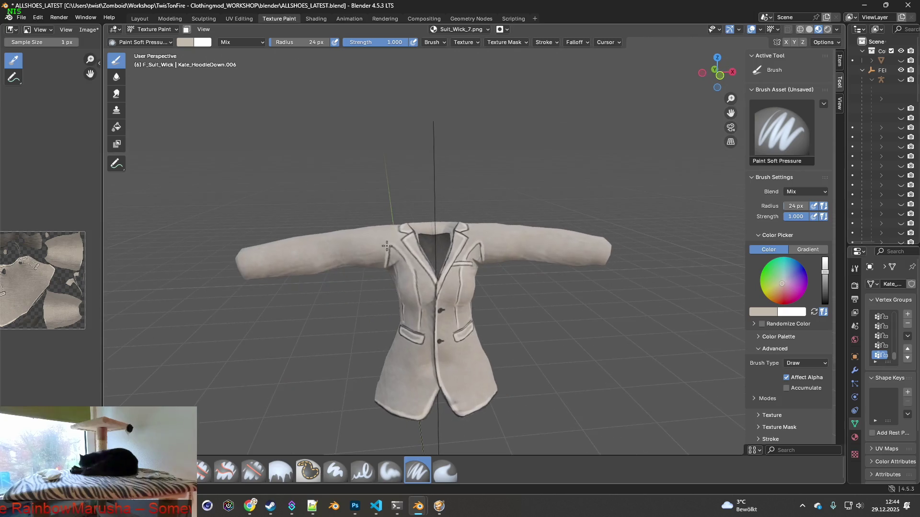
pyautogui.click(89, 29)
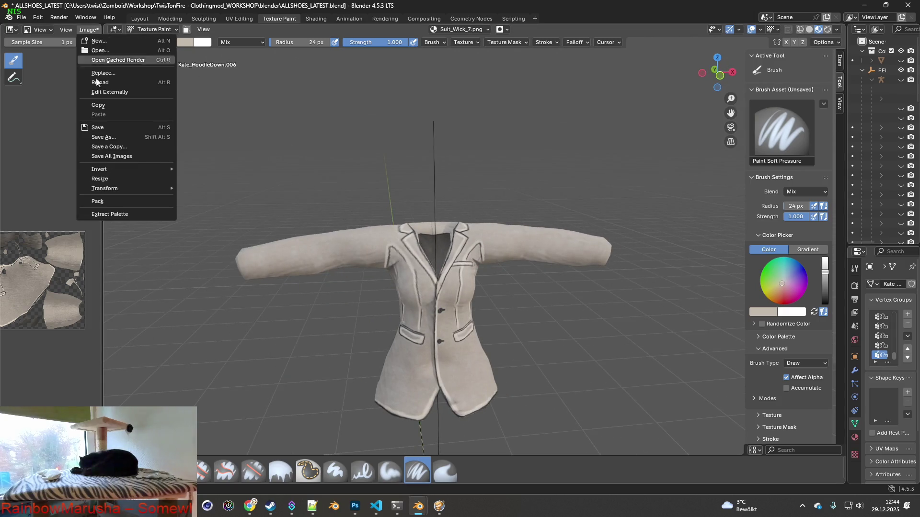
# - Save the painted Suit_Wick_7.png texture and show the jacket in Layout with Material Preview shading
pyautogui.click(103, 130)
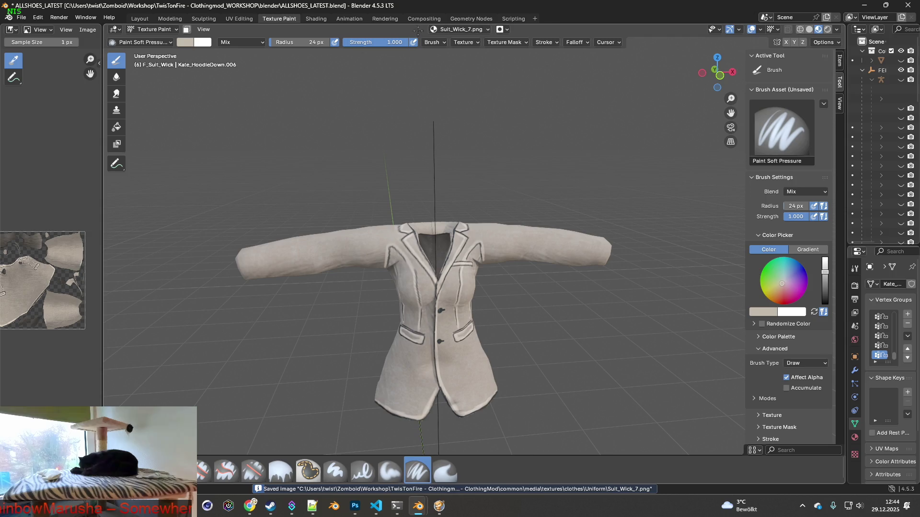
pyautogui.click(314, 19)
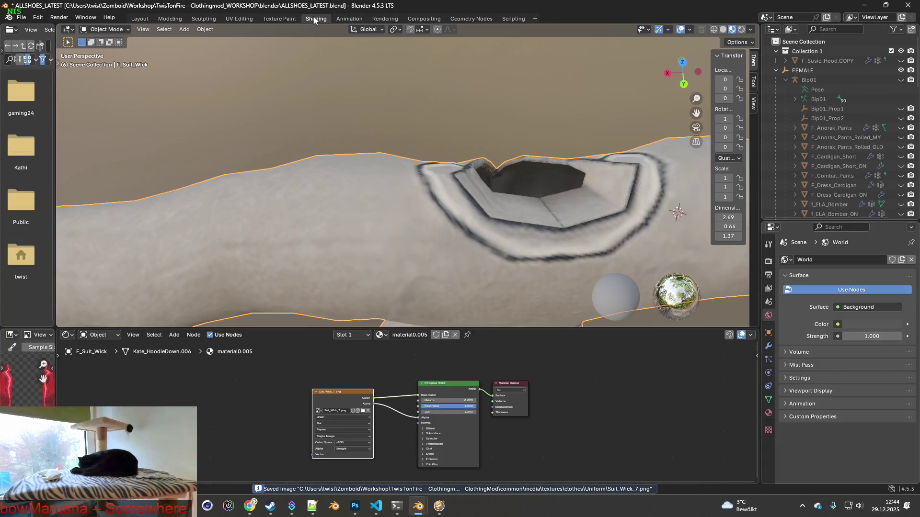
pyautogui.click(139, 19)
pyautogui.moveTo(260, 127)
pyautogui.mouseDown(button='middle')
pyautogui.moveTo(501, 158)
pyautogui.moveTo(455, 156)
pyautogui.mouseUp(button='middle')
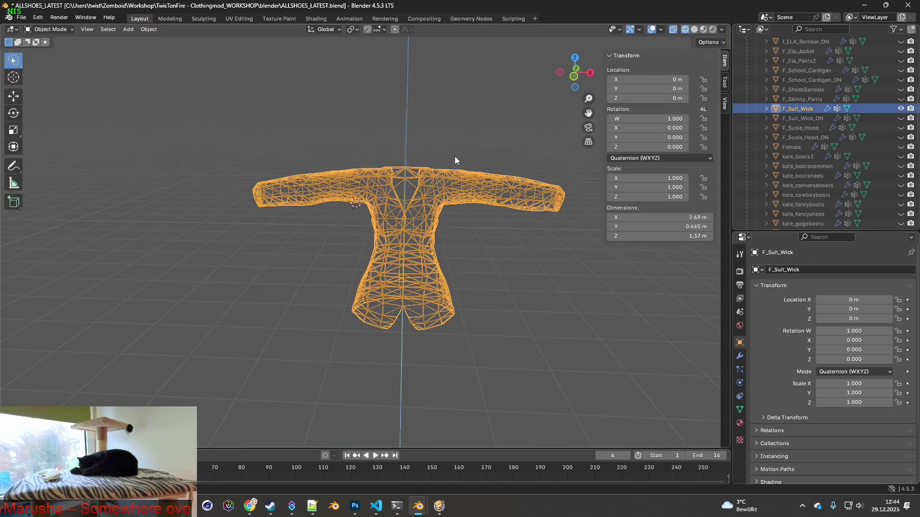
pyautogui.click(704, 29)
pyautogui.moveTo(596, 98); pyautogui.dragTo(498, 149, button='middle')
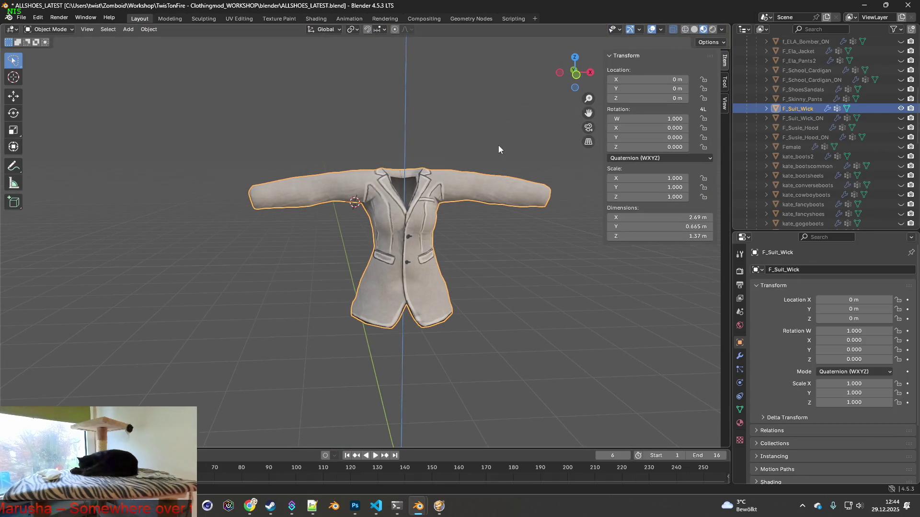
# - Save the ALLSHOES_LATEST blend file
pyautogui.click(22, 18)
pyautogui.click(37, 82)
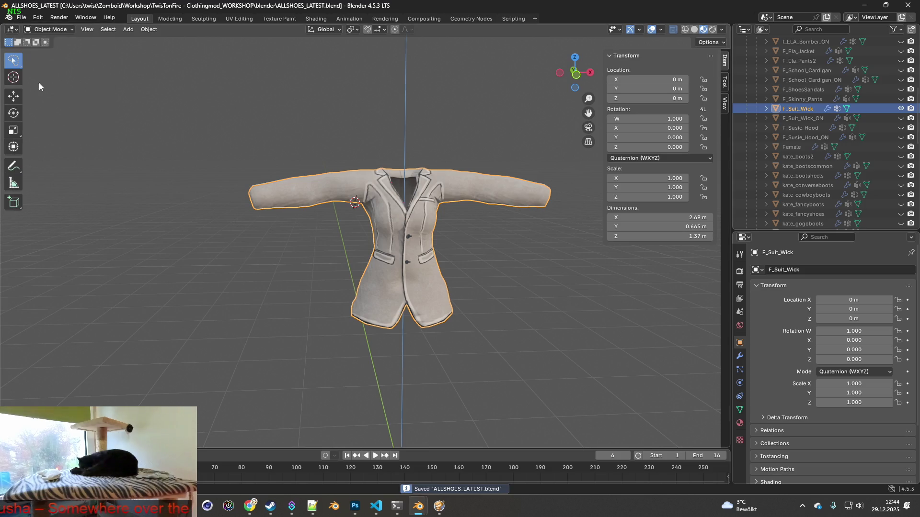
pyautogui.click(24, 18)
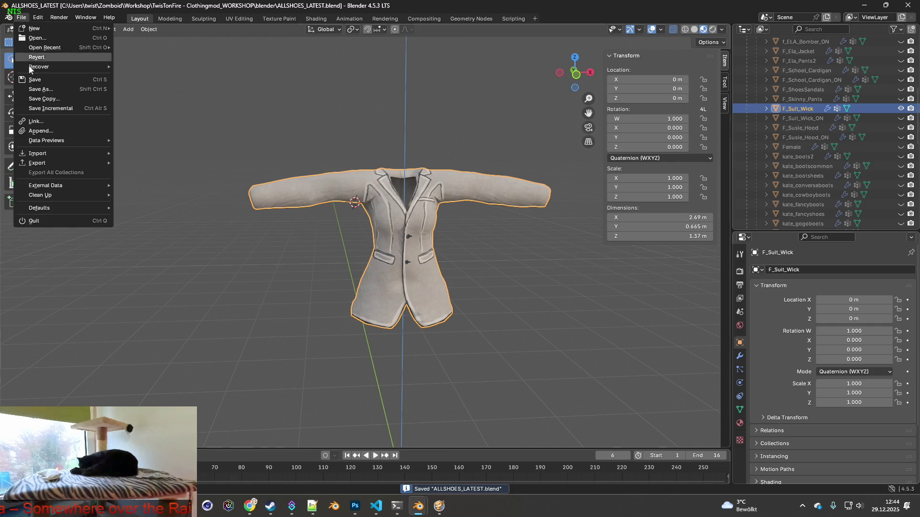
# - Save a copy of the scene as ALLSHOESpose.blend and leave Blender
pyautogui.click(43, 98)
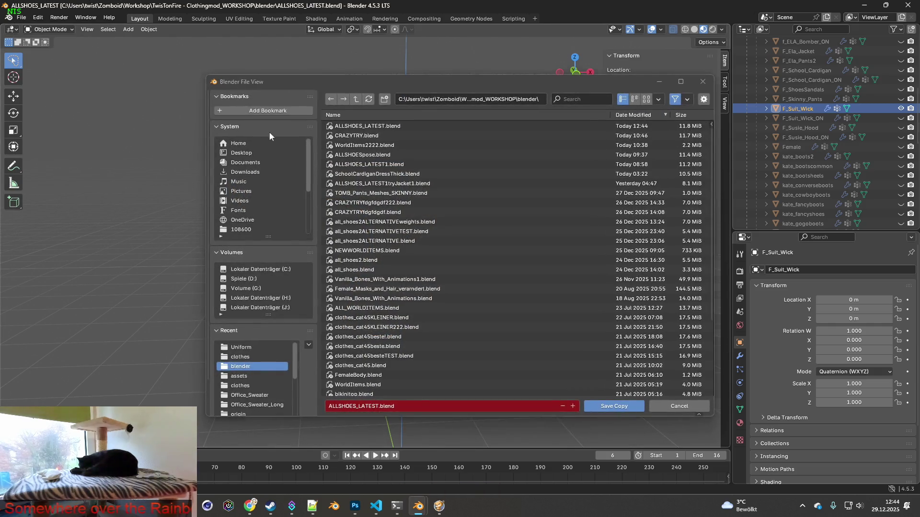
pyautogui.click(363, 155)
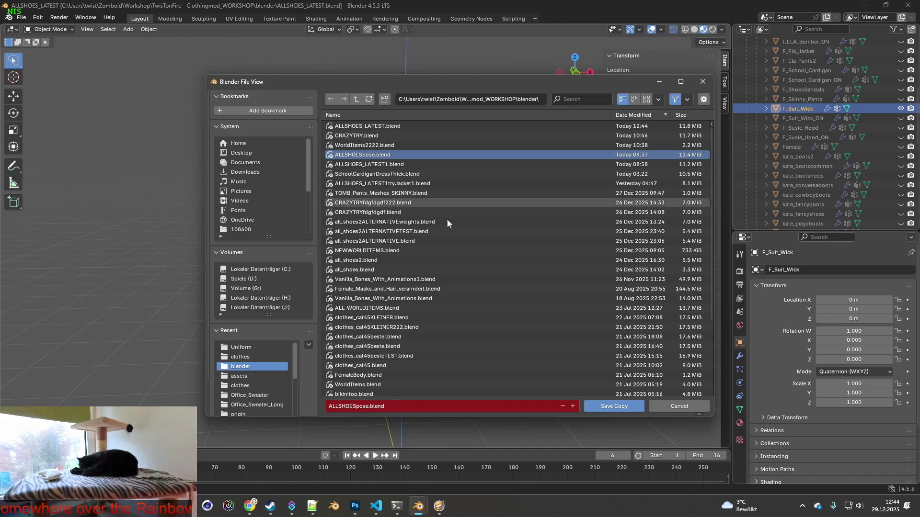
pyautogui.click(615, 406)
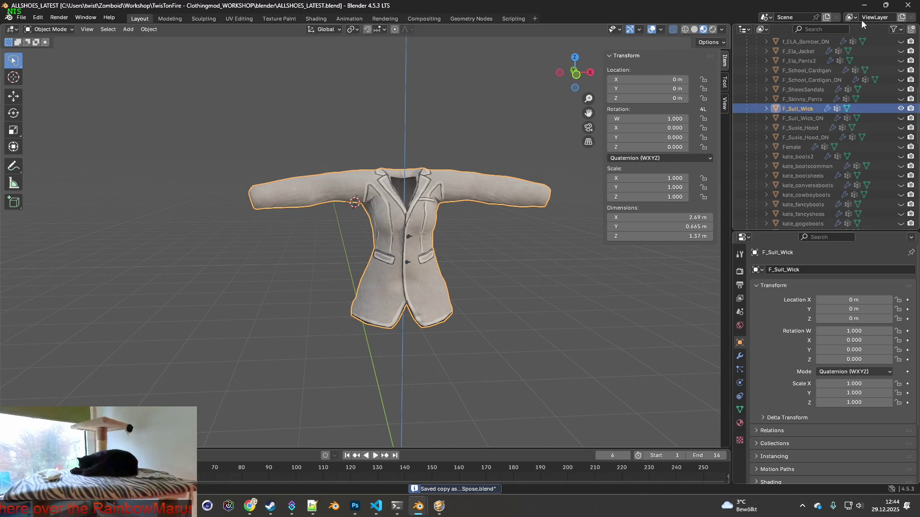
pyautogui.hotkey('alt', 'Tab')
# - Switch to the blender folder window and launch ALLSHOESpose.blend in Blender
pyautogui.hotkey('alt', 'Tab')
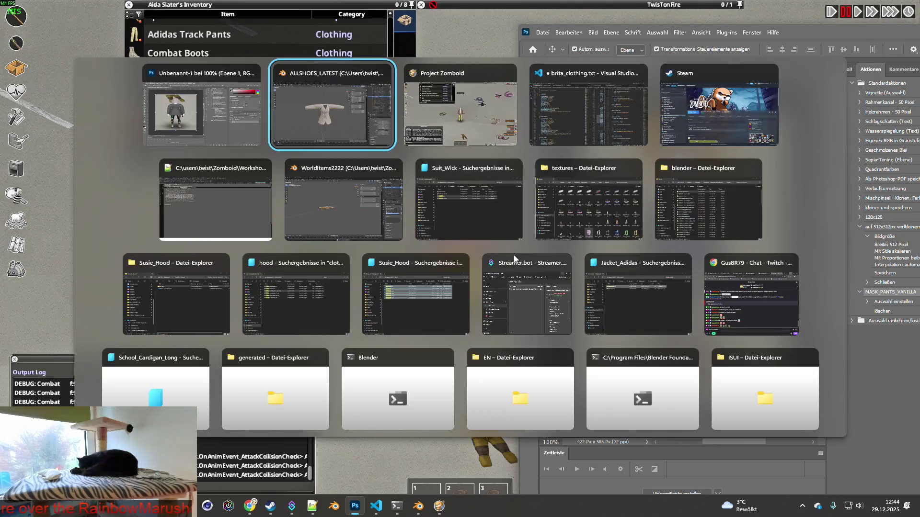
pyautogui.hotkey('alt', 'Tab')
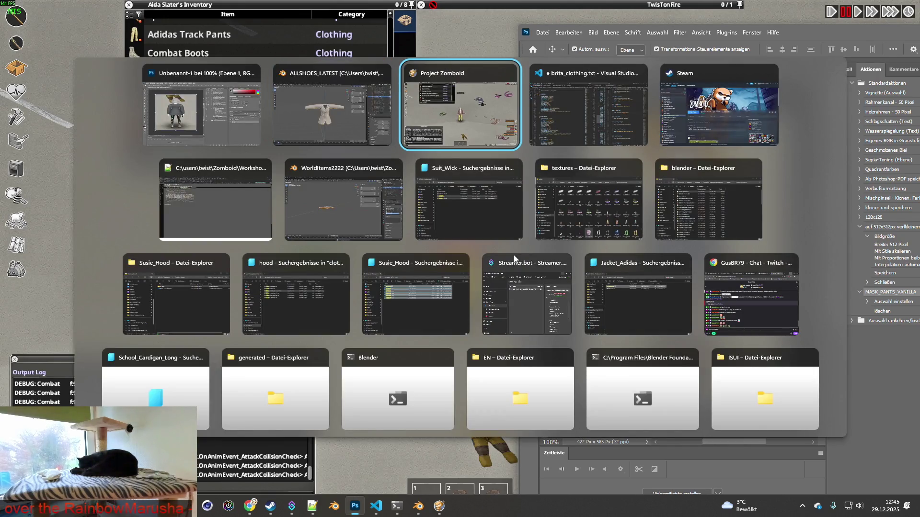
pyautogui.hotkey('alt', 'Tab')
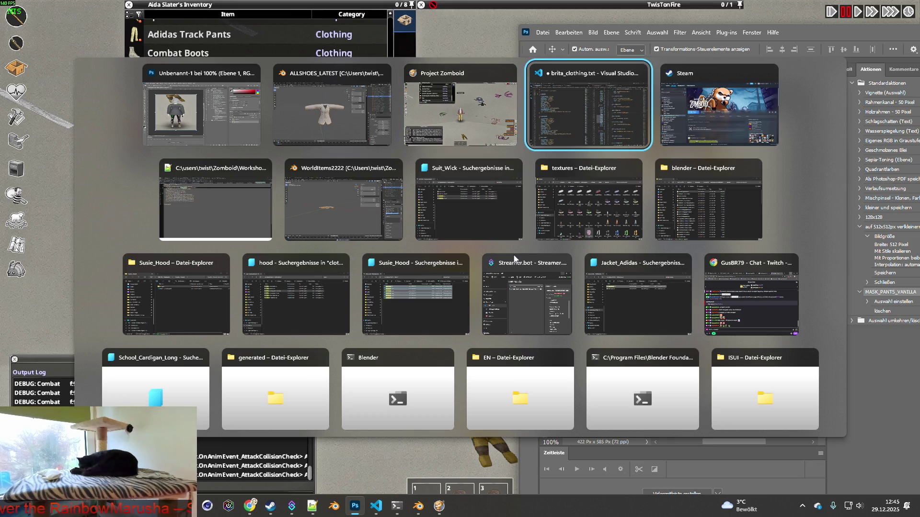
pyautogui.hotkey('alt', 'Tab')
pyautogui.hotkey('alt', 'Tab')
pyautogui.hotkey('alt', 'Tab')
pyautogui.hotkey('alt', 'Tab')
pyautogui.hotkey('alt', 'Tab')
pyautogui.hotkey('alt', 'Tab')
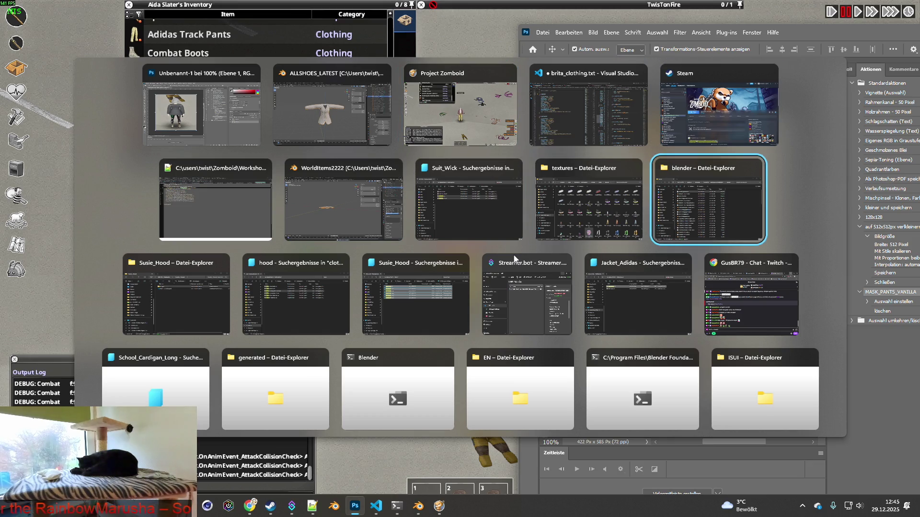
pyautogui.click(386, 90)
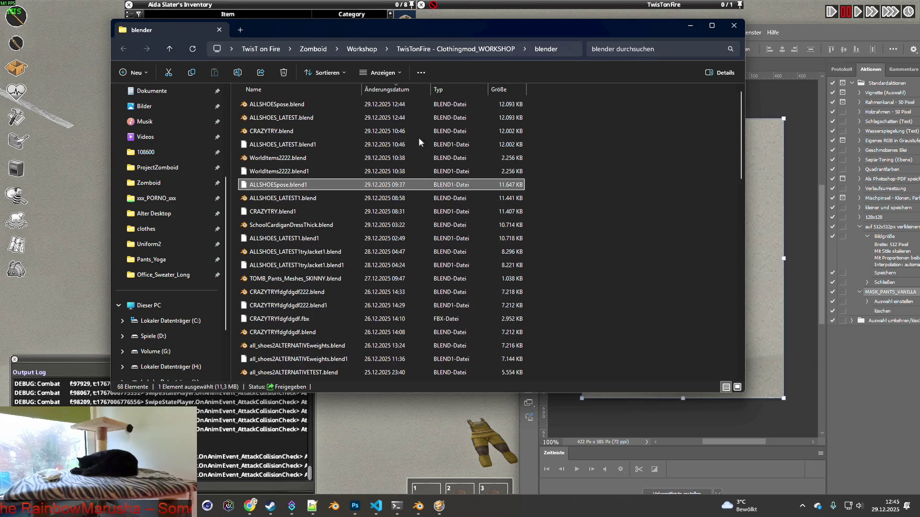
pyautogui.doubleClick(277, 105)
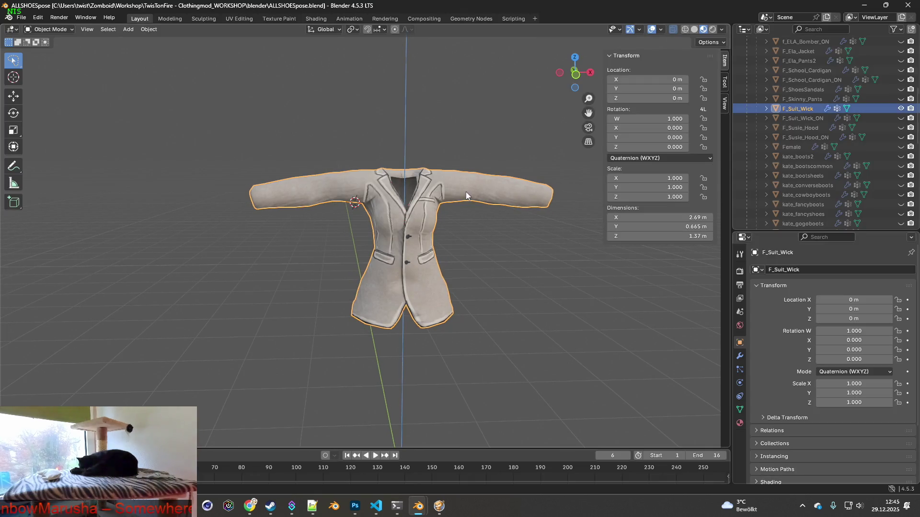
pyautogui.scroll(5, 841, 143)
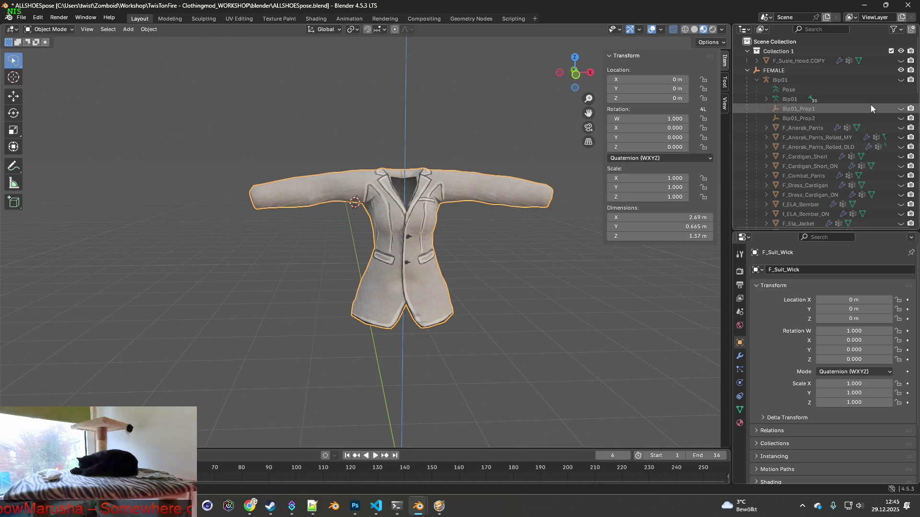
# - Show the Bip01 armature, select it and switch into Pose Mode
pyautogui.click(900, 80)
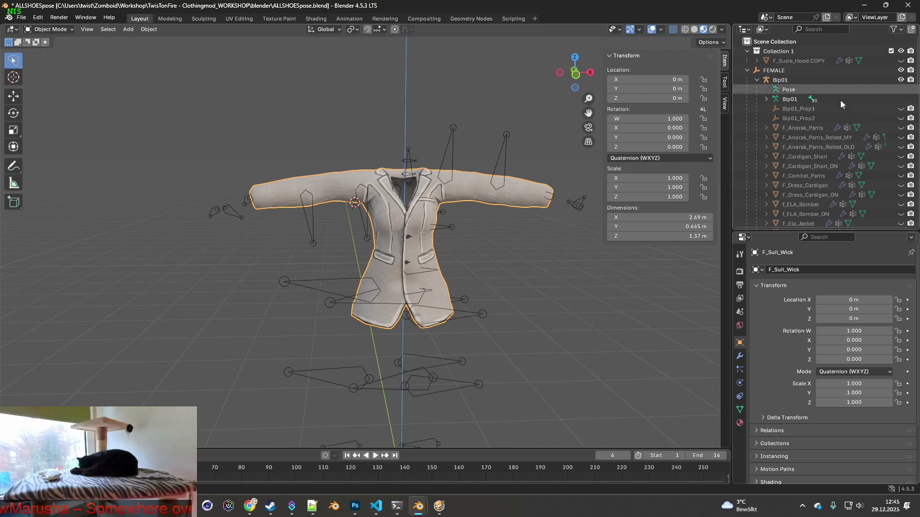
pyautogui.moveTo(568, 146); pyautogui.dragTo(493, 155, button='middle')
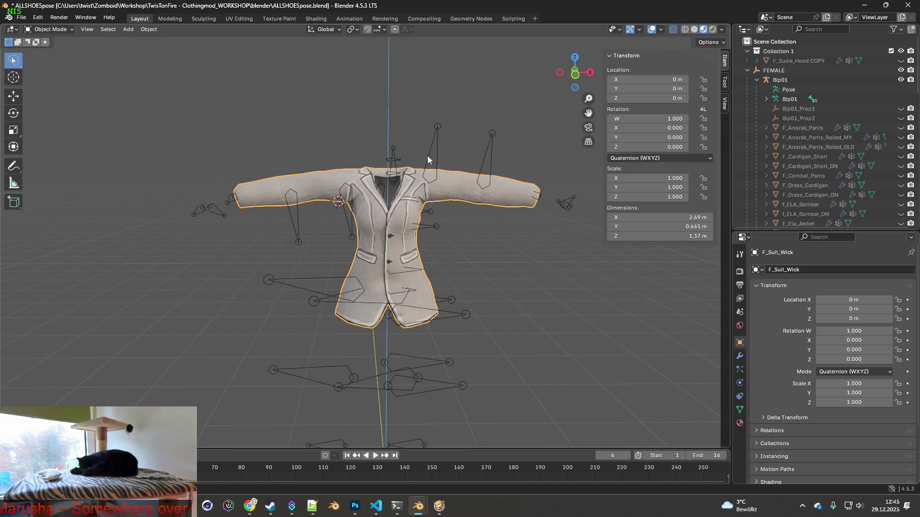
pyautogui.click(492, 155)
pyautogui.click(50, 29)
pyautogui.click(69, 57)
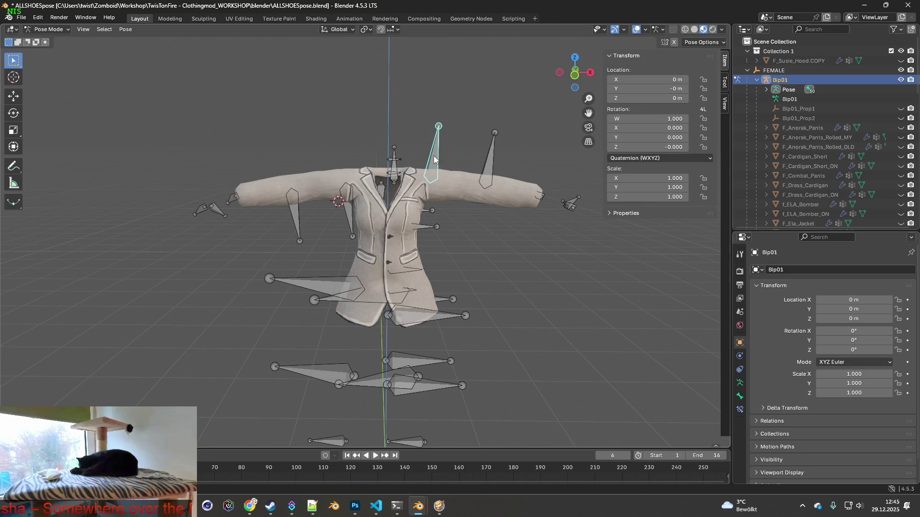
# - Test-rotate a shoulder bone, cancel it and clear the arm back to rest pose (Alt+R)
pyautogui.press('r')
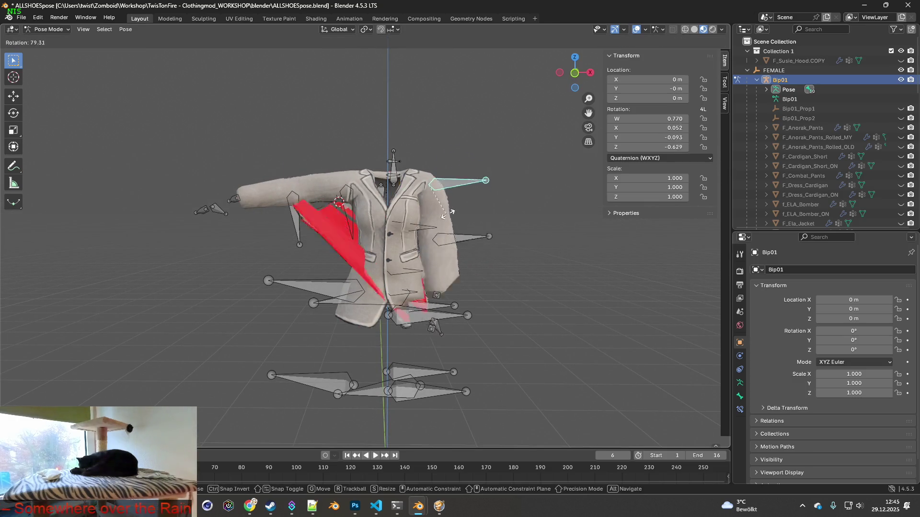
pyautogui.rightClick(503, 180)
pyautogui.hotkey('alt', 'r')
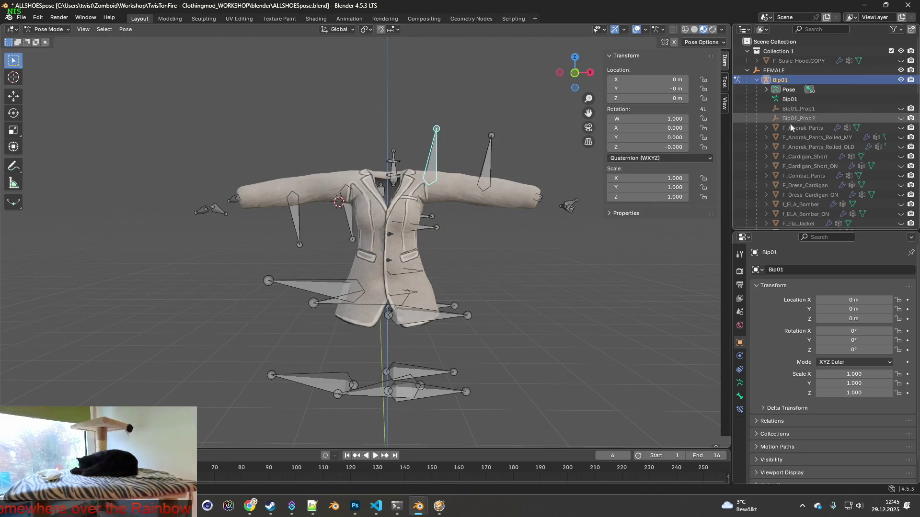
pyautogui.scroll(-5, 790, 123)
# - Expand F_Suit_Wick and its Modifiers in the Outliner to reveal the Armature modifier
pyautogui.click(775, 131)
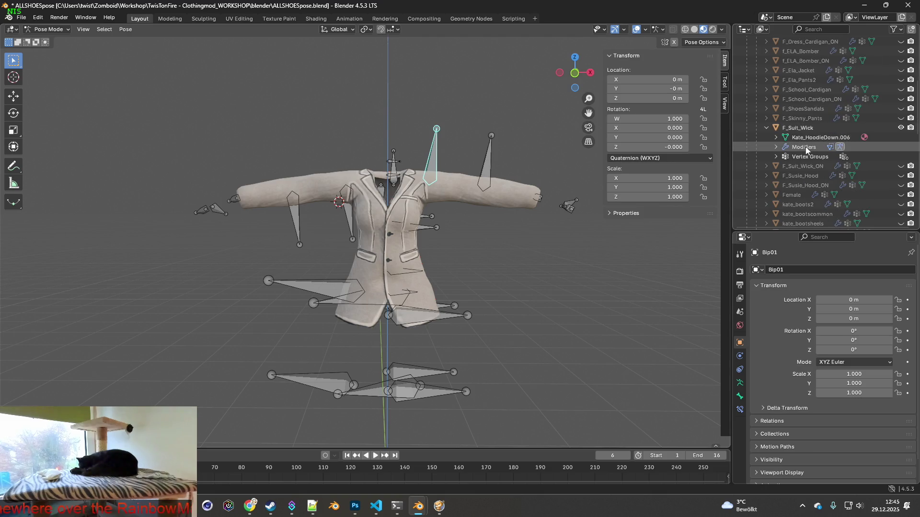
pyautogui.click(775, 147)
pyautogui.click(816, 155)
pyautogui.rightClick(817, 156)
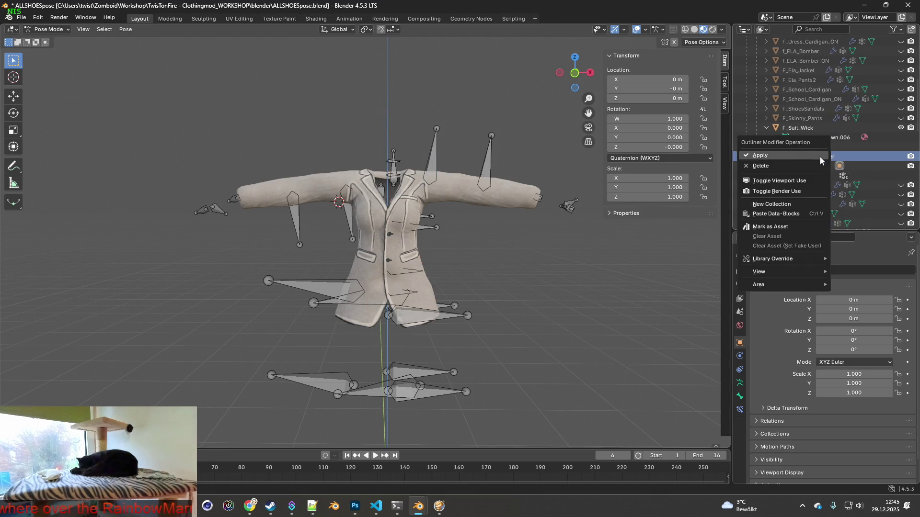
pyautogui.click(773, 154)
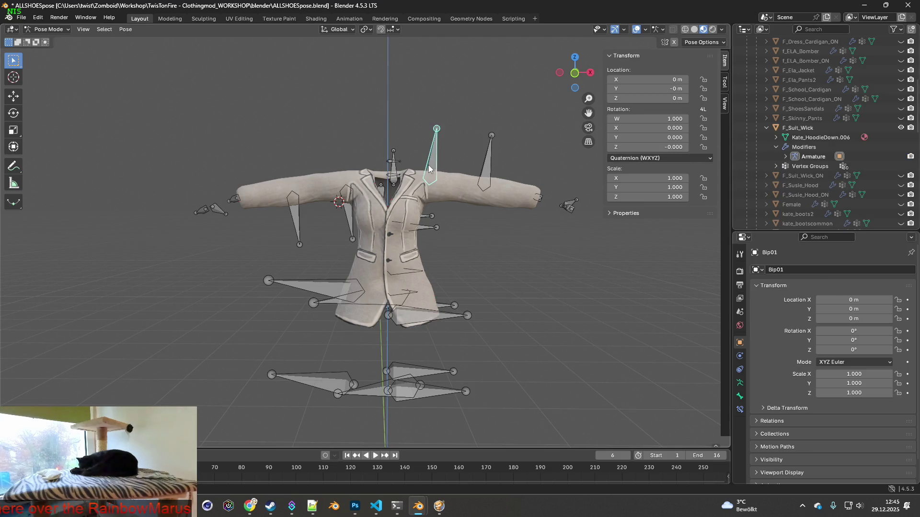
# - Select the right-hand shoulder bone and begin rotating it downward
pyautogui.click(436, 129)
pyautogui.press('r')
# - Lower the right-hand sleeve: confirm the shoulder rotation and rotate the forearm about global Y
pyautogui.click(496, 302)
pyautogui.click(469, 225)
pyautogui.press('r')
pyautogui.press('x')
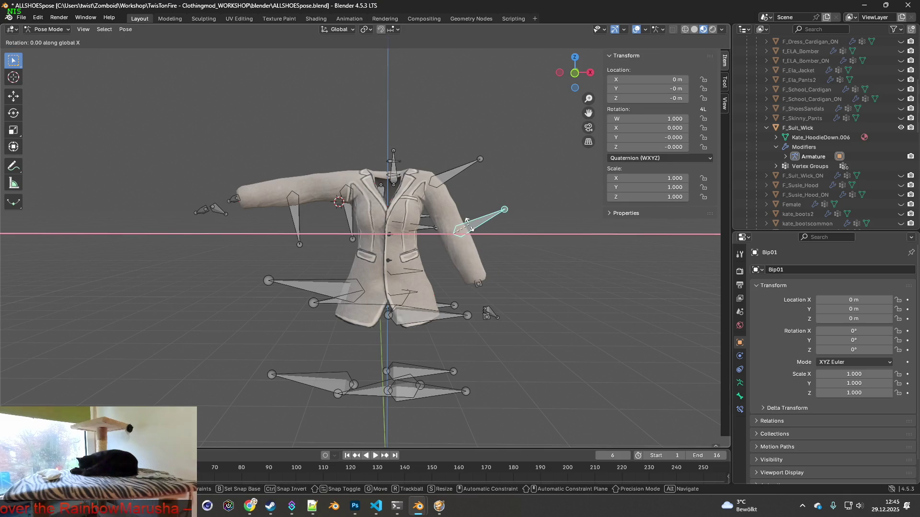
pyautogui.press('y')
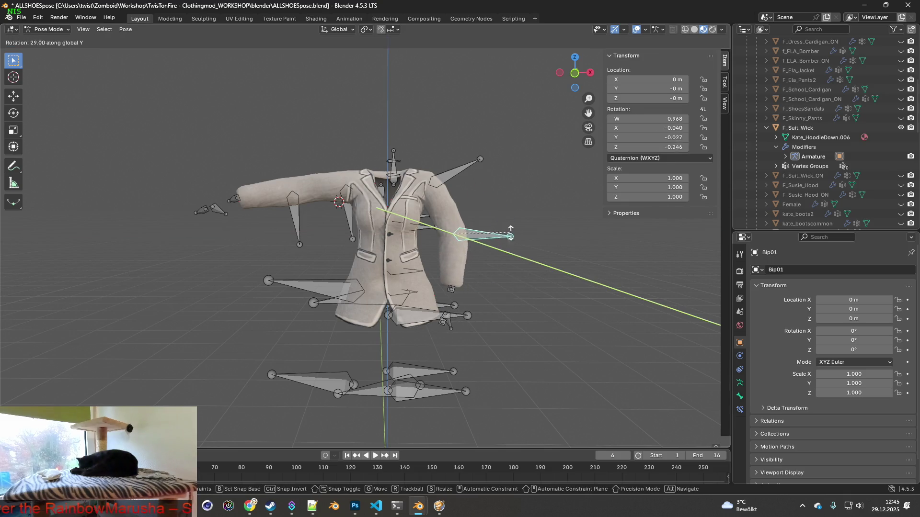
pyautogui.click(538, 239)
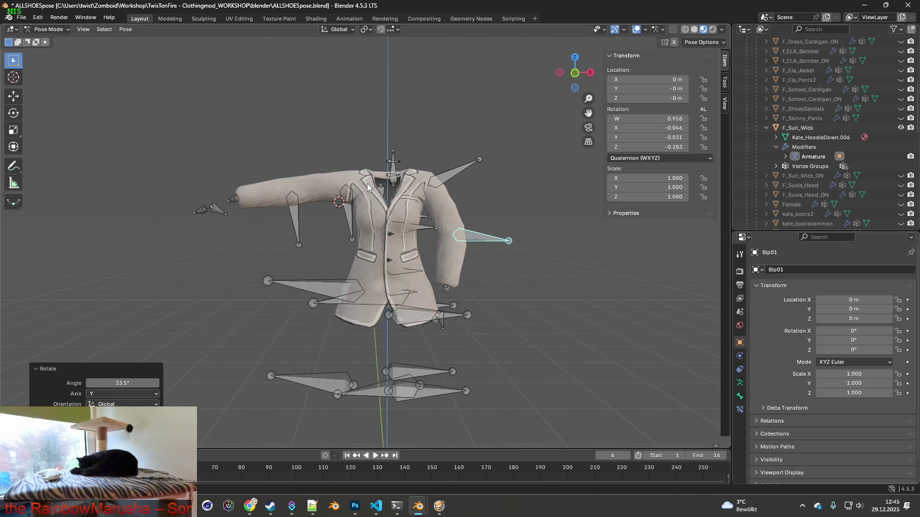
# - Lower the left-hand sleeve by rotating its upper arm and forearm bones about global Y
pyautogui.click(352, 196)
pyautogui.press('r')
pyautogui.press('x')
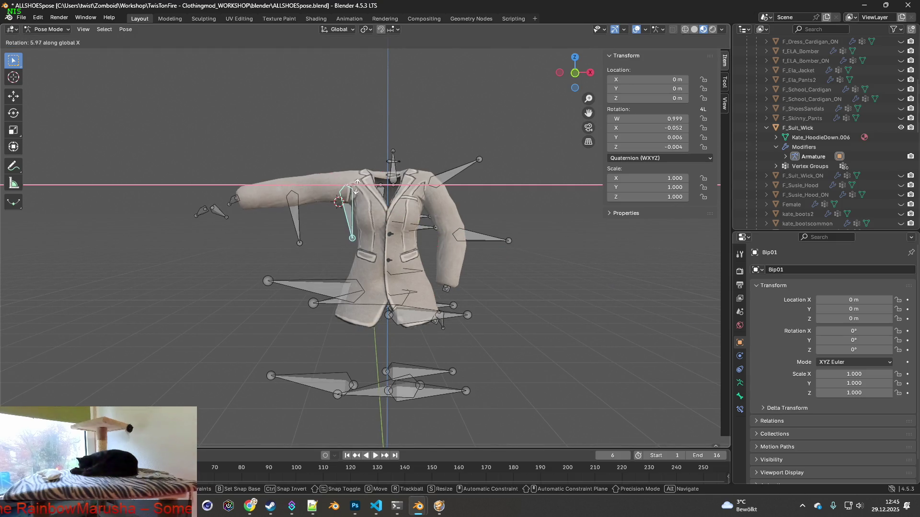
pyautogui.press('y')
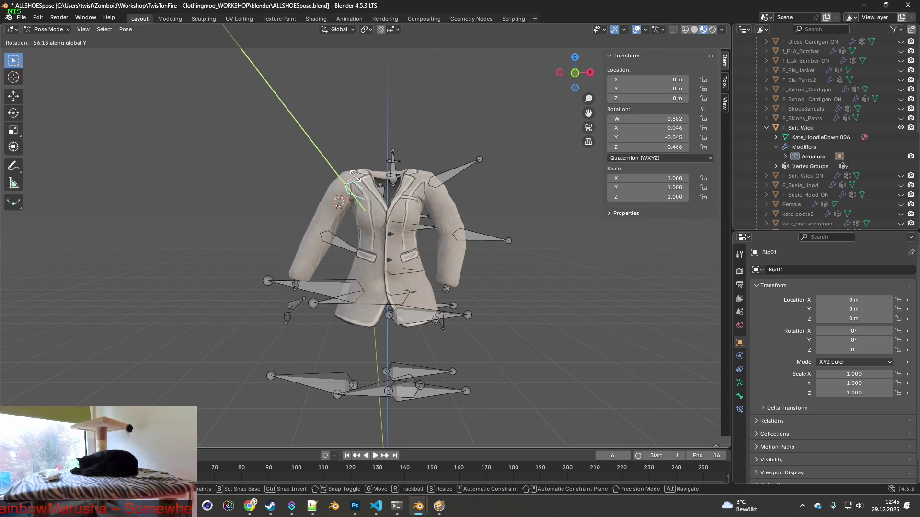
pyautogui.click(352, 175)
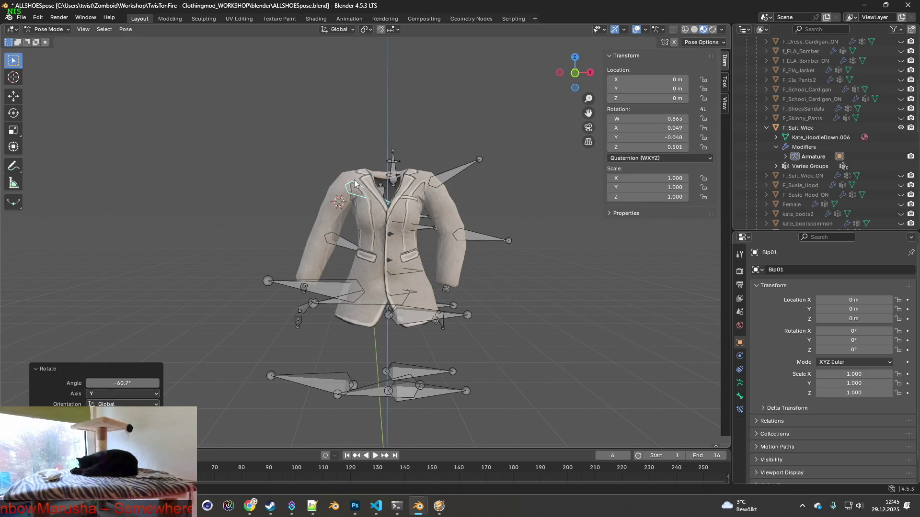
pyautogui.click(340, 239)
pyautogui.press('r')
pyautogui.press('x')
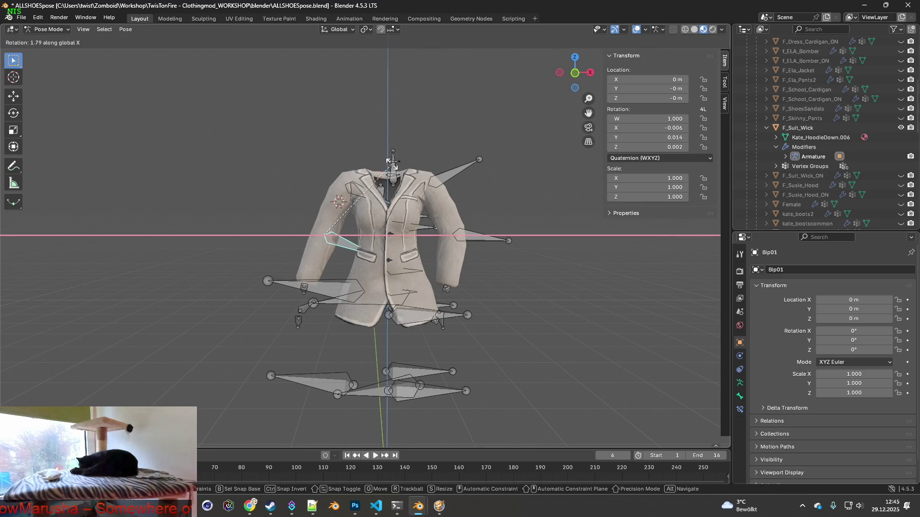
pyautogui.press('y')
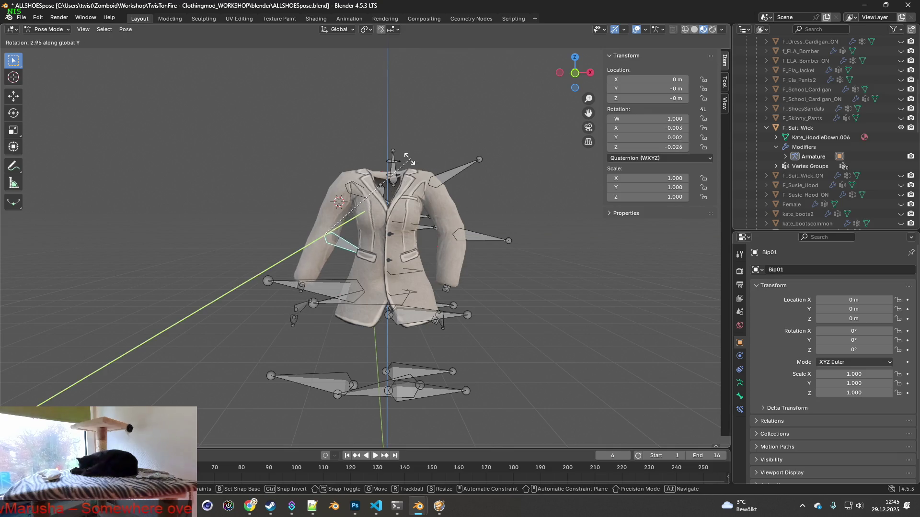
pyautogui.click(321, 156)
# - Give the collar bone a small rotation about global X
pyautogui.click(356, 188)
pyautogui.press('r')
pyautogui.press('x')
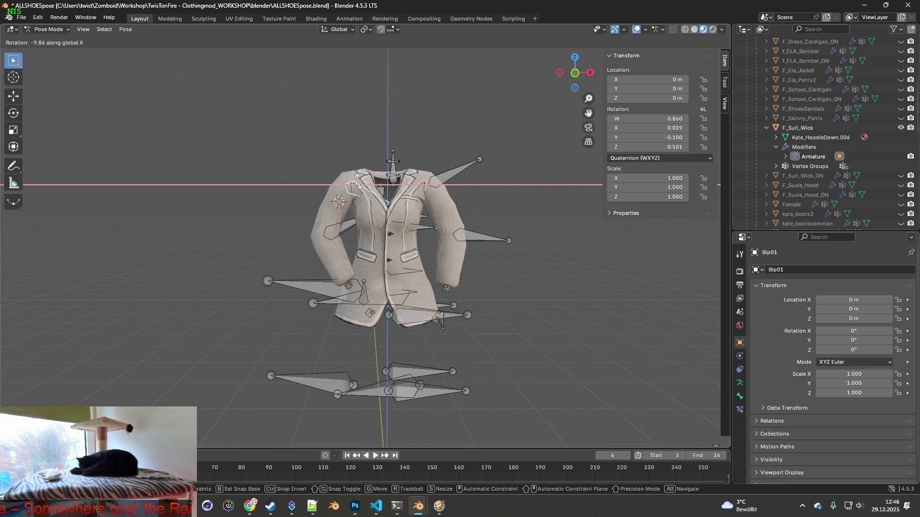
pyautogui.click(359, 184)
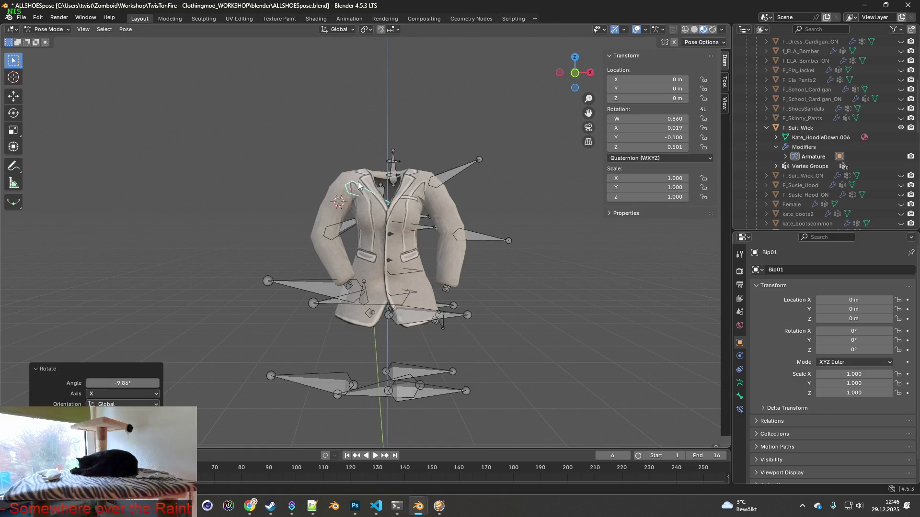
# - Rotate the bone further about Y, then bend the left lower arm about global Z
pyautogui.press('r')
pyautogui.press('x')
pyautogui.press('y')
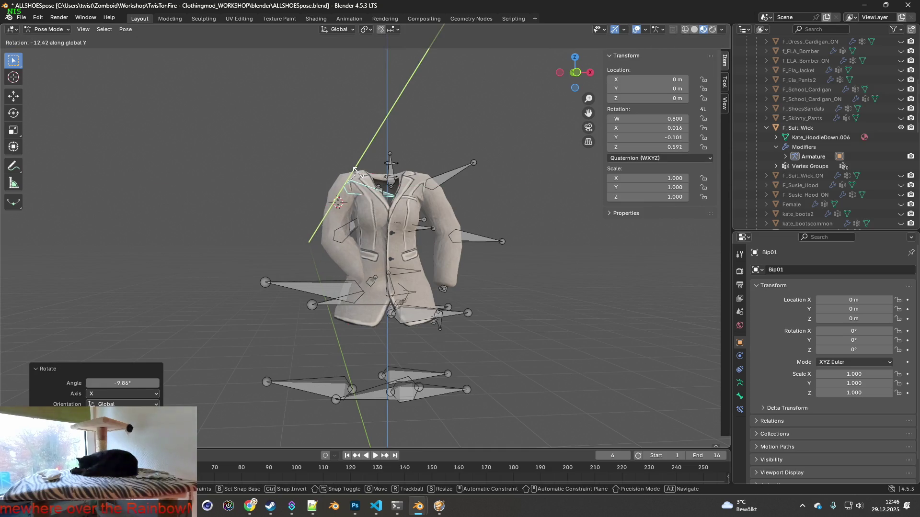
pyautogui.click(373, 168)
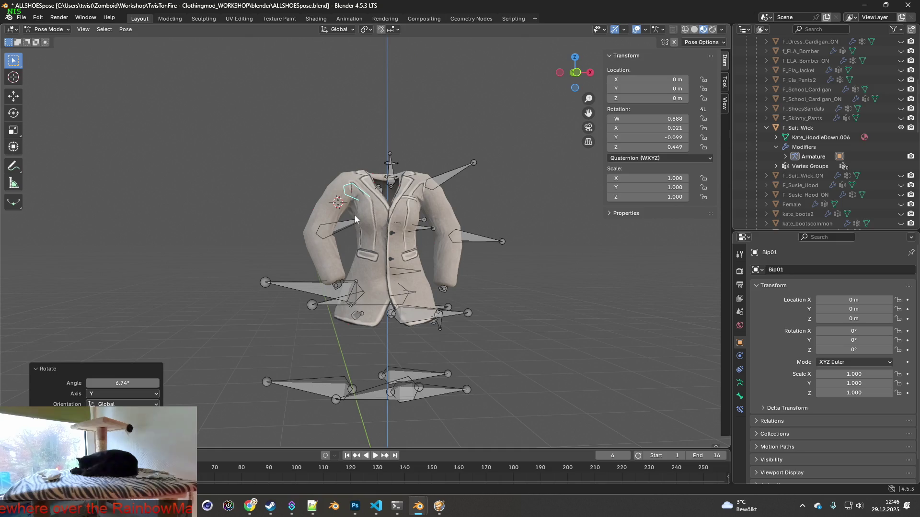
pyautogui.click(342, 226)
pyautogui.press('r')
pyautogui.press('y')
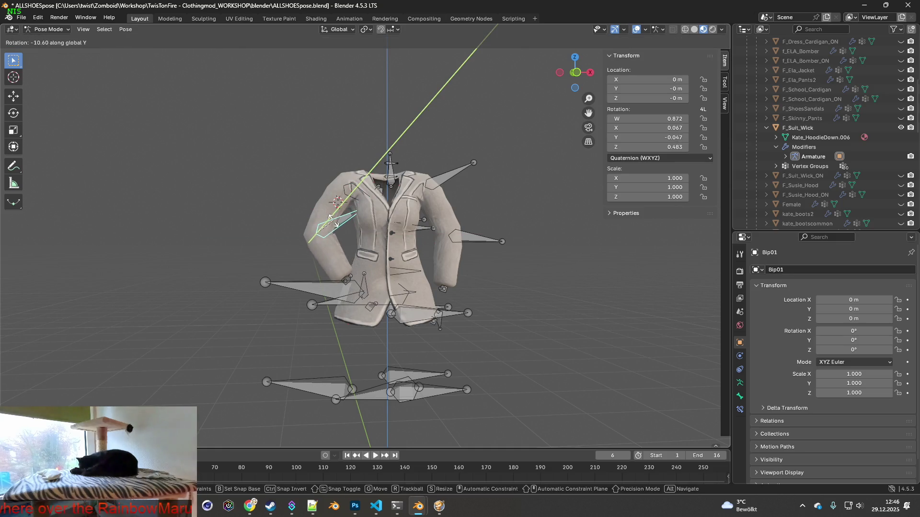
pyautogui.press('z')
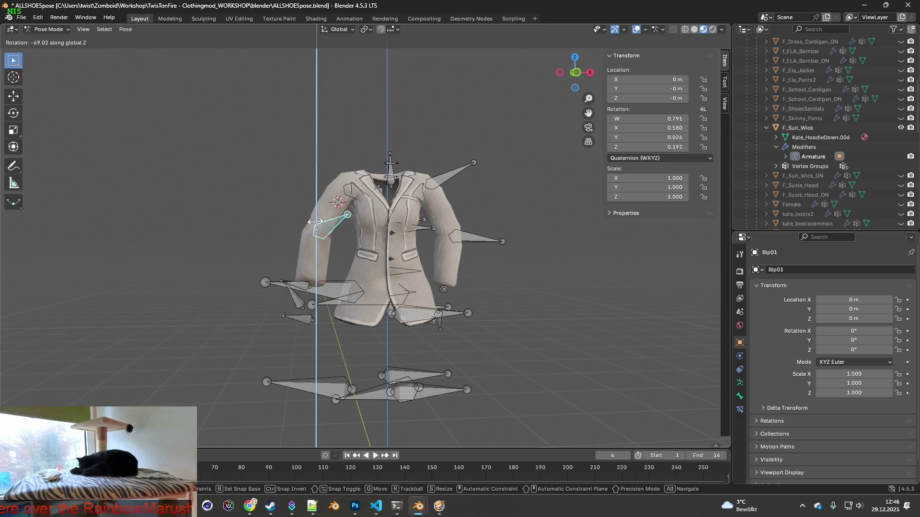
pyautogui.click(323, 220)
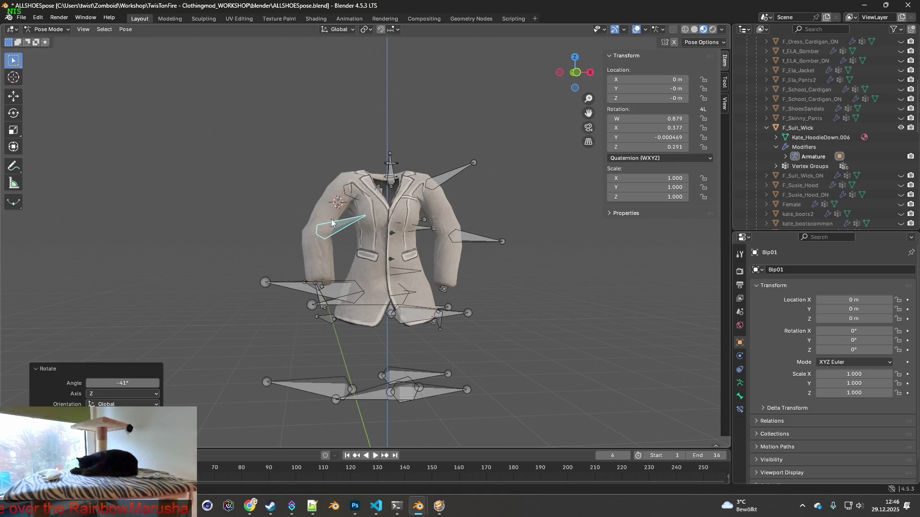
# - Rotate the left shoulder bone about global Y and check it from the side
pyautogui.moveTo(331, 223); pyautogui.dragTo(335, 214, button='middle')
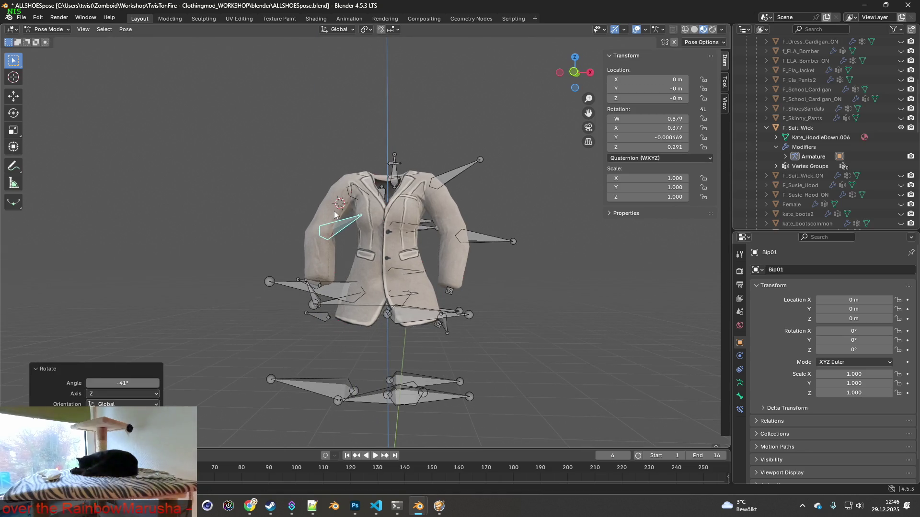
pyautogui.click(354, 194)
pyautogui.press('r')
pyautogui.press('x')
pyautogui.press('y')
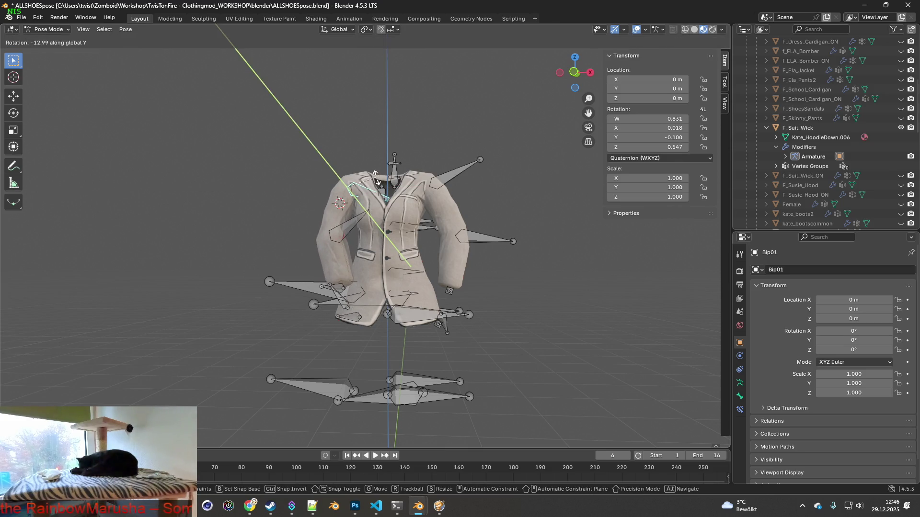
pyautogui.click(374, 175)
pyautogui.moveTo(381, 187)
pyautogui.mouseDown(button='middle')
pyautogui.moveTo(507, 205)
pyautogui.moveTo(331, 242)
pyautogui.moveTo(268, 208)
pyautogui.moveTo(374, 203)
pyautogui.moveTo(359, 181)
pyautogui.moveTo(408, 187)
pyautogui.moveTo(398, 181)
pyautogui.moveTo(422, 180)
pyautogui.moveTo(372, 172)
pyautogui.moveTo(417, 164)
pyautogui.moveTo(418, 141)
pyautogui.moveTo(418, 181)
pyautogui.moveTo(375, 170)
pyautogui.moveTo(413, 173)
pyautogui.mouseUp(button='middle')
pyautogui.scroll(3, 507, 204)
pyautogui.scroll(4, 407, 195)
# - Free-rotate the left upper arm bone for a more natural bend and start another rotation
pyautogui.click(393, 142)
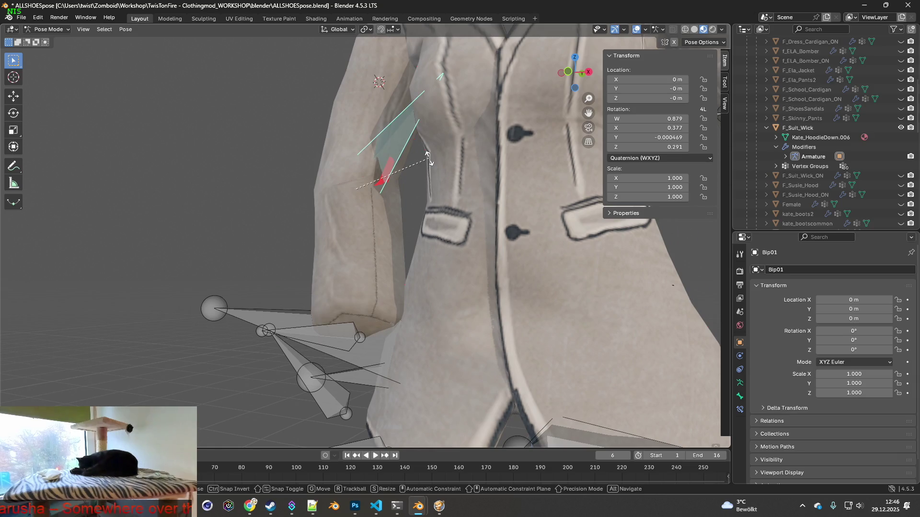
pyautogui.press('r')
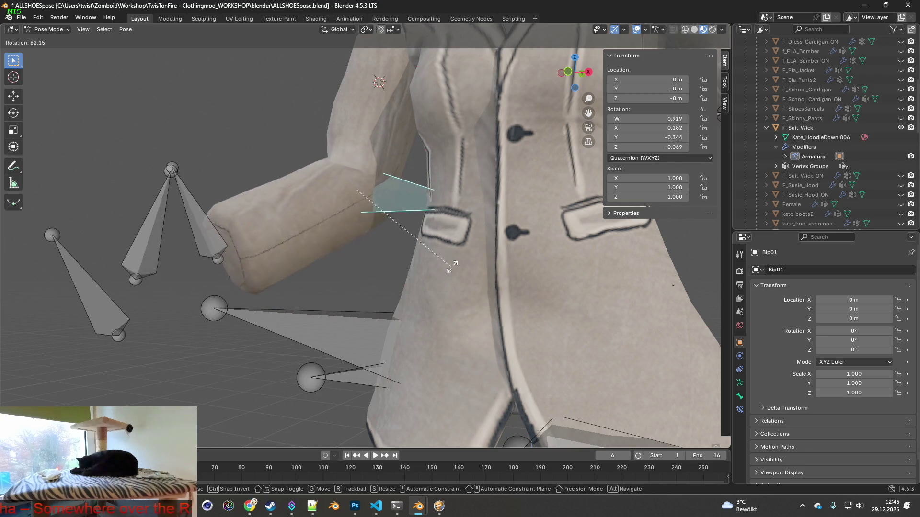
pyautogui.click(459, 209)
pyautogui.moveTo(447, 186)
pyautogui.mouseDown(button='middle')
pyautogui.moveTo(398, 163)
pyautogui.moveTo(407, 158)
pyautogui.moveTo(260, 193)
pyautogui.moveTo(362, 130)
pyautogui.moveTo(507, 107)
pyautogui.moveTo(334, 104)
pyautogui.moveTo(451, 88)
pyautogui.moveTo(469, 108)
pyautogui.mouseUp(button='middle')
pyautogui.scroll(-3, 436, 177)
pyautogui.scroll(3, 399, 162)
pyautogui.scroll(-2, 260, 192)
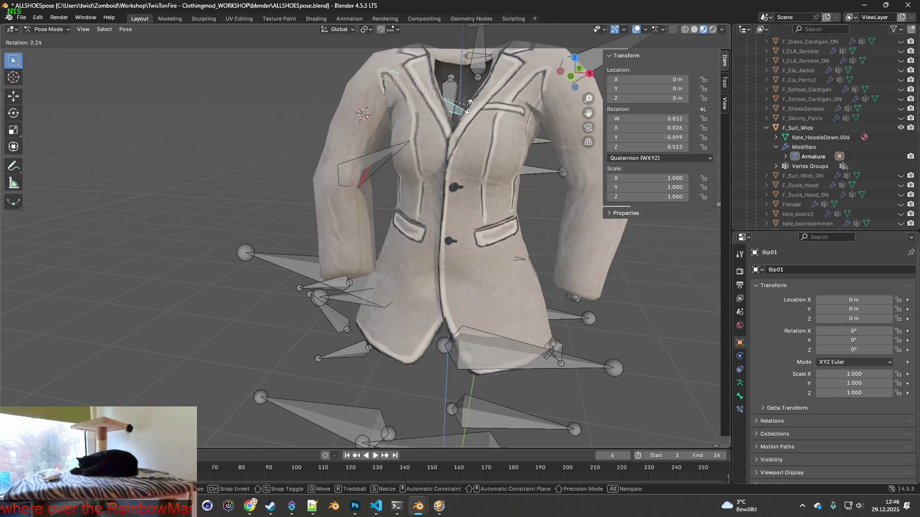
pyautogui.press('r')
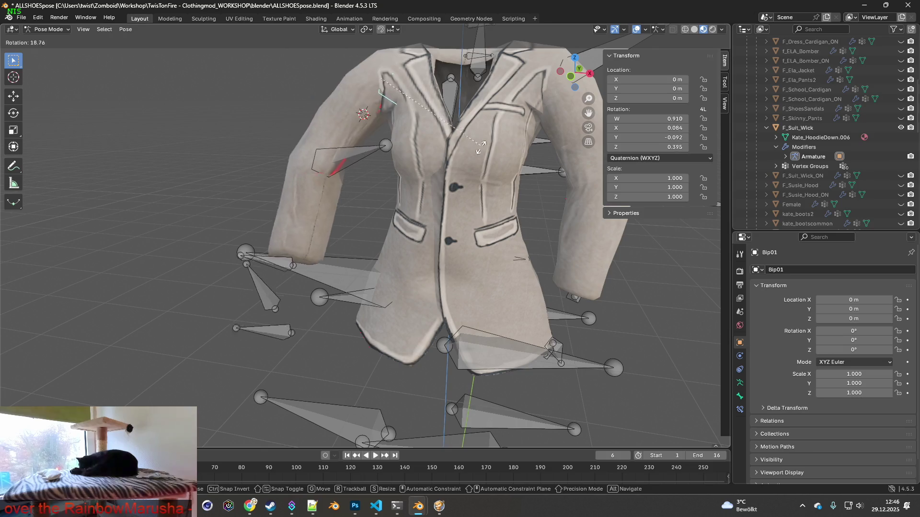
# - Rotate the left arm bone about global Y and then global Z so the sleeve bends inward
pyautogui.click(458, 150)
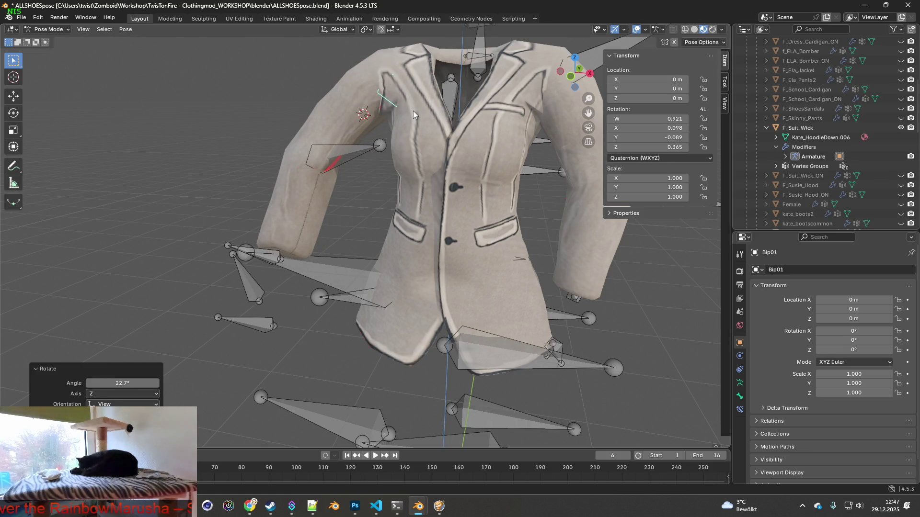
pyautogui.click(357, 147)
pyautogui.press('r')
pyautogui.press('x')
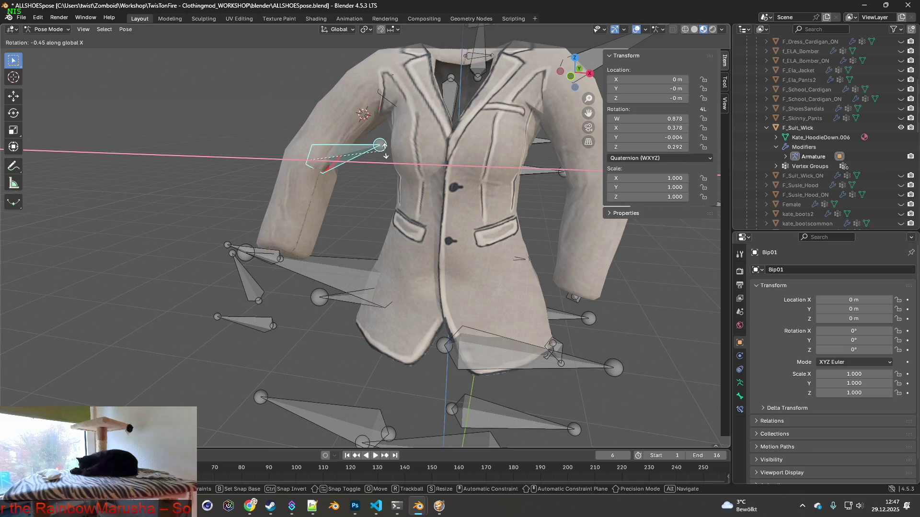
pyautogui.press('y')
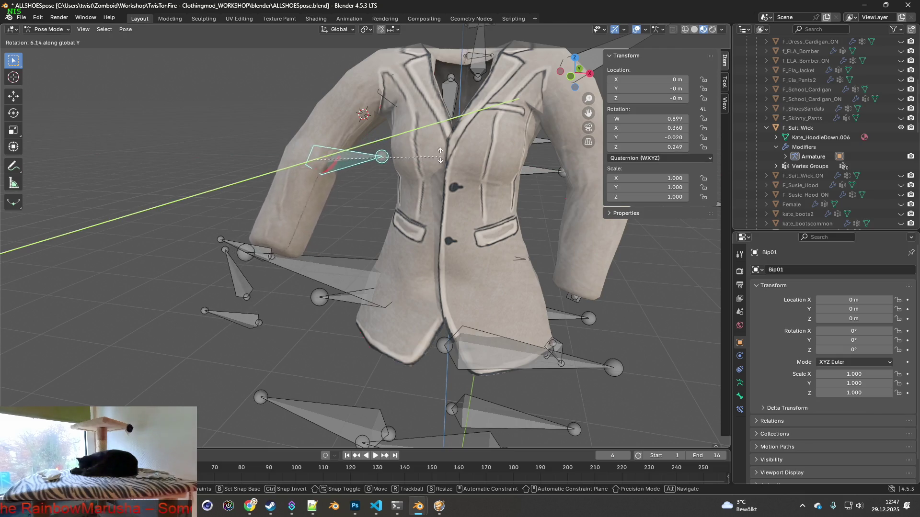
pyautogui.click(391, 110)
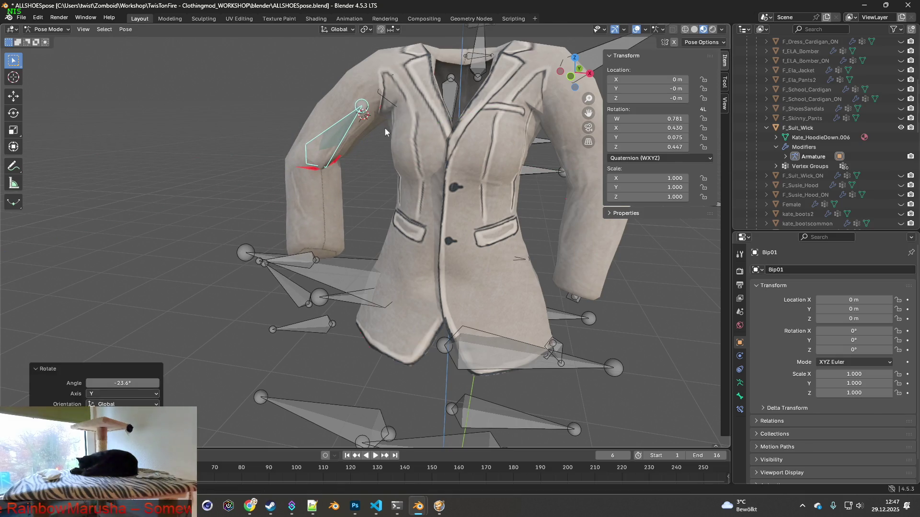
pyautogui.moveTo(384, 128); pyautogui.dragTo(362, 123, button='middle')
pyautogui.press('r')
pyautogui.press('z')
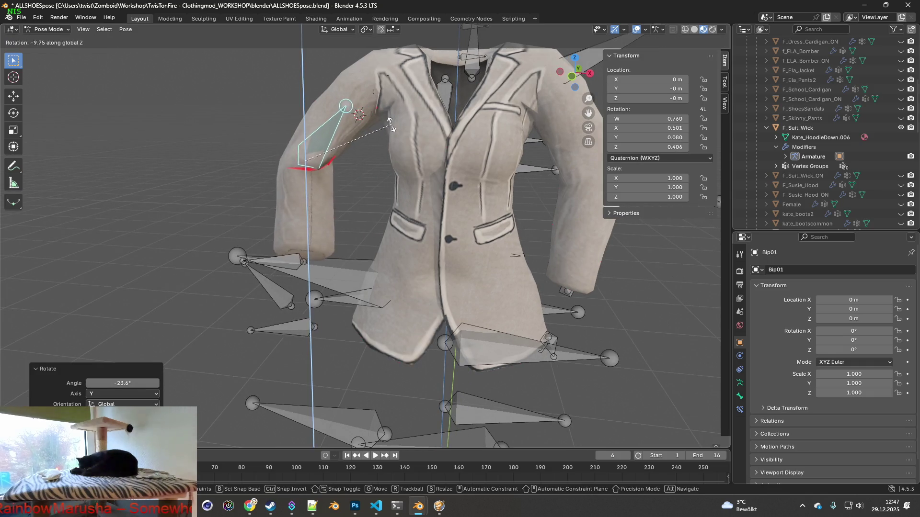
pyautogui.click(327, 119)
# - Try moving the bone along X, then cancel to restore the arm
pyautogui.moveTo(432, 216); pyautogui.dragTo(403, 223, button='middle')
pyautogui.moveTo(357, 135); pyautogui.dragTo(362, 129, button='middle')
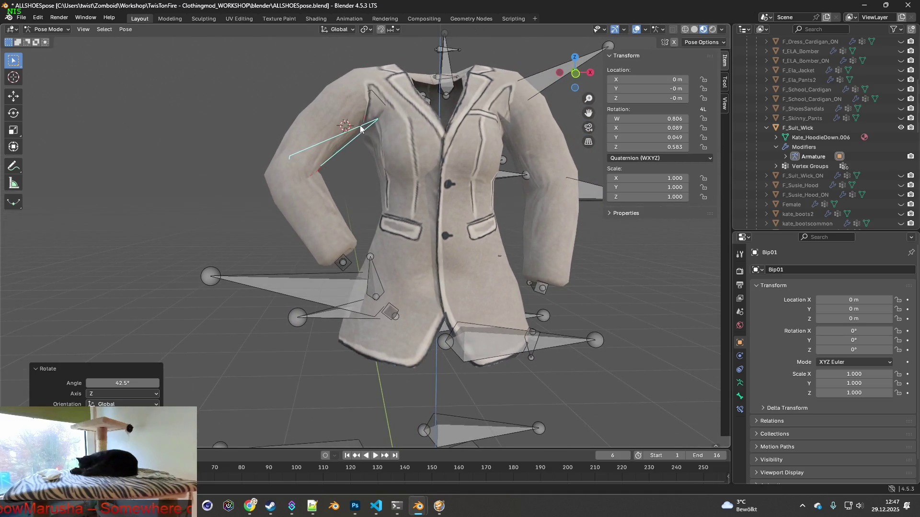
pyautogui.press('g')
pyautogui.press('x')
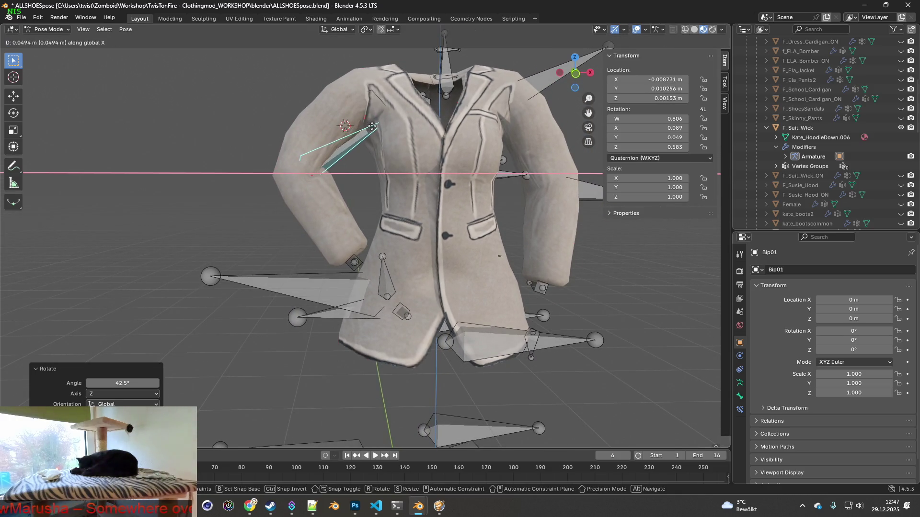
pyautogui.rightClick(363, 127)
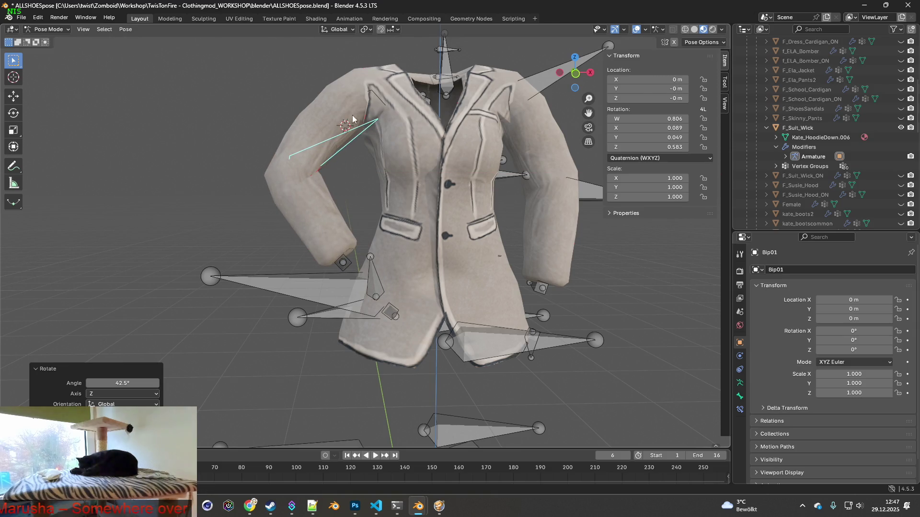
# - Apply two free rotations to the arm bone, bending the sleeve toward the hip
pyautogui.moveTo(352, 120)
pyautogui.mouseDown(button='middle')
pyautogui.moveTo(370, 121)
pyautogui.moveTo(351, 136)
pyautogui.mouseUp(button='middle')
pyautogui.press('r')
pyautogui.click(379, 138)
pyautogui.press('r')
pyautogui.click(359, 144)
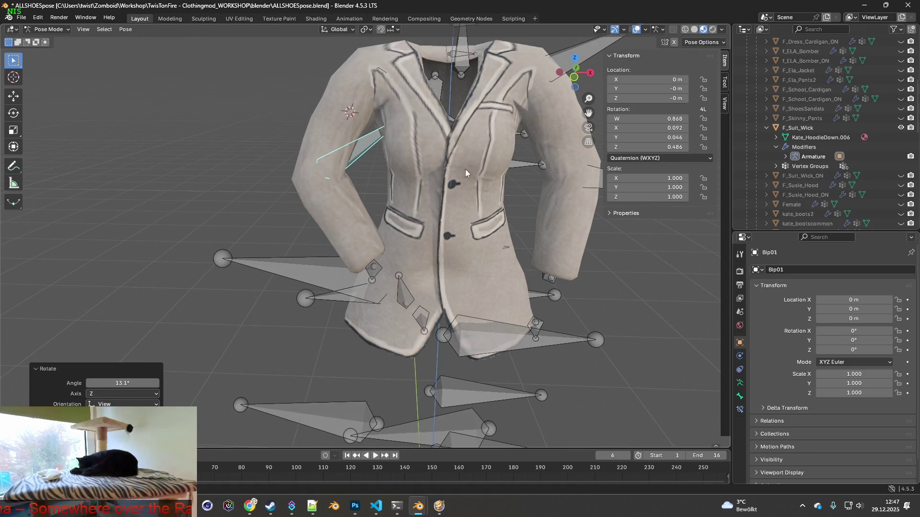
# - Select the other arm bone and rotate it 31.4° about global Y
pyautogui.moveTo(462, 169); pyautogui.dragTo(361, 159, button='middle')
pyautogui.click(472, 163)
pyautogui.moveTo(472, 163); pyautogui.dragTo(488, 145, button='middle')
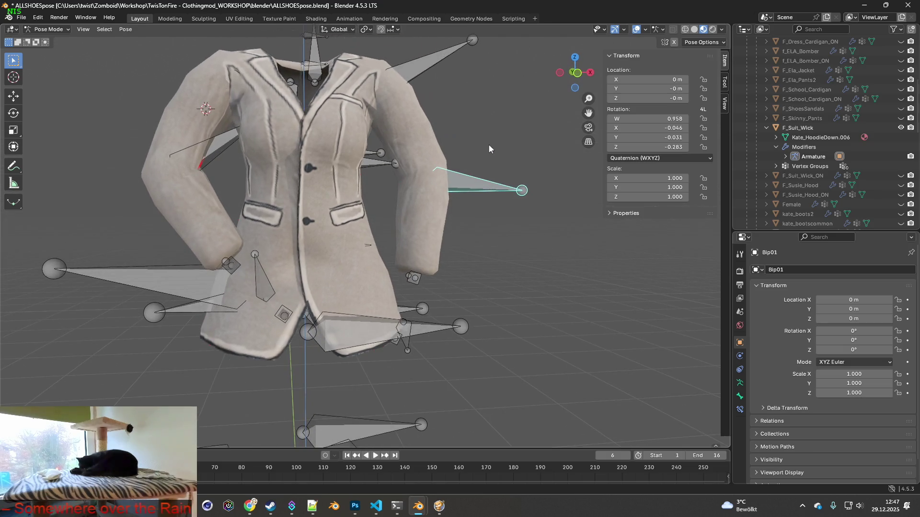
pyautogui.press('r')
pyautogui.press('x')
pyautogui.press('y')
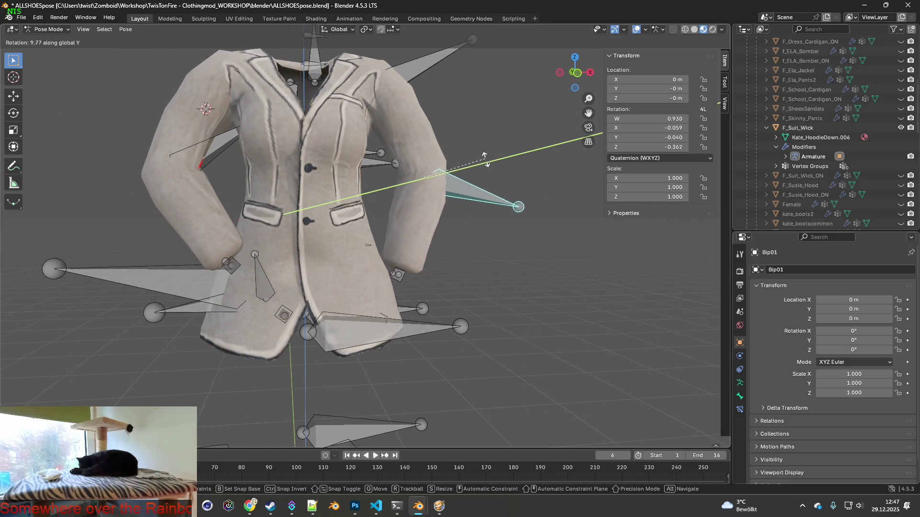
pyautogui.click(476, 183)
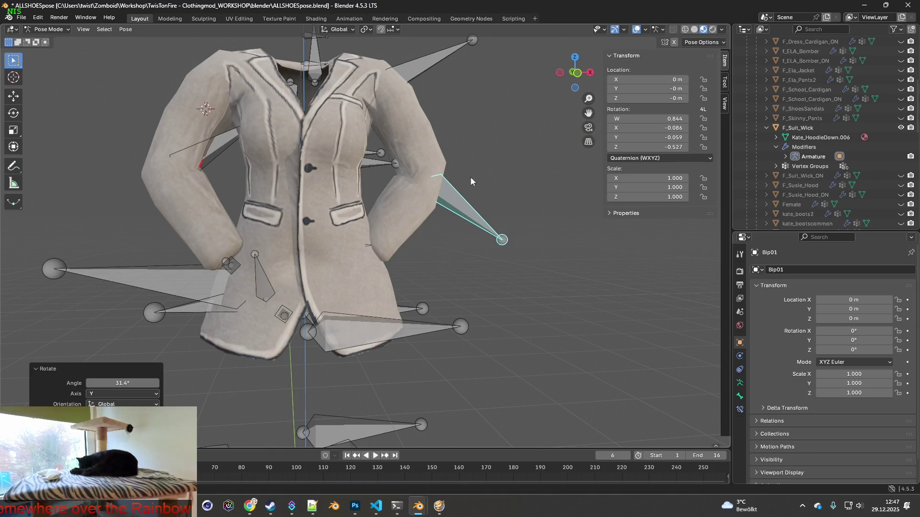
# - Rotate the same bone about -20.3° on global X so the hand rests on the hip, then go to Shading
pyautogui.moveTo(473, 178); pyautogui.dragTo(417, 177, button='middle')
pyautogui.press('r')
pyautogui.press('y')
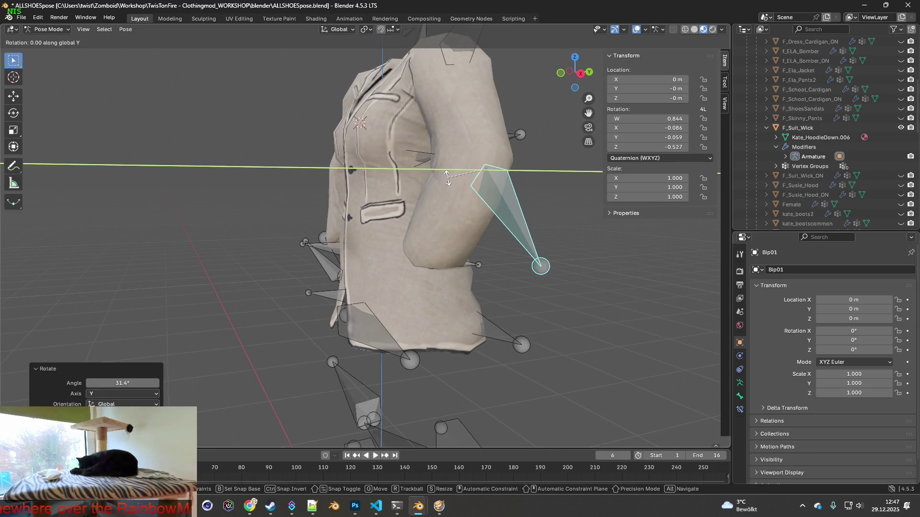
pyautogui.press('x')
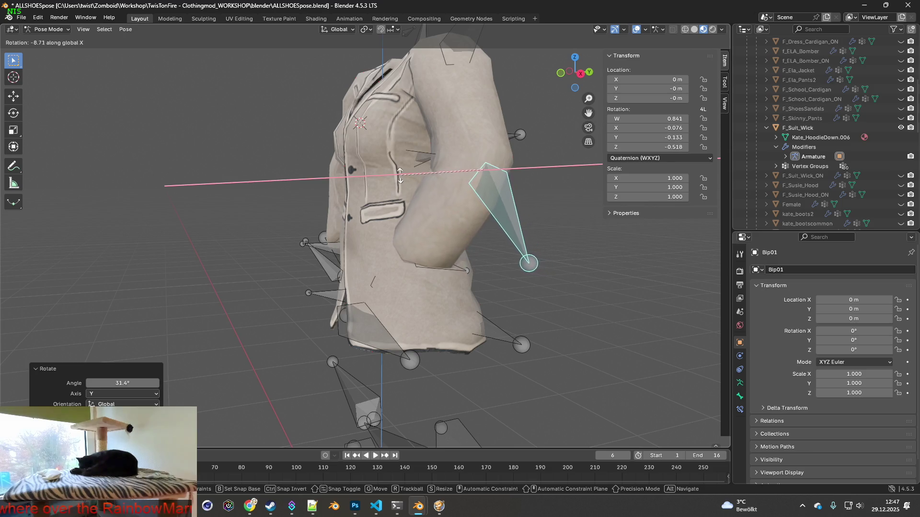
pyautogui.click(359, 157)
pyautogui.moveTo(407, 165)
pyautogui.mouseDown(button='middle')
pyautogui.moveTo(343, 168)
pyautogui.moveTo(357, 168)
pyautogui.mouseUp(button='middle')
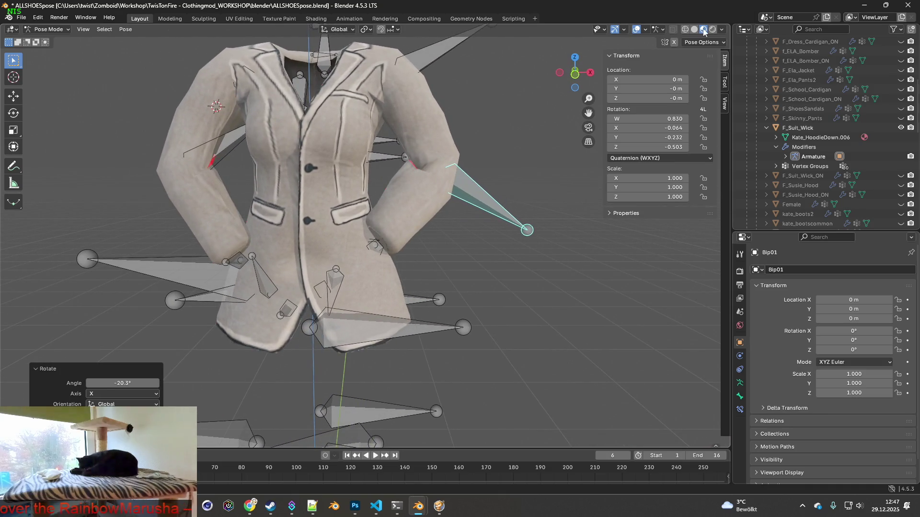
pyautogui.click(311, 20)
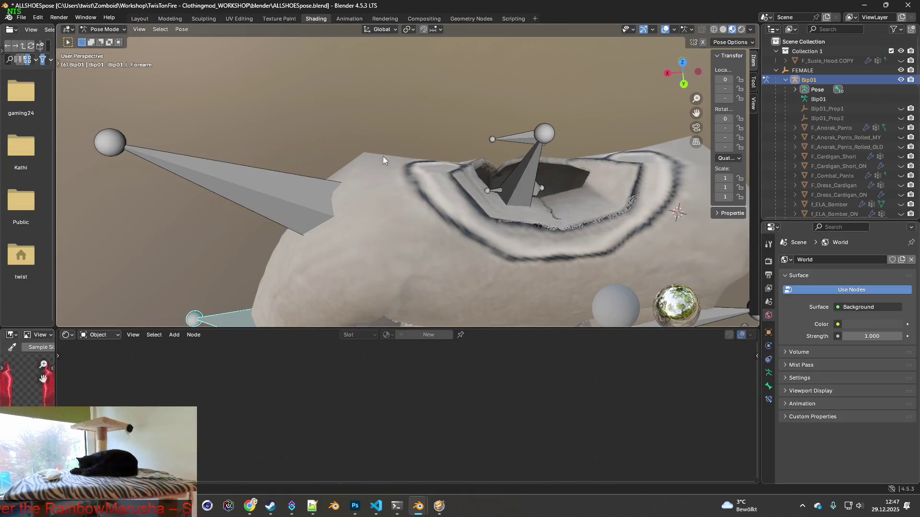
pyautogui.scroll(-4, 378, 151)
pyautogui.scroll(-3, 407, 176)
# - In the shaded view, rotate the left upper-arm bone about global X (after one cancelled attempt)
pyautogui.moveTo(401, 192)
pyautogui.mouseDown(button='middle')
pyautogui.moveTo(423, 192)
pyautogui.moveTo(499, 153)
pyautogui.mouseUp(button='middle')
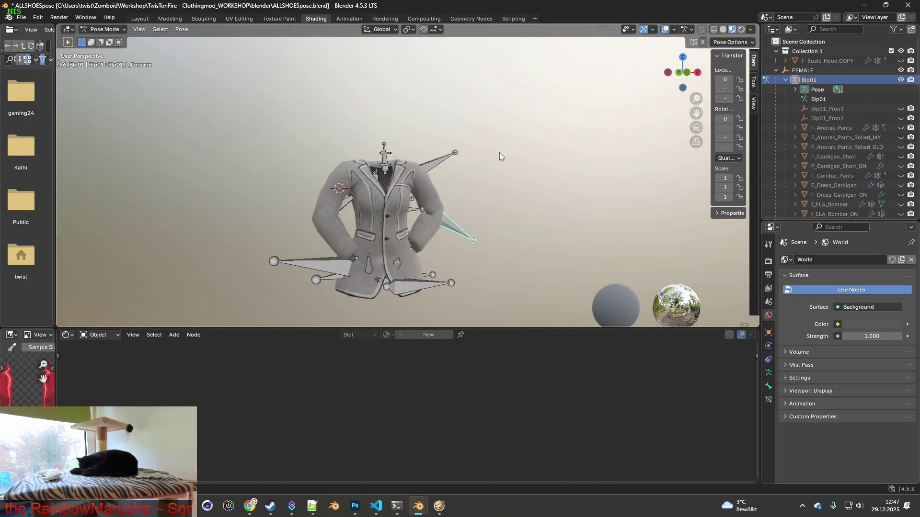
pyautogui.scroll(2, 399, 179)
pyautogui.scroll(2, 400, 183)
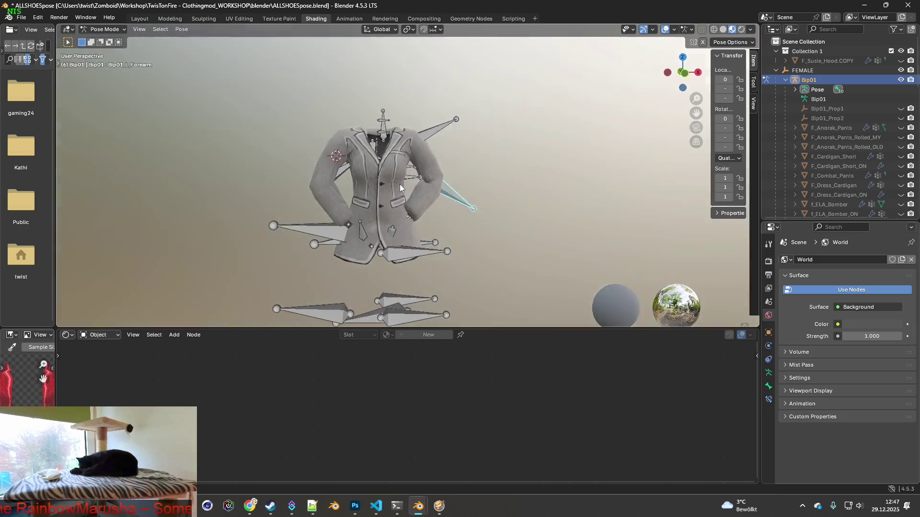
pyautogui.scroll(1, 401, 187)
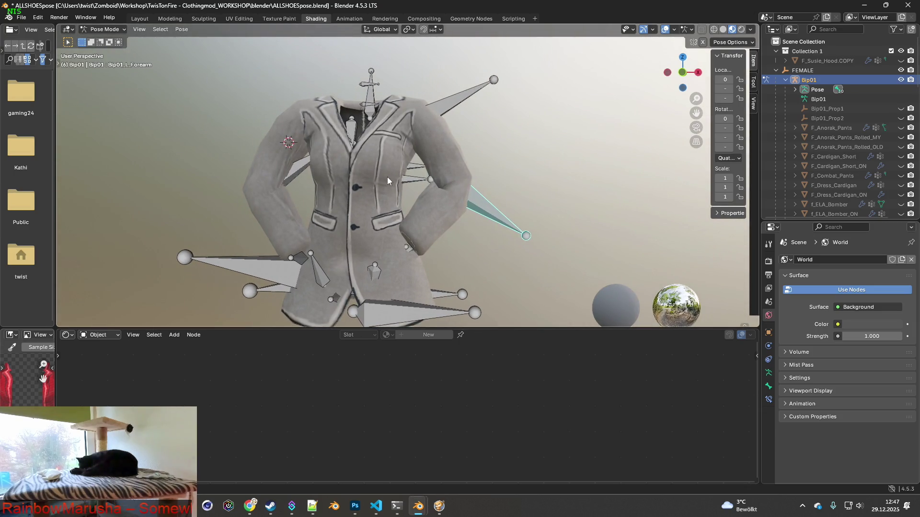
pyautogui.scroll(1, 392, 176)
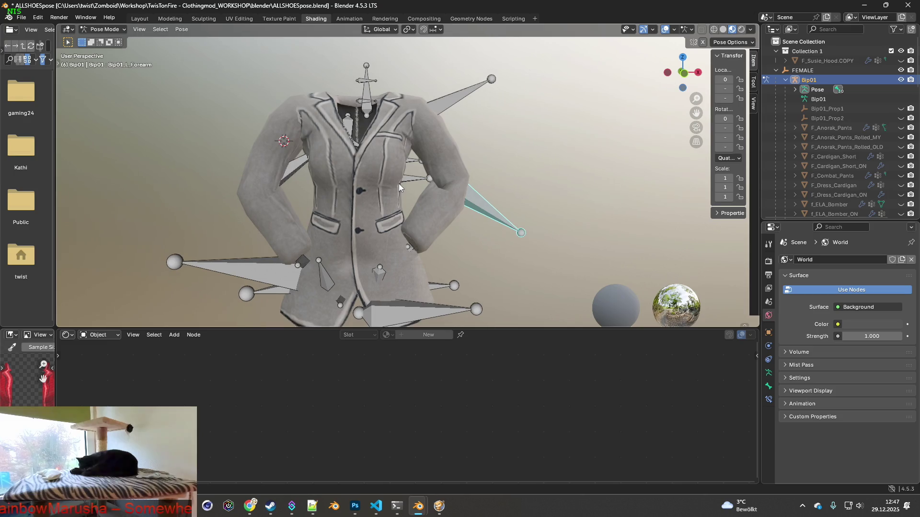
pyautogui.moveTo(395, 184); pyautogui.dragTo(406, 183, button='middle')
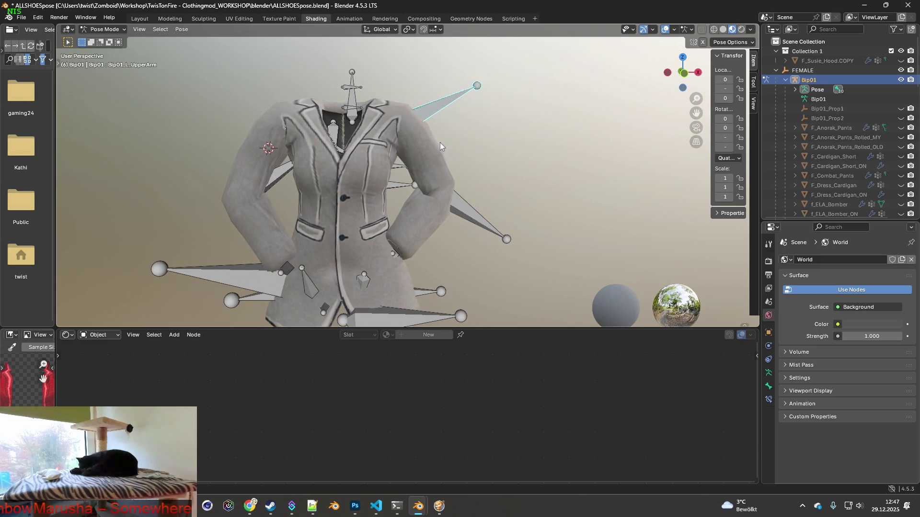
pyautogui.press('r')
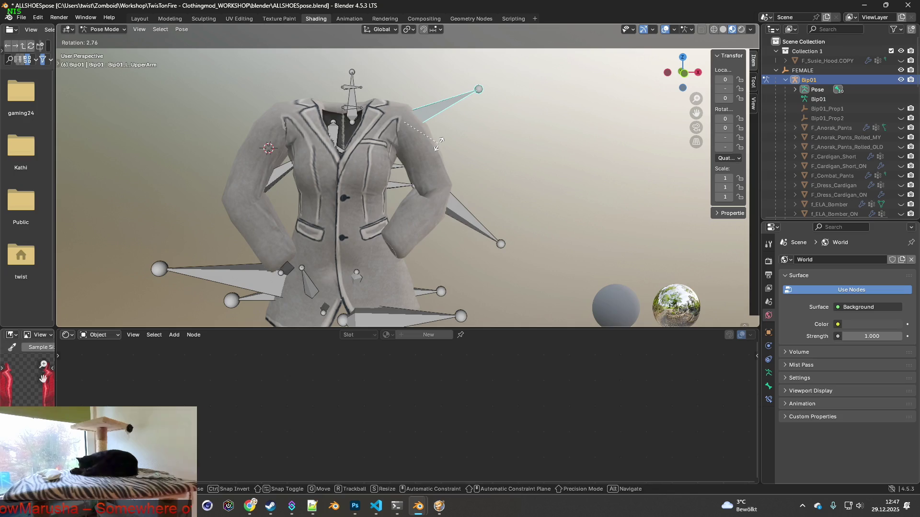
pyautogui.press('y')
pyautogui.press('x')
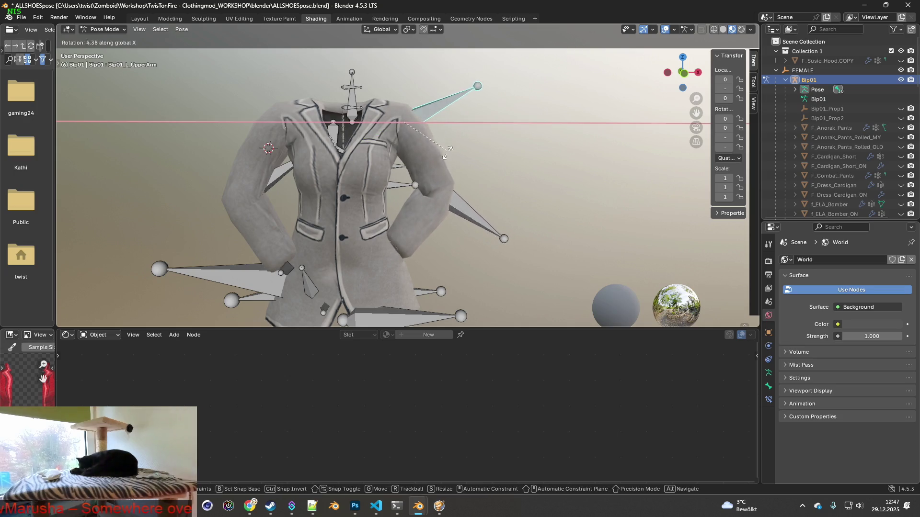
pyautogui.press('Escape')
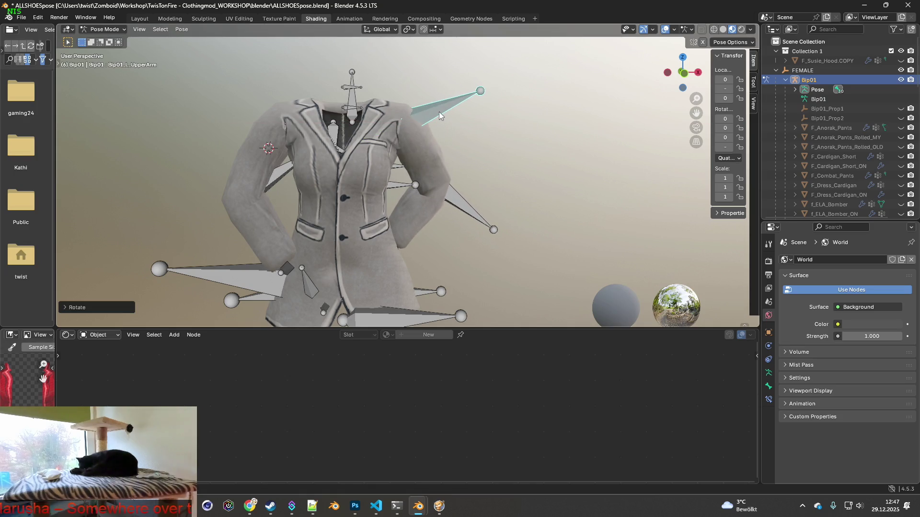
pyautogui.press('r')
pyautogui.press('x')
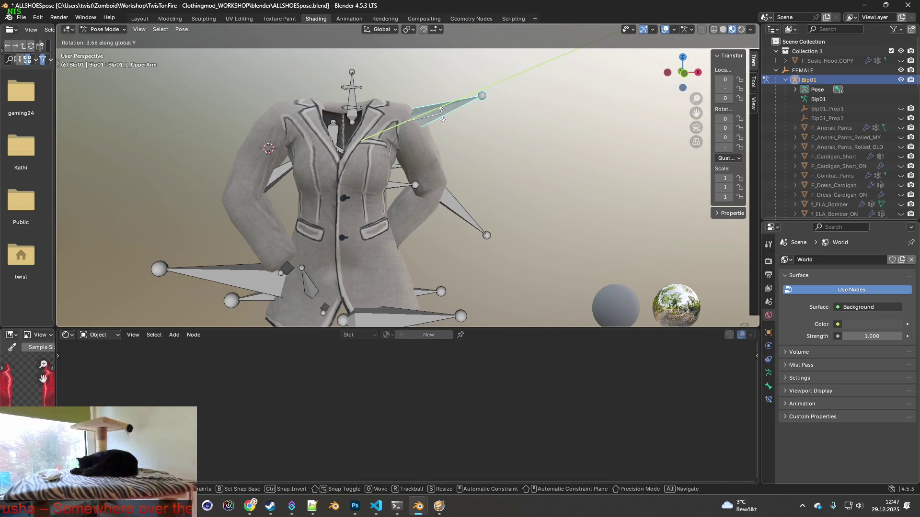
pyautogui.click(423, 133)
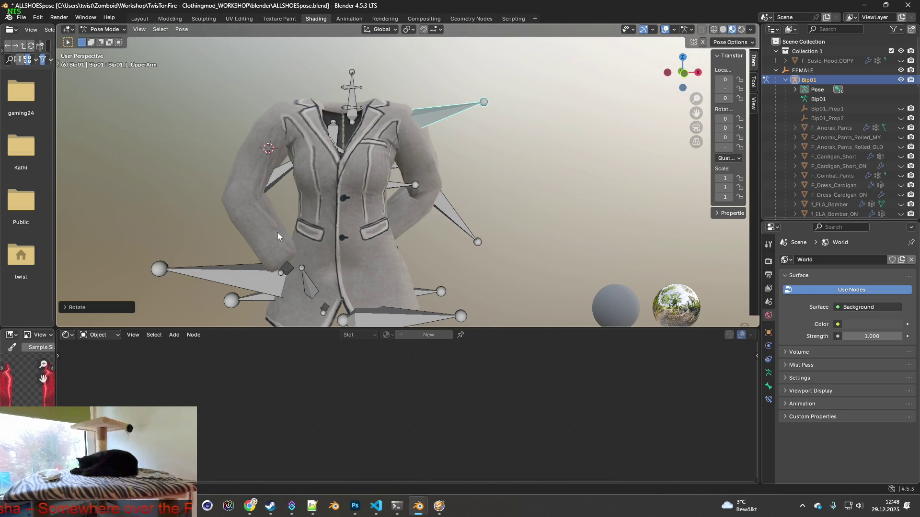
# - Inspect the jacket from behind and free-rotate the right upper arm slightly
pyautogui.moveTo(290, 130); pyautogui.dragTo(477, 167, button='middle')
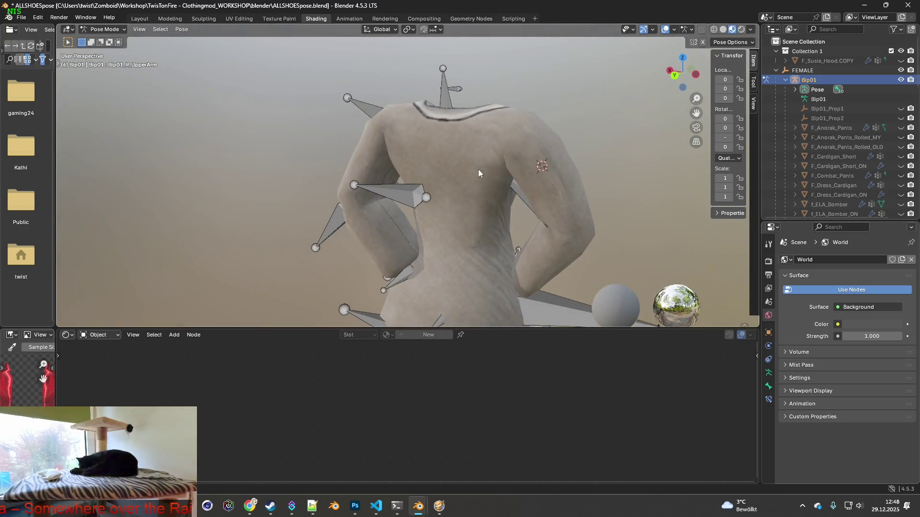
pyautogui.moveTo(527, 194); pyautogui.dragTo(323, 182, button='middle')
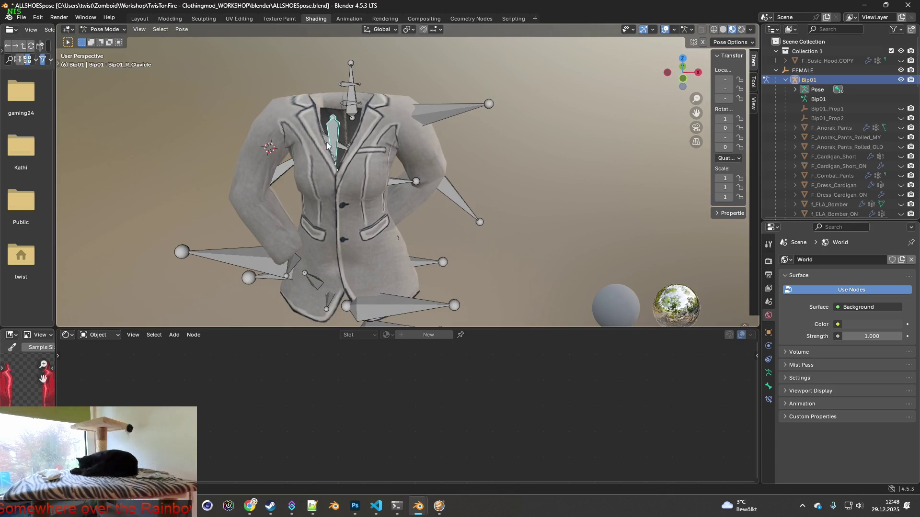
pyautogui.moveTo(328, 147); pyautogui.dragTo(335, 134, button='middle')
pyautogui.press('r')
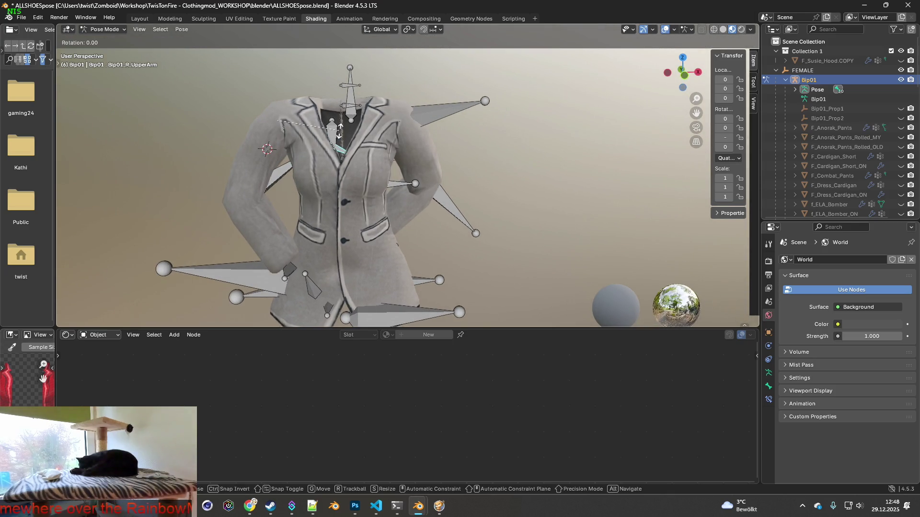
pyautogui.click(344, 124)
# - Rotate a right arm bone about global X, then hide the armature so only the jacket shows
pyautogui.moveTo(343, 133)
pyautogui.mouseDown(button='middle')
pyautogui.moveTo(339, 122)
pyautogui.moveTo(305, 141)
pyautogui.mouseUp(button='middle')
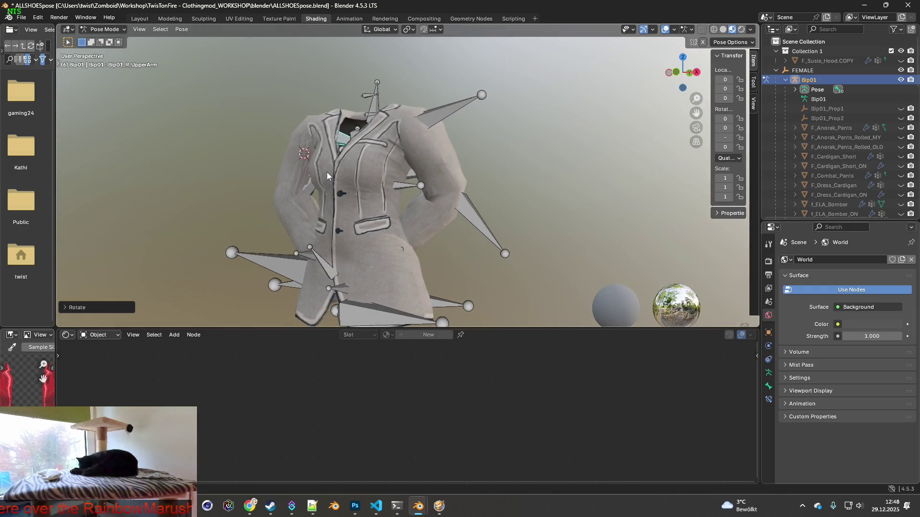
pyautogui.moveTo(325, 174); pyautogui.dragTo(357, 158, button='middle')
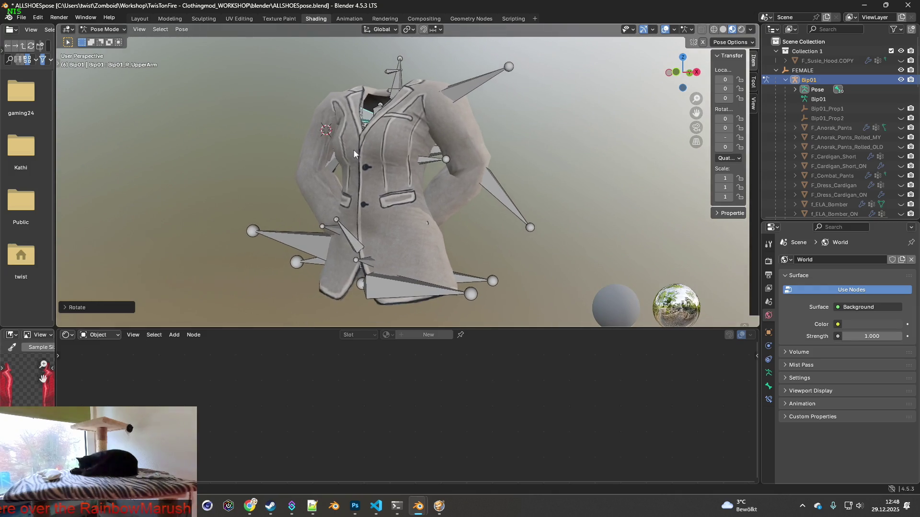
pyautogui.click(334, 169)
pyautogui.press('r')
pyautogui.press('x')
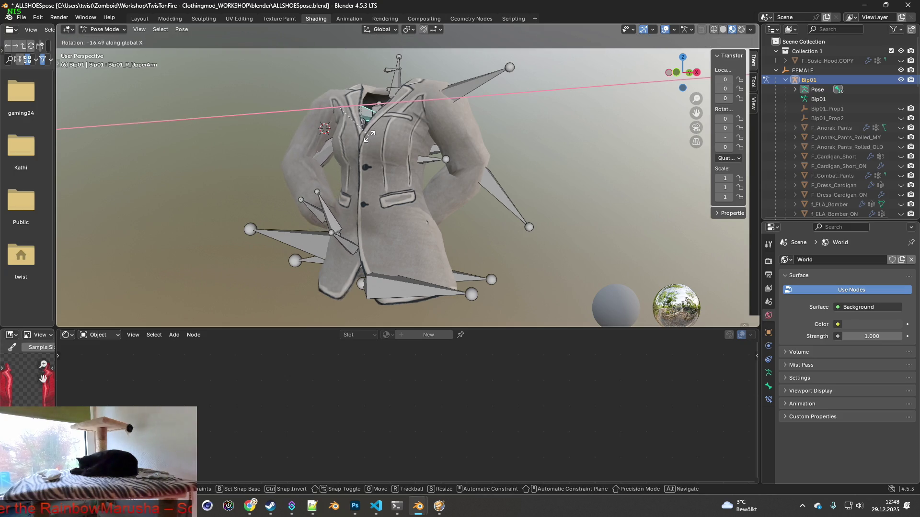
pyautogui.click(370, 136)
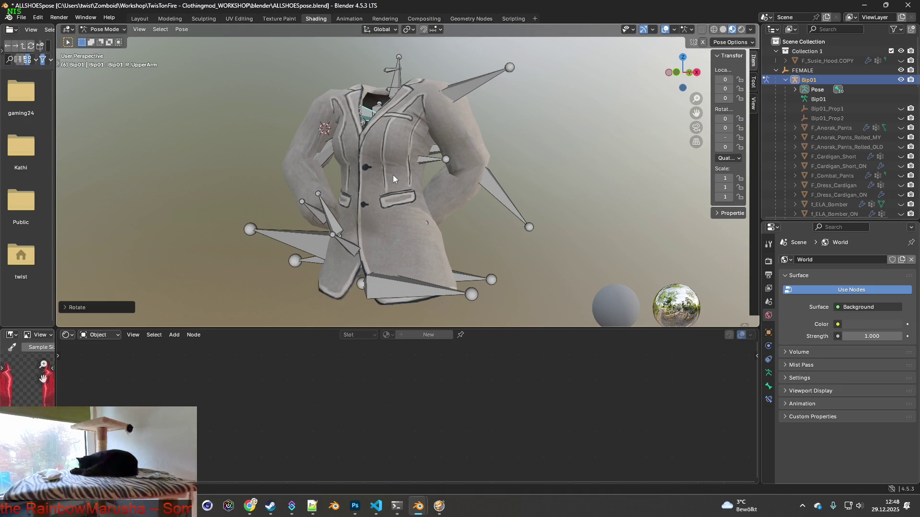
pyautogui.click(901, 79)
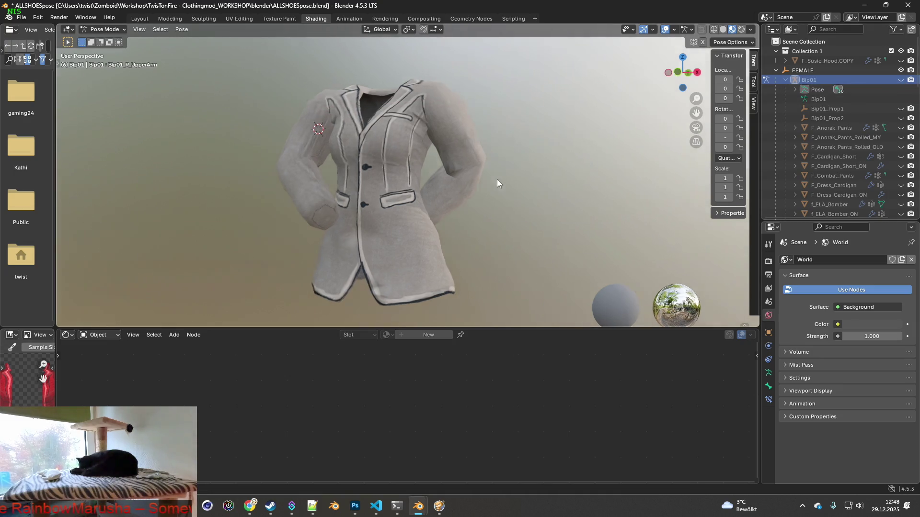
# - Unhide the Bip01 armature and select the right forearm bone
pyautogui.moveTo(467, 172); pyautogui.dragTo(503, 178, button='middle')
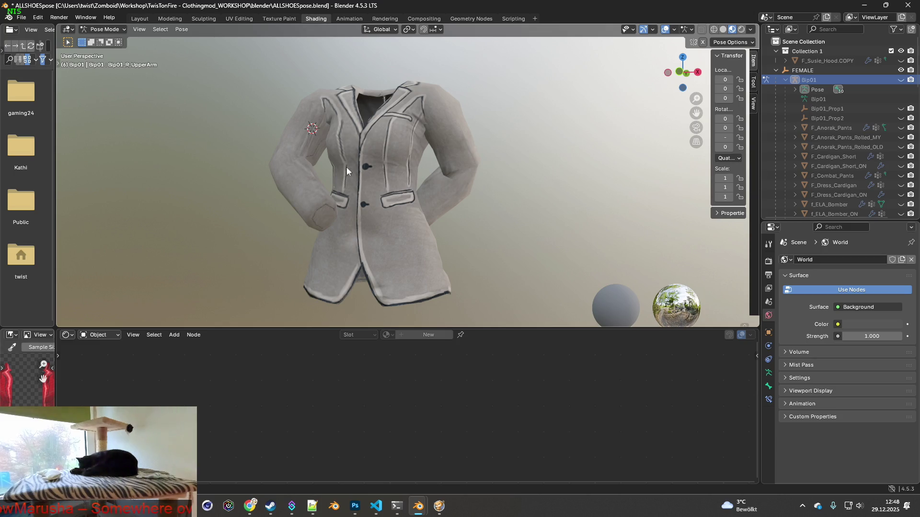
pyautogui.click(900, 80)
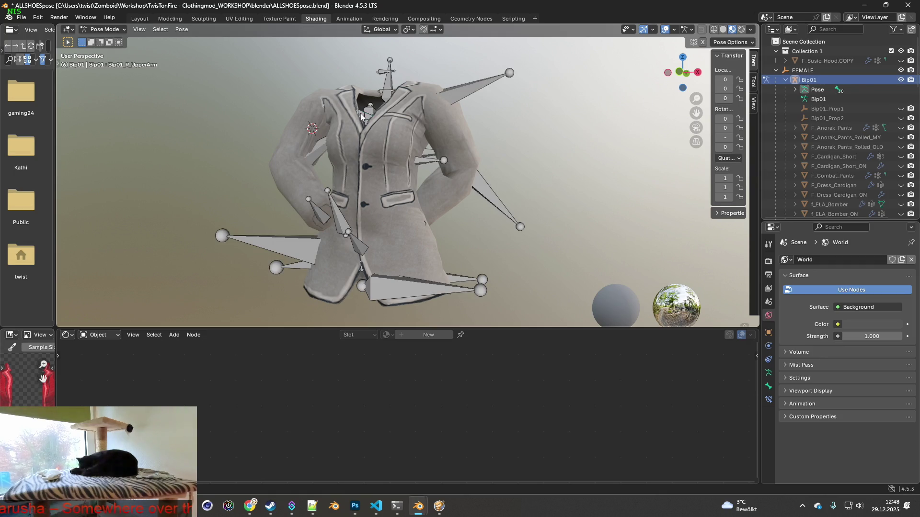
pyautogui.click(322, 154)
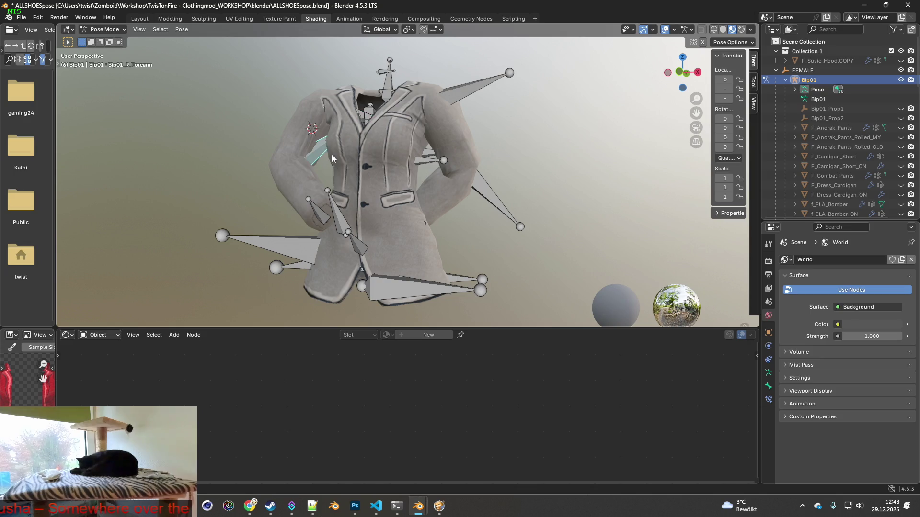
# - Rotate the right forearm freely, then the right upper arm about global X
pyautogui.press('r')
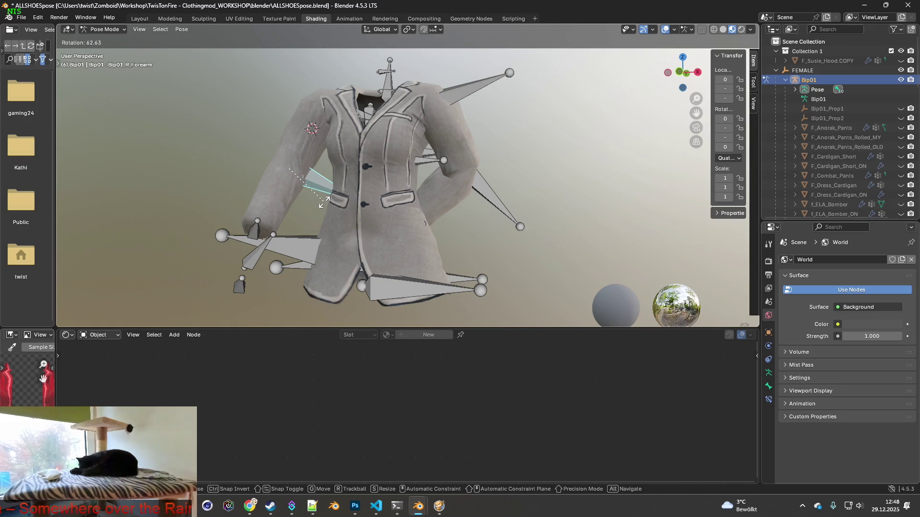
pyautogui.click(323, 202)
pyautogui.moveTo(326, 199); pyautogui.dragTo(335, 202, button='middle')
pyautogui.click(366, 108)
pyautogui.press('r')
pyautogui.press('x')
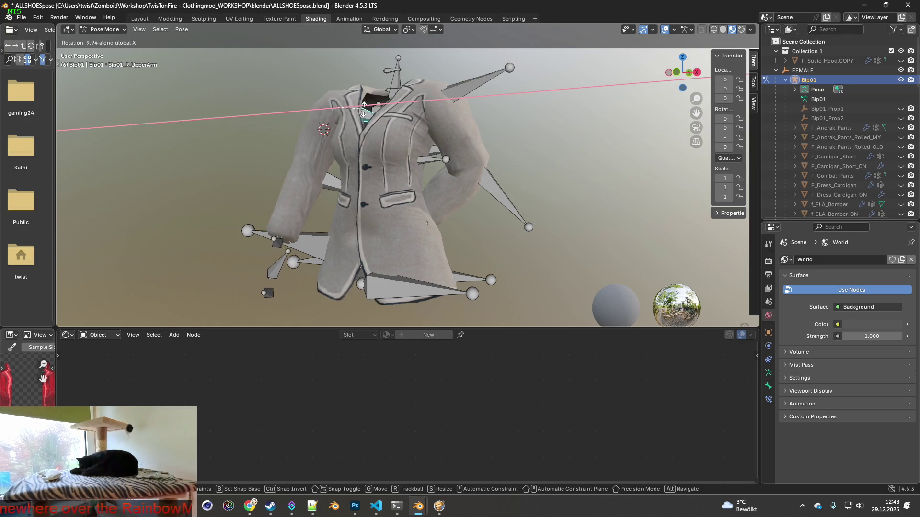
pyautogui.click(365, 109)
# - Rotate the right forearm about global Y and hide the armature again
pyautogui.moveTo(373, 122)
pyautogui.mouseDown(button='middle')
pyautogui.moveTo(408, 148)
pyautogui.moveTo(595, 149)
pyautogui.moveTo(409, 149)
pyautogui.mouseUp(button='middle')
pyautogui.click(316, 178)
pyautogui.press('r')
pyautogui.press('y')
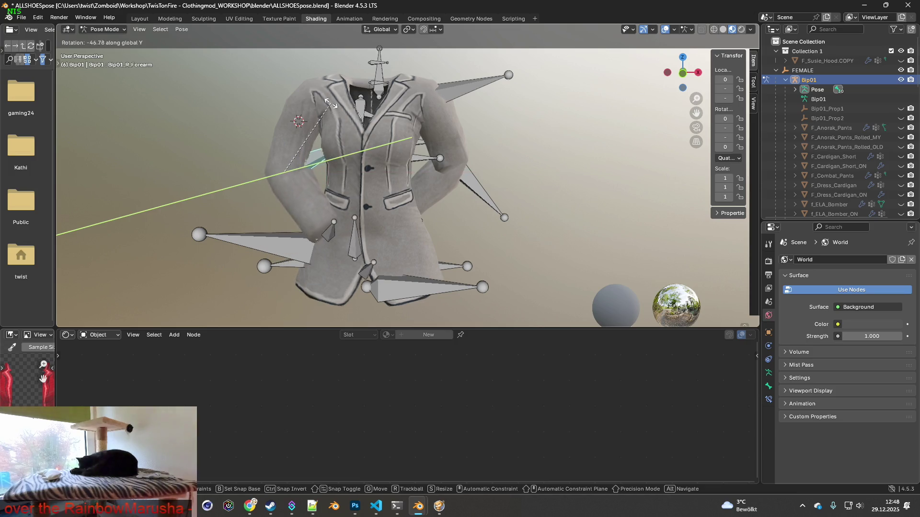
pyautogui.click(331, 115)
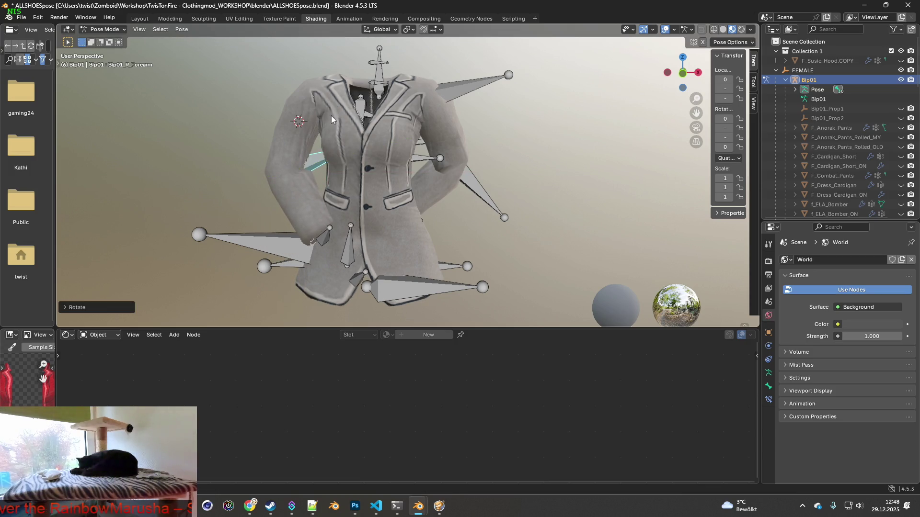
pyautogui.click(901, 80)
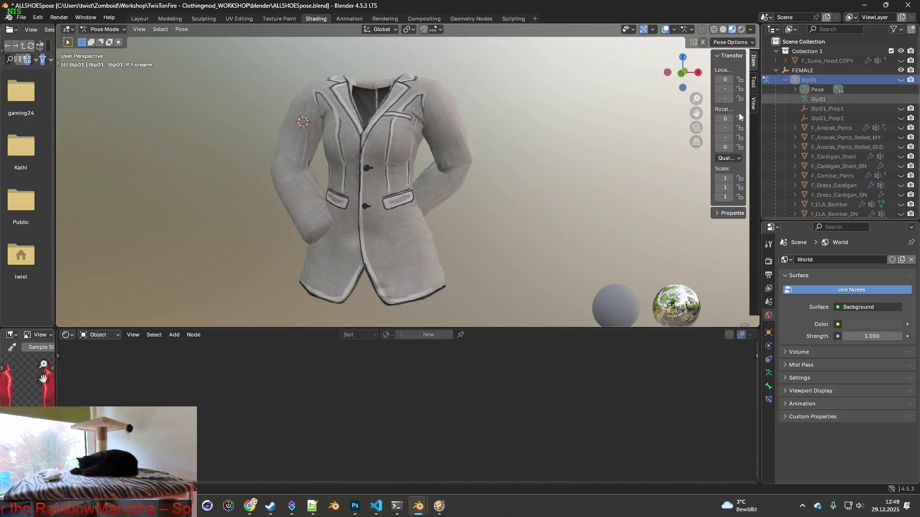
# - Enlarge the 3D view, return to Object Mode, select F_Suit_Wick and open its Image Texture file browser
pyautogui.moveTo(441, 154)
pyautogui.mouseDown(button='middle')
pyautogui.moveTo(469, 160)
pyautogui.moveTo(461, 194)
pyautogui.moveTo(365, 173)
pyautogui.moveTo(471, 172)
pyautogui.moveTo(461, 170)
pyautogui.moveTo(495, 188)
pyautogui.moveTo(532, 185)
pyautogui.moveTo(483, 175)
pyautogui.moveTo(487, 153)
pyautogui.moveTo(485, 168)
pyautogui.mouseUp(button='middle')
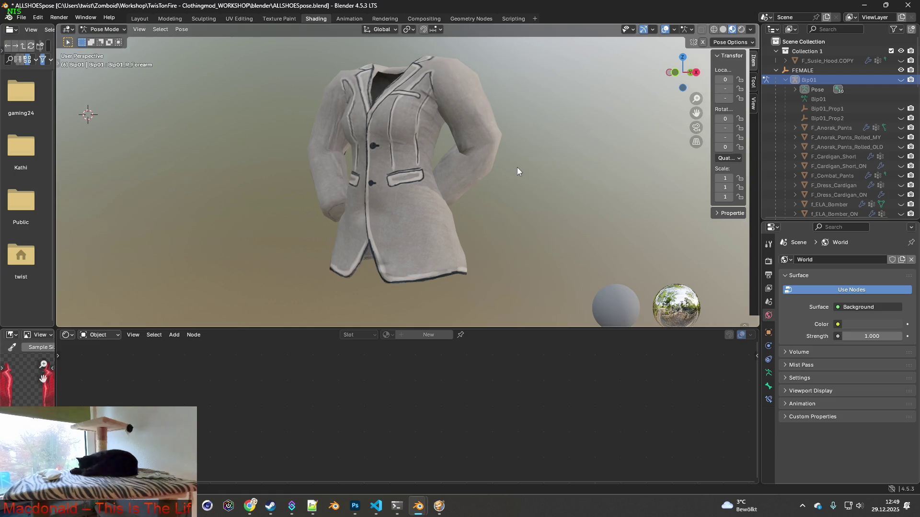
pyautogui.moveTo(516, 168)
pyautogui.mouseDown(button='middle')
pyautogui.moveTo(515, 191)
pyautogui.moveTo(517, 171)
pyautogui.moveTo(499, 165)
pyautogui.mouseUp(button='middle')
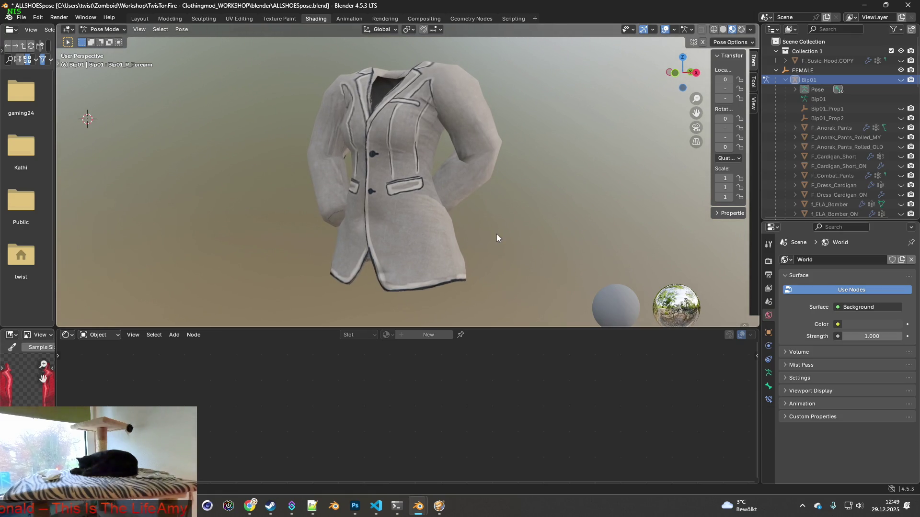
pyautogui.moveTo(484, 329); pyautogui.dragTo(484, 404)
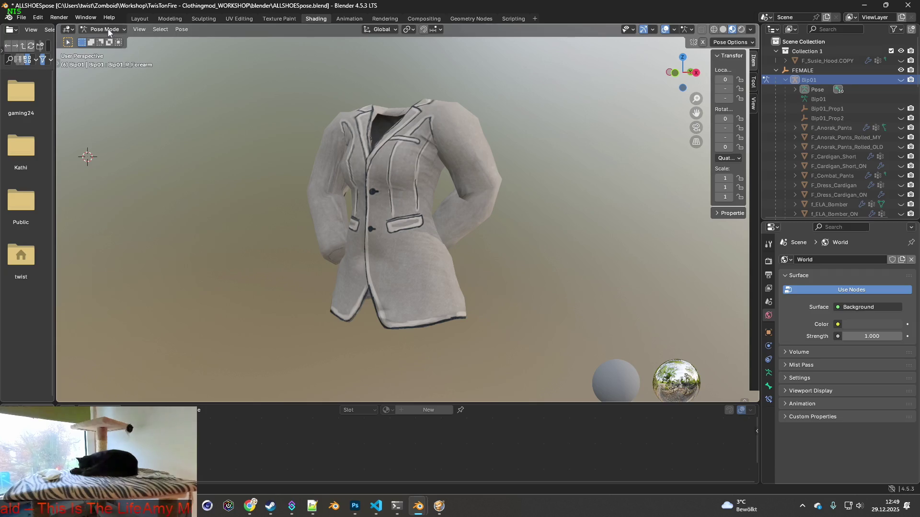
pyautogui.click(109, 32)
pyautogui.click(120, 44)
pyautogui.scroll(-5, 840, 152)
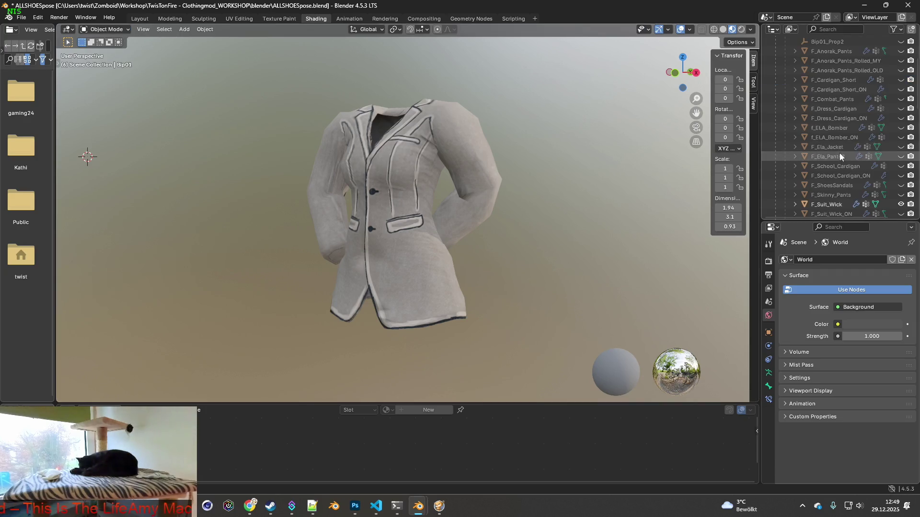
pyautogui.click(839, 129)
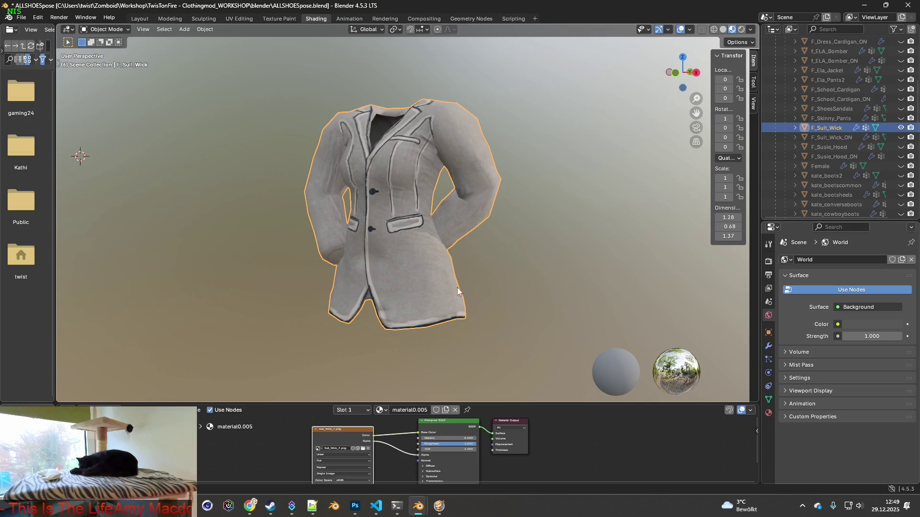
pyautogui.click(361, 451)
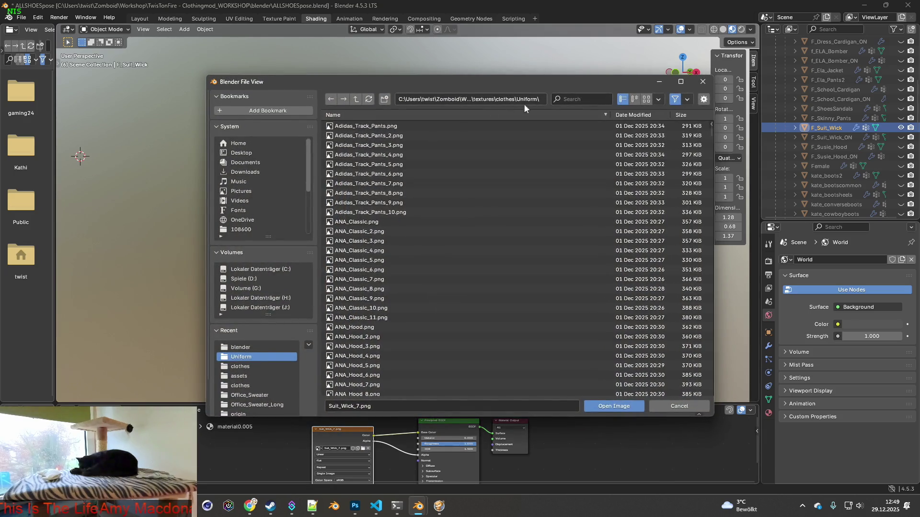
# - Cycle through the open windows and bring the Suit_Wick search-results Explorer window forward
pyautogui.press('super+Tab')
pyautogui.hotkey('alt', 'Tab')
pyautogui.hotkey('alt', 'Tab')
pyautogui.hotkey('alt', 'Tab')
pyautogui.hotkey('alt', 'Tab')
pyautogui.hotkey('alt', 'Tab')
pyautogui.hotkey('alt', 'Tab')
pyautogui.hotkey('alt', 'Tab')
pyautogui.hotkey('alt', 'Tab')
pyautogui.hotkey('alt', 'Tab')
pyautogui.press('Up')
pyautogui.press('Up')
pyautogui.hotkey('alt', 'Tab')
pyautogui.hotkey('alt', 'Tab')
pyautogui.hotkey('alt', 'Tab')
pyautogui.hotkey('alt', 'Tab')
pyautogui.hotkey('alt', 'Tab')
pyautogui.hotkey('alt', 'Tab')
pyautogui.hotkey('alt', 'Tab')
pyautogui.hotkey('alt', 'Tab')
pyautogui.hotkey('alt', 'Tab')
pyautogui.hotkey('alt', 'Tab')
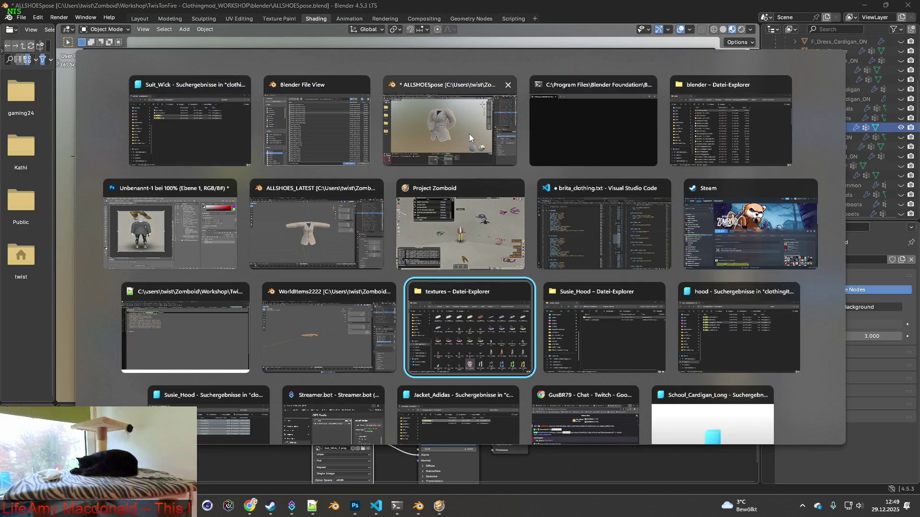
pyautogui.hotkey('alt', 'Tab')
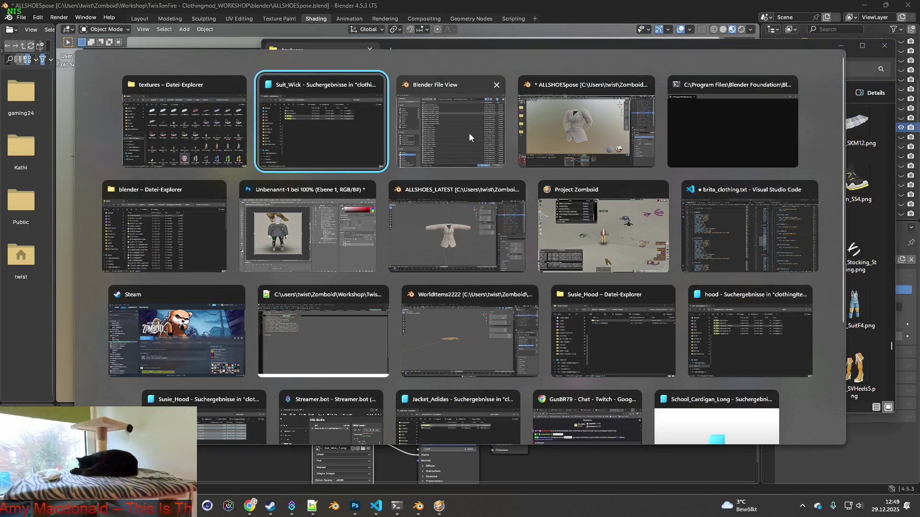
pyautogui.hotkey('alt', 'Tab')
pyautogui.hotkey('alt', 'Tab')
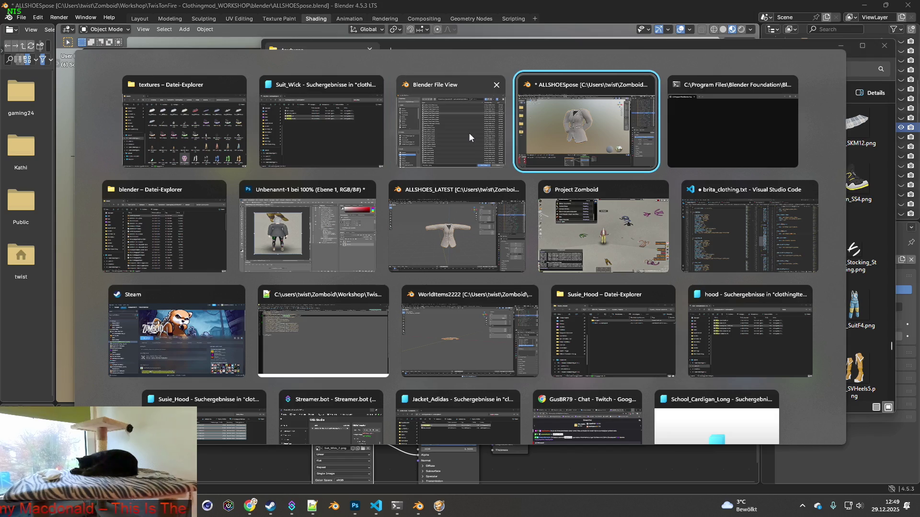
pyautogui.click(320, 122)
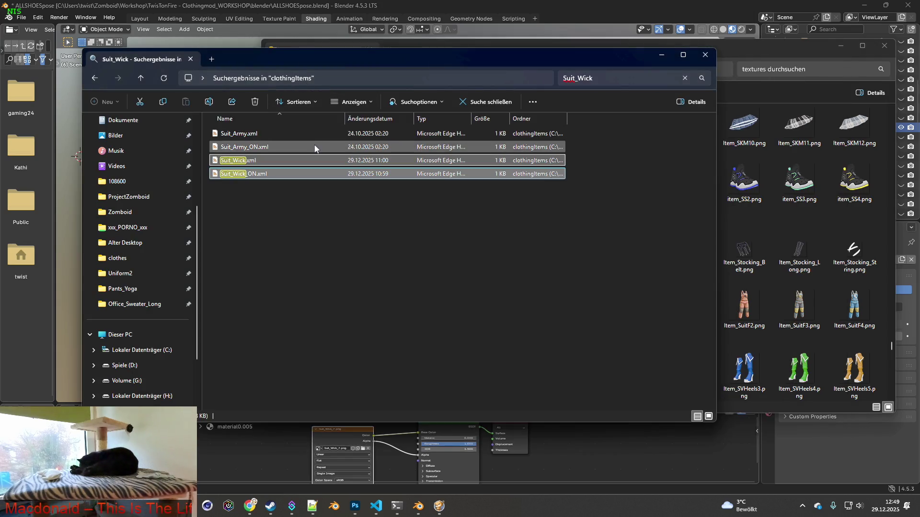
# - Check the Suit_Wick name on line 10 of Suit_Wick_ON.xml in Notepad++, then switch toward the Susie_Hood folder window
pyautogui.hotkey('alt', 'Tab')
pyautogui.hotkey('alt', 'Tab')
pyautogui.hotkey('alt', 'Tab')
pyautogui.hotkey('alt', 'Tab')
pyautogui.hotkey('alt', 'Tab')
pyautogui.hotkey('alt', 'Tab')
pyautogui.hotkey('alt', 'Tab')
pyautogui.hotkey('alt', 'Tab')
pyautogui.hotkey('alt', 'Tab')
pyautogui.hotkey('alt', 'Tab')
pyautogui.hotkey('alt', 'Tab')
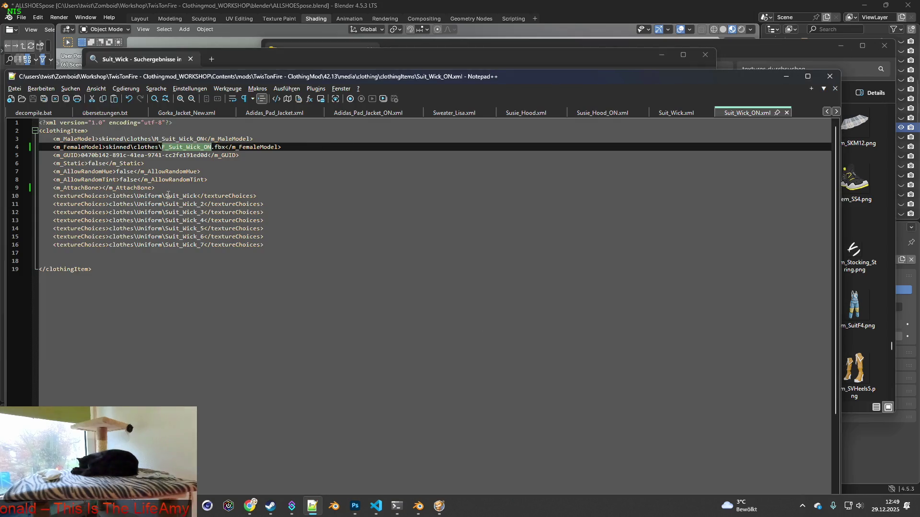
pyautogui.click(165, 196)
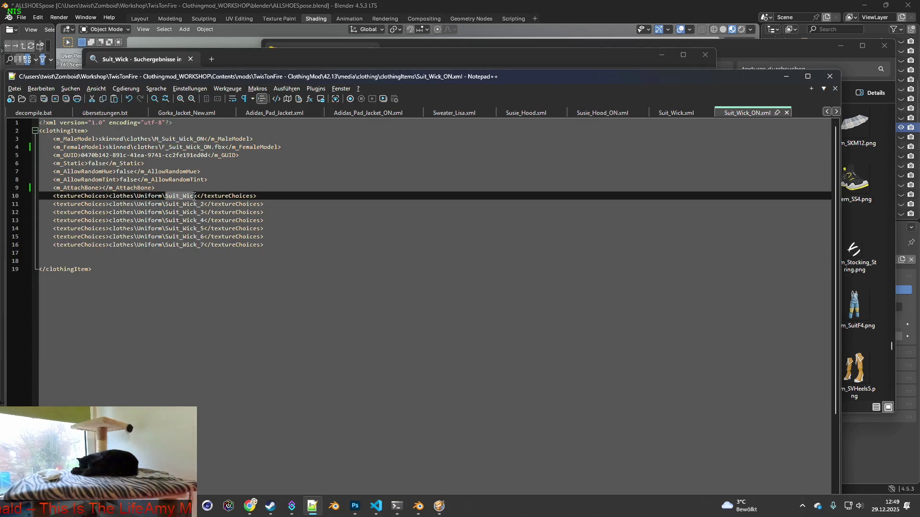
pyautogui.hotkey('alt', 'Tab')
pyautogui.hotkey('alt', 'Tab')
pyautogui.hotkey('alt', 'Tab')
pyautogui.hotkey('alt', 'Tab')
pyautogui.hotkey('alt', 'Tab')
pyautogui.hotkey('alt', 'Tab')
pyautogui.hotkey('alt', 'Tab')
pyautogui.hotkey('alt', 'Tab')
pyautogui.hotkey('alt', 'Tab')
pyautogui.hotkey('alt', 'Tab')
pyautogui.hotkey('alt', 'Tab')
pyautogui.hotkey('alt', 'Tab')
pyautogui.hotkey('alt', 'Tab')
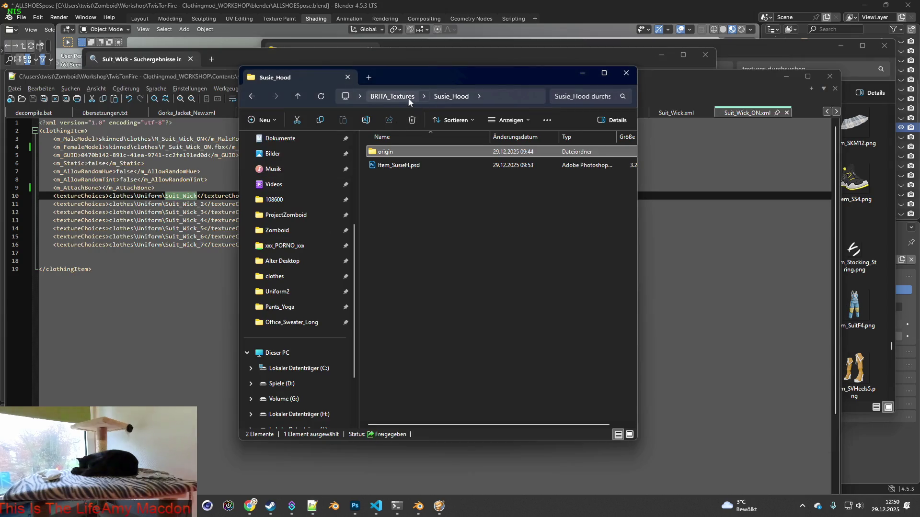
# - Create a new folder named Suit_Wick inside BRITA_Textures and enter it
pyautogui.click(391, 96)
pyautogui.rightClick(371, 265)
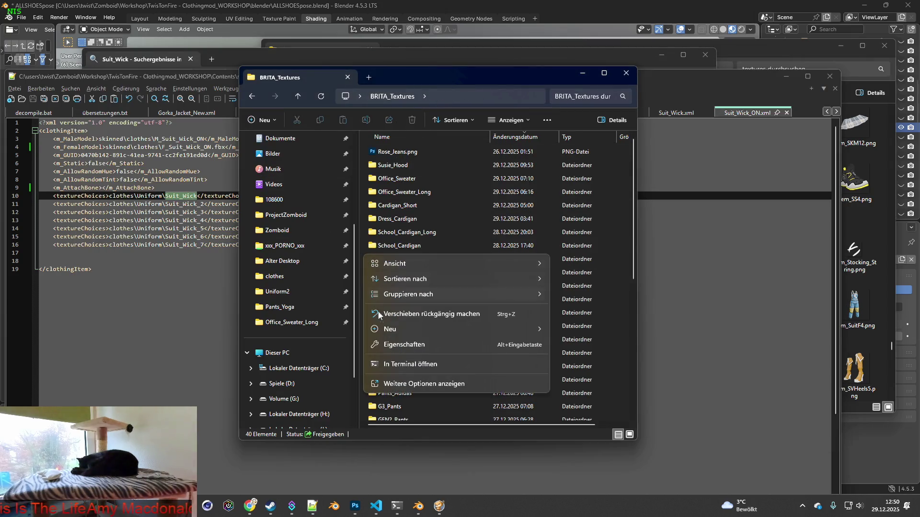
pyautogui.click(389, 328)
pyautogui.click(589, 330)
pyautogui.write('Suit_Wick')
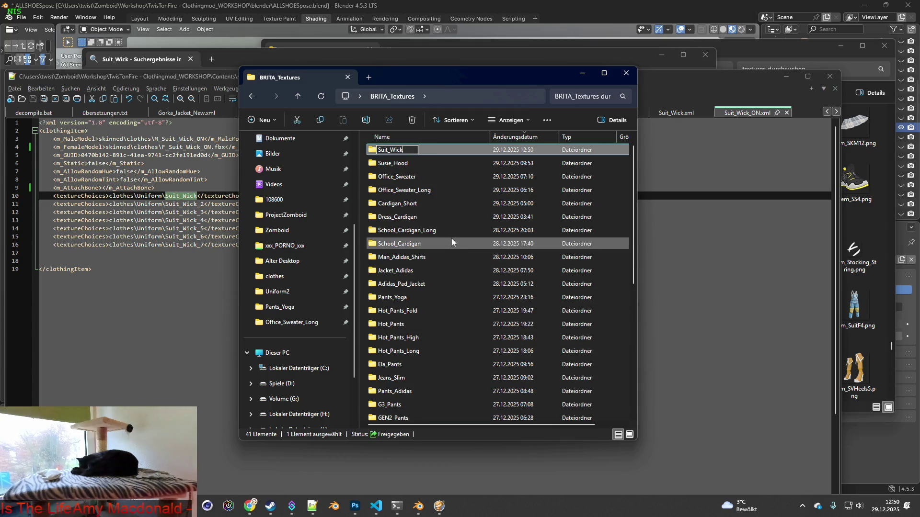
pyautogui.press('Return')
pyautogui.doubleClick(393, 150)
# - Create an origin subfolder inside Suit_Wick and set the folder window aside
pyautogui.rightClick(434, 199)
pyautogui.click(461, 272)
pyautogui.click(662, 269)
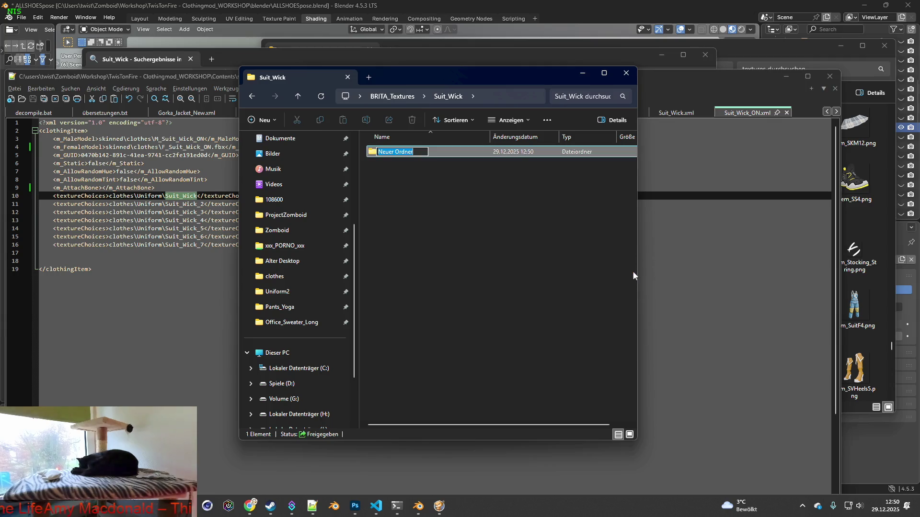
pyautogui.write('origin')
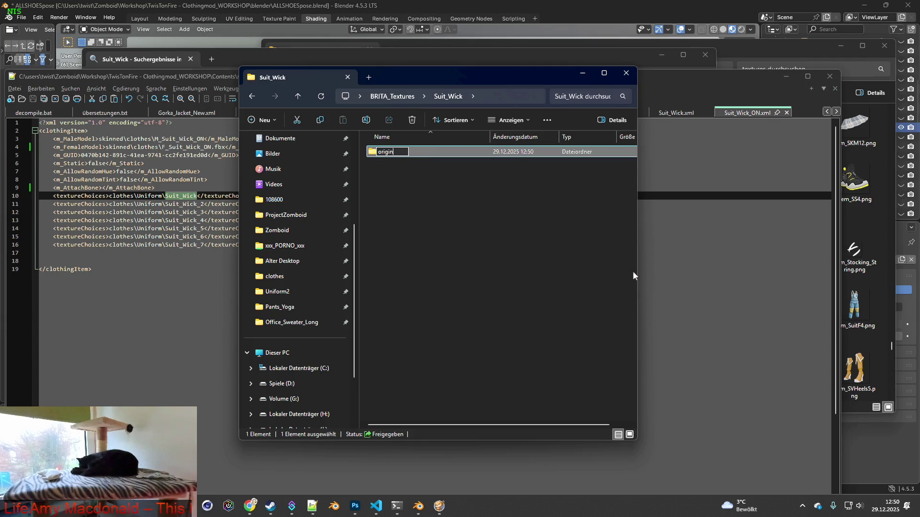
pyautogui.press('Return')
pyautogui.moveTo(467, 72); pyautogui.dragTo(587, 78)
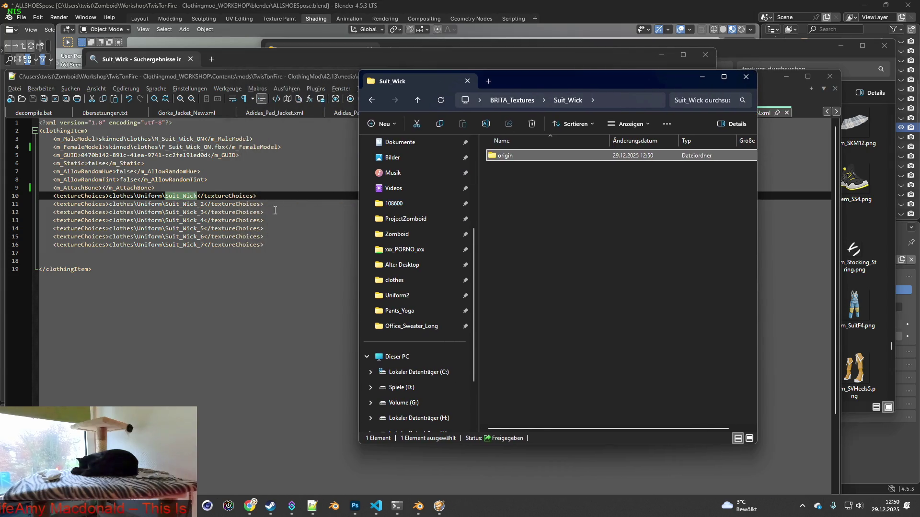
pyautogui.hotkey('alt', 'Tab')
pyautogui.press('Tab')
pyautogui.press('Tab')
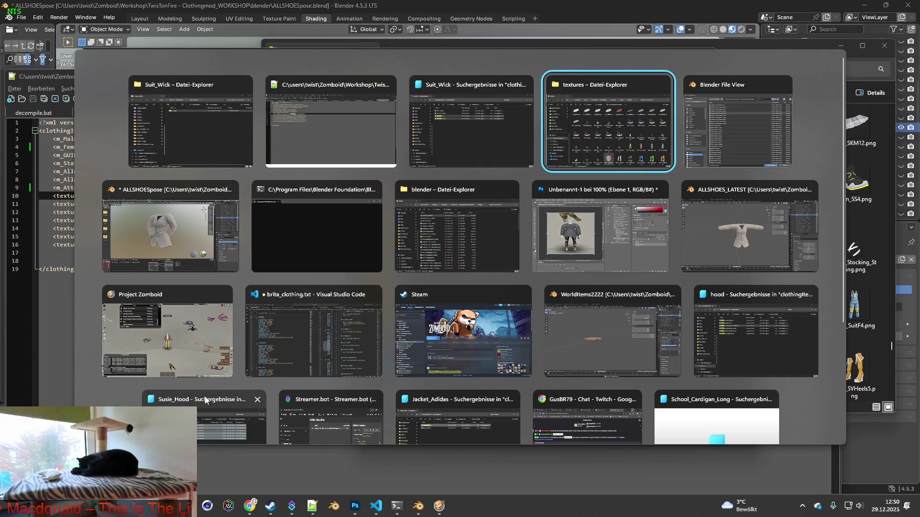
# - In the other Explorer window, leave the search and go into clothes > Uniform
pyautogui.click(205, 420)
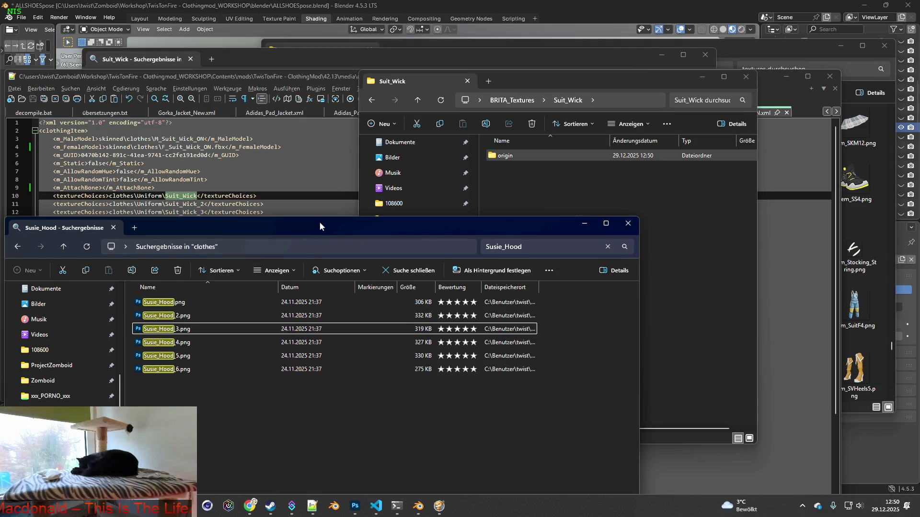
pyautogui.moveTo(317, 227); pyautogui.dragTo(321, 221)
pyautogui.click(403, 265)
pyautogui.scroll(5, 254, 327)
pyautogui.scroll(5, 313, 326)
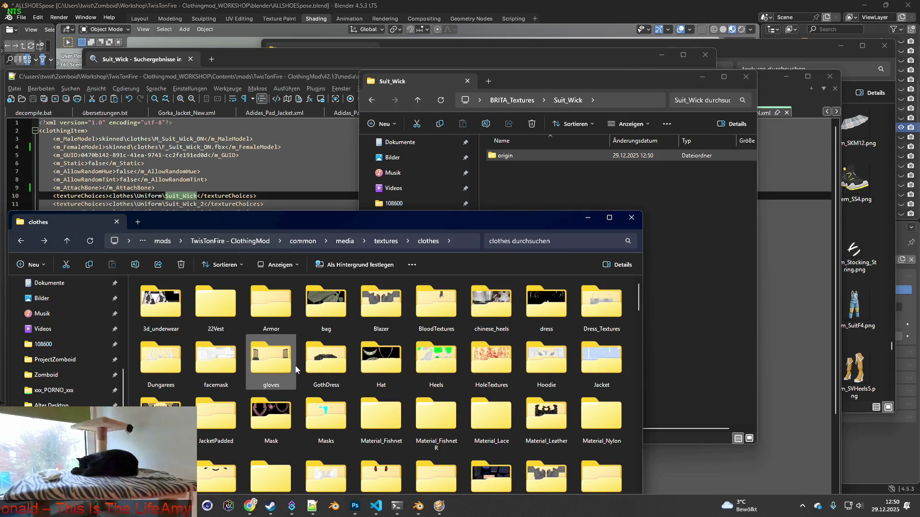
pyautogui.scroll(-3, 288, 345)
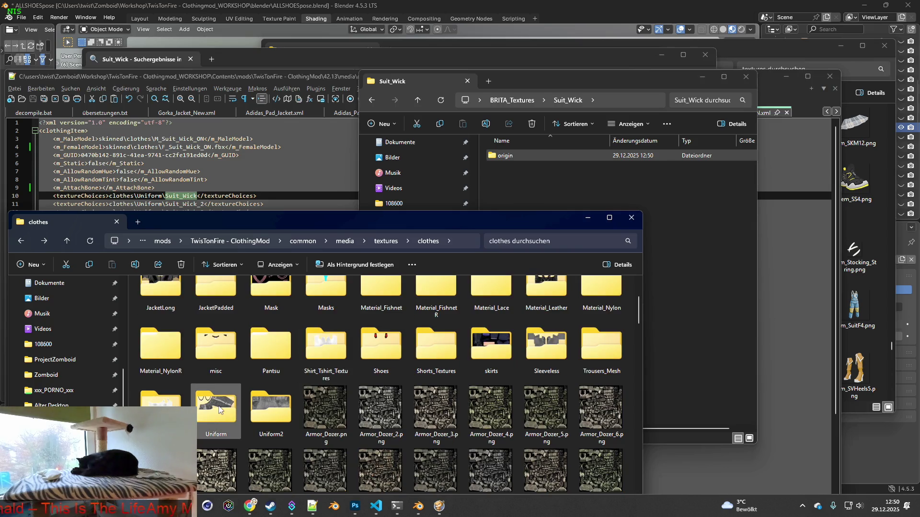
pyautogui.doubleClick(216, 406)
pyautogui.write('Suit_Wick')
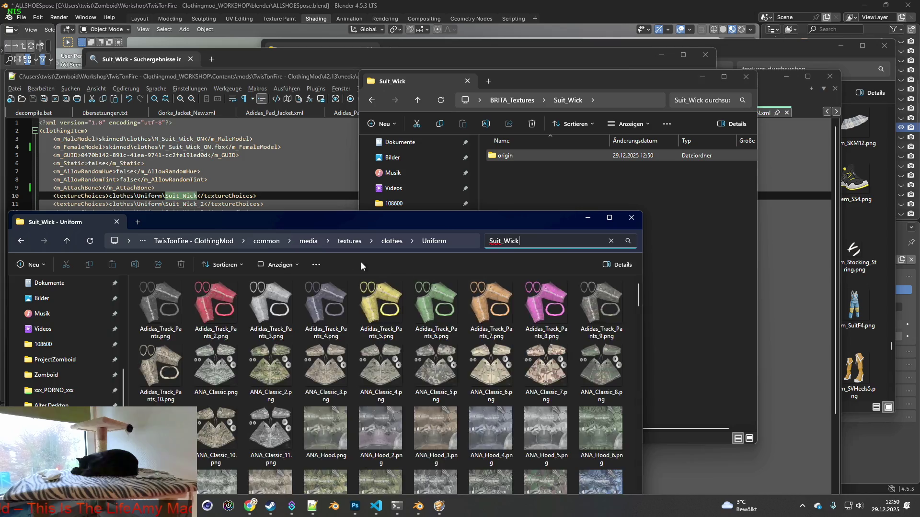
# - Move the seven Suit_Wick texture PNGs from Uniform into the origin folder and verify them there
pyautogui.moveTo(295, 420)
pyautogui.mouseDown()
pyautogui.moveTo(215, 314)
pyautogui.moveTo(501, 158)
pyautogui.mouseUp()
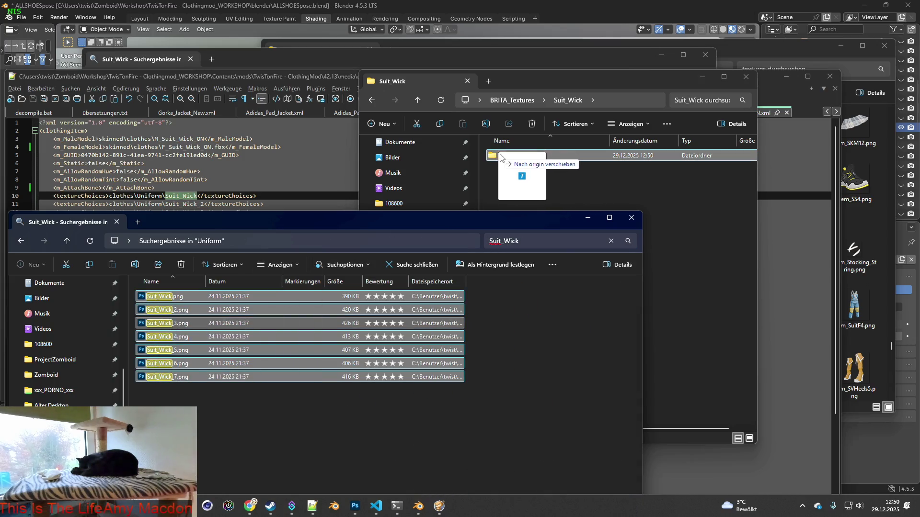
pyautogui.moveTo(501, 159); pyautogui.dragTo(504, 160, button='right')
pyautogui.click(537, 173)
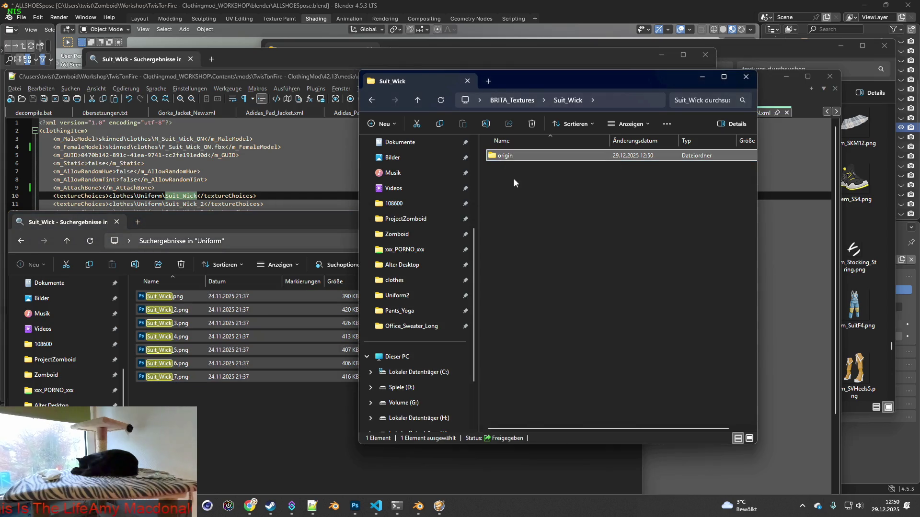
pyautogui.doubleClick(507, 157)
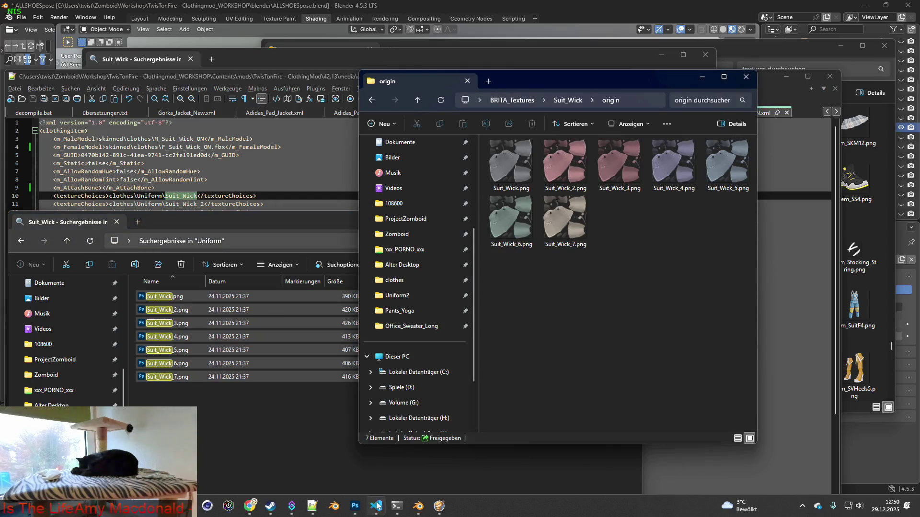
pyautogui.moveTo(355, 506)
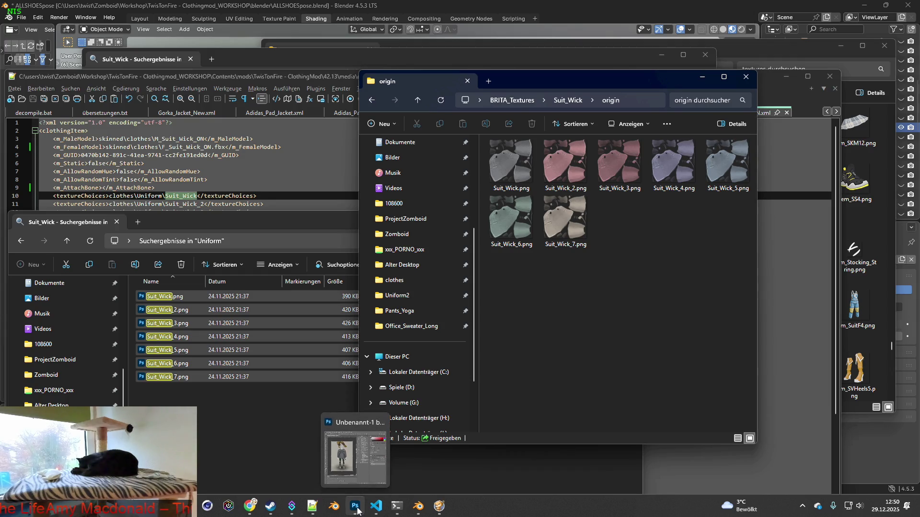
pyautogui.click(356, 507)
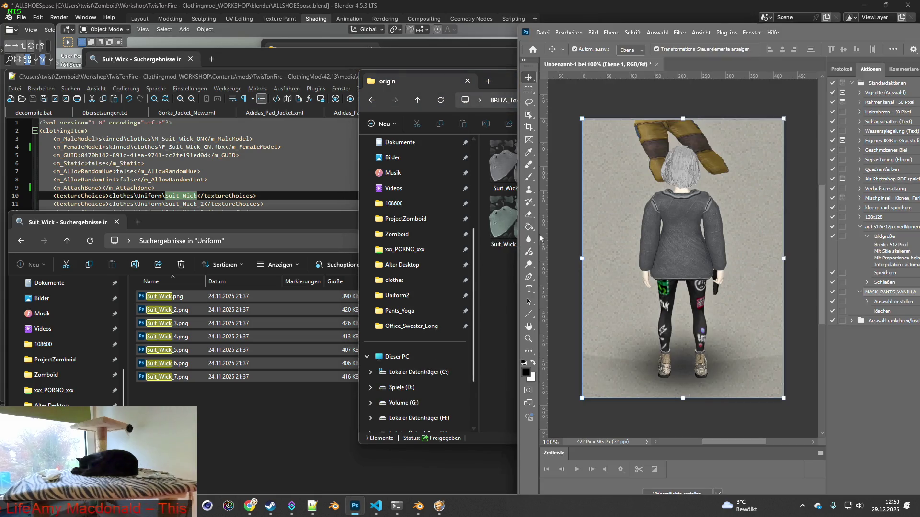
# - Close the untitled Photoshop document without keeping it, then return to the Blender image chooser
pyautogui.click(656, 65)
pyautogui.click(568, 161)
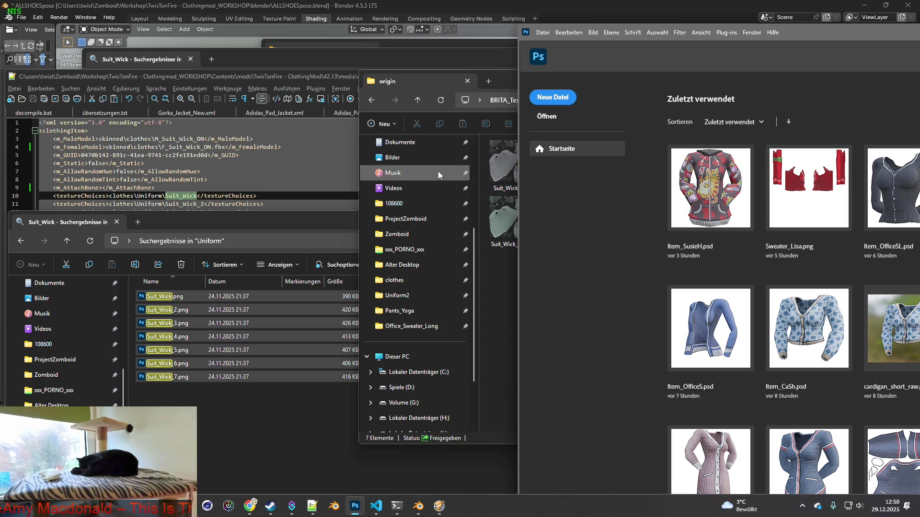
pyautogui.moveTo(418, 506)
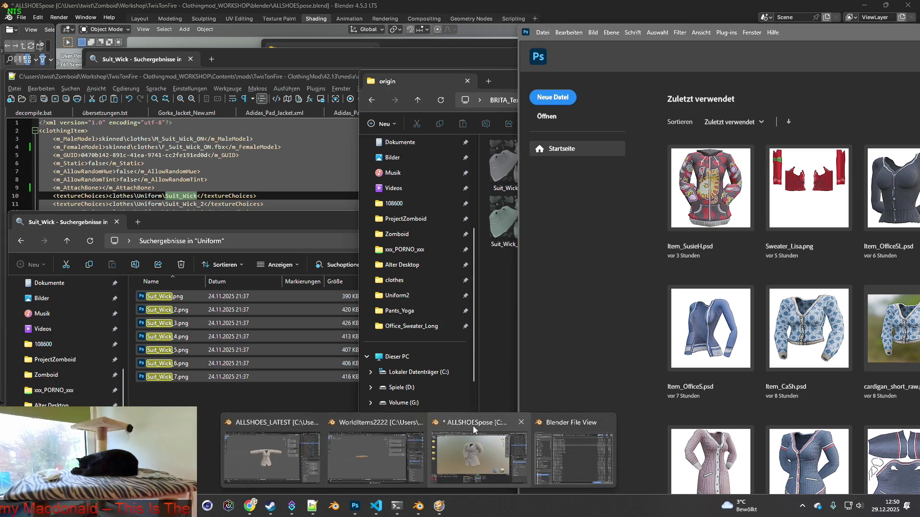
pyautogui.click(475, 460)
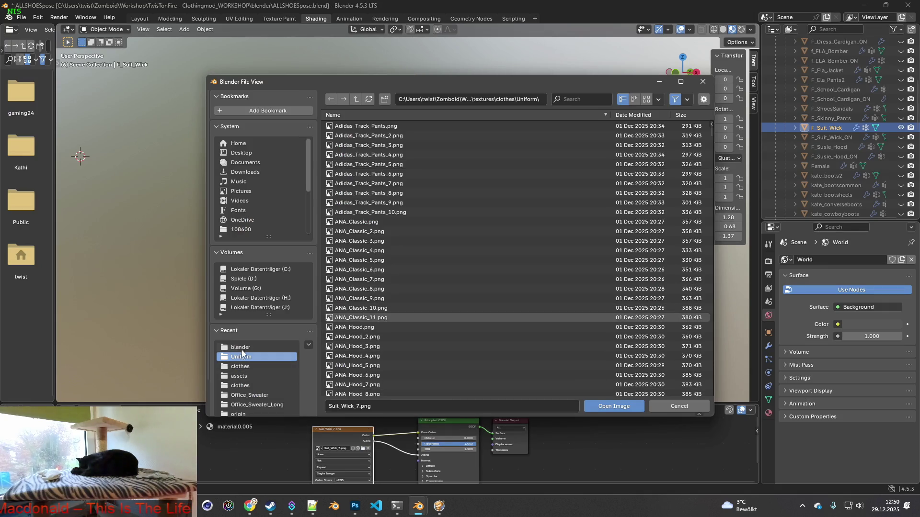
# - Navigate the Blender file browser up to BRITA_Textures and sort by date modified
pyautogui.click(249, 386)
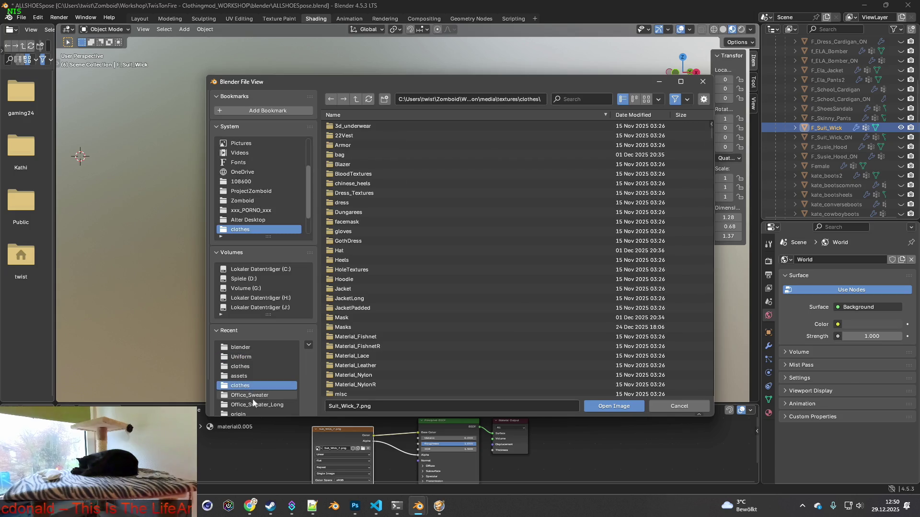
pyautogui.click(247, 414)
pyautogui.click(356, 99)
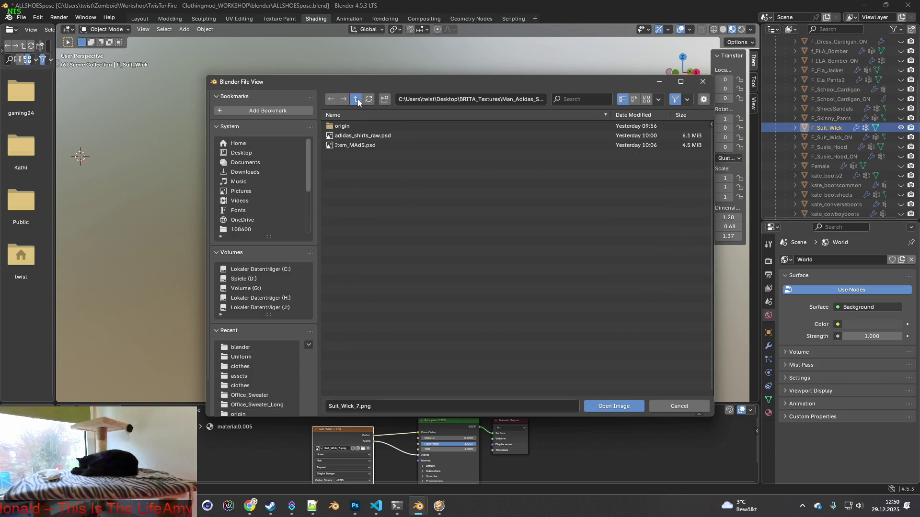
pyautogui.click(357, 98)
pyautogui.click(623, 117)
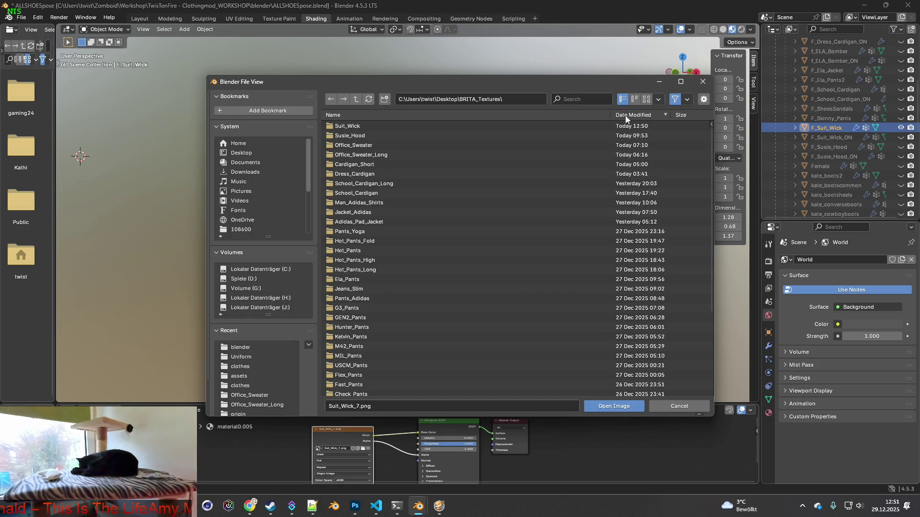
# - Load Suit_Wick.png from the new Suit_Wick folder so the jacket shows its grey texture
pyautogui.doubleClick(366, 123)
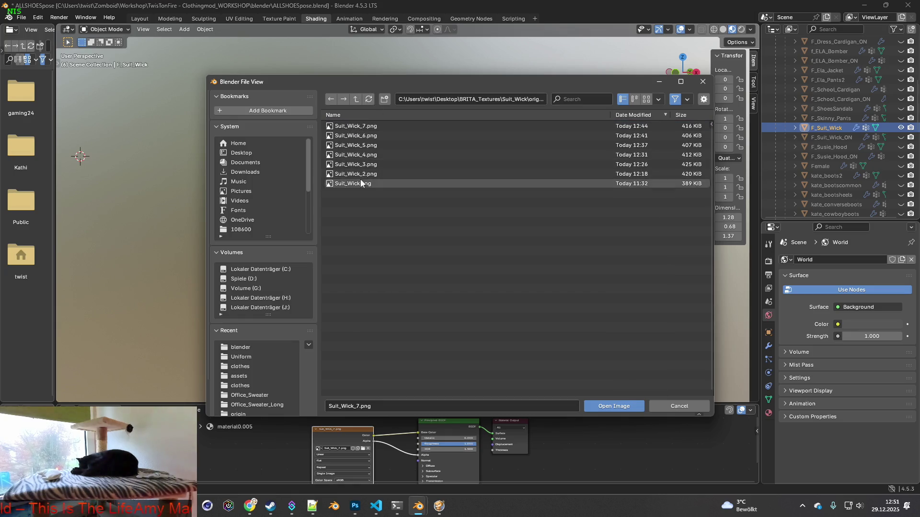
pyautogui.click(369, 115)
pyautogui.click(612, 406)
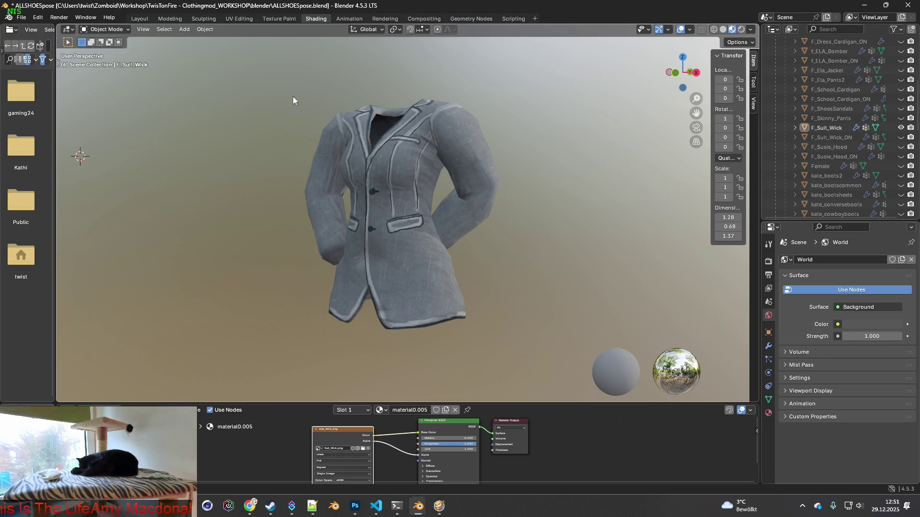
# - Capture the grey jacket region and paste it into a newly created Photoshop document
pyautogui.press('super+shift+s')
pyautogui.moveTo(273, 87); pyautogui.dragTo(523, 339)
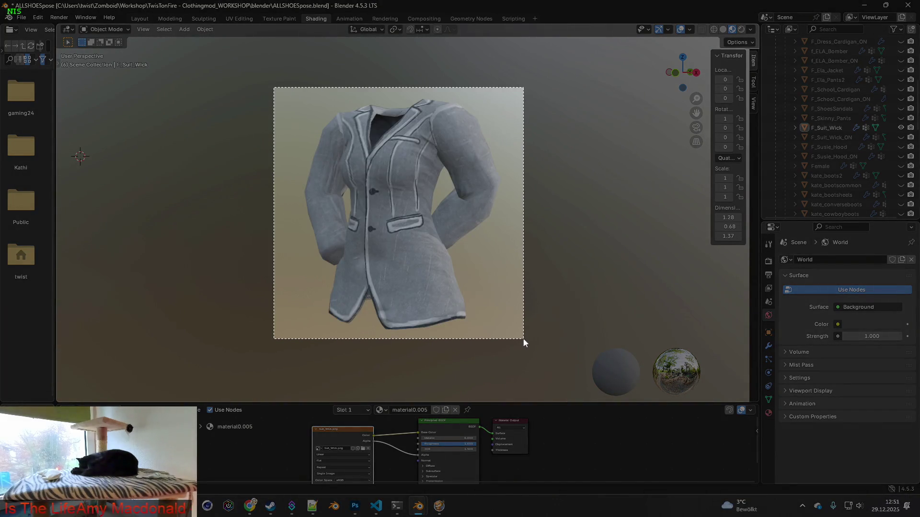
pyautogui.hotkey('alt', 'Tab')
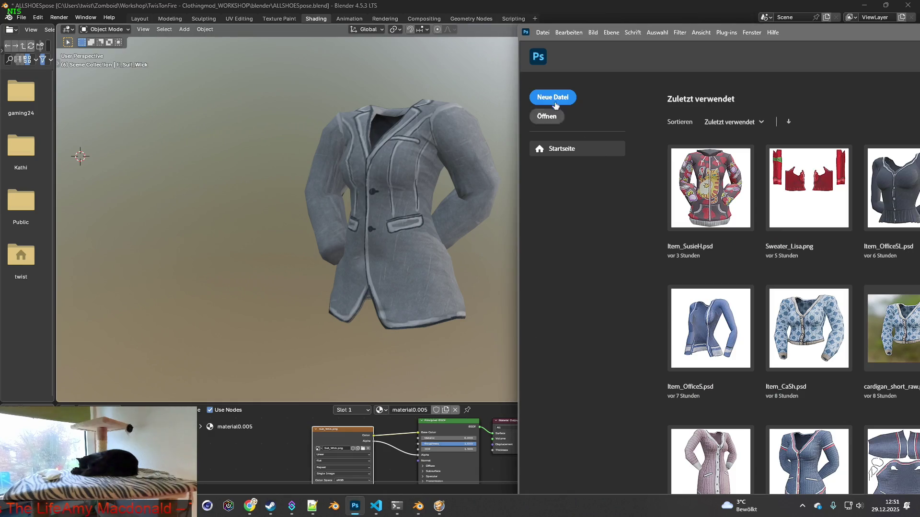
pyautogui.click(553, 97)
pyautogui.click(584, 380)
pyautogui.hotkey('ctrl', 'v')
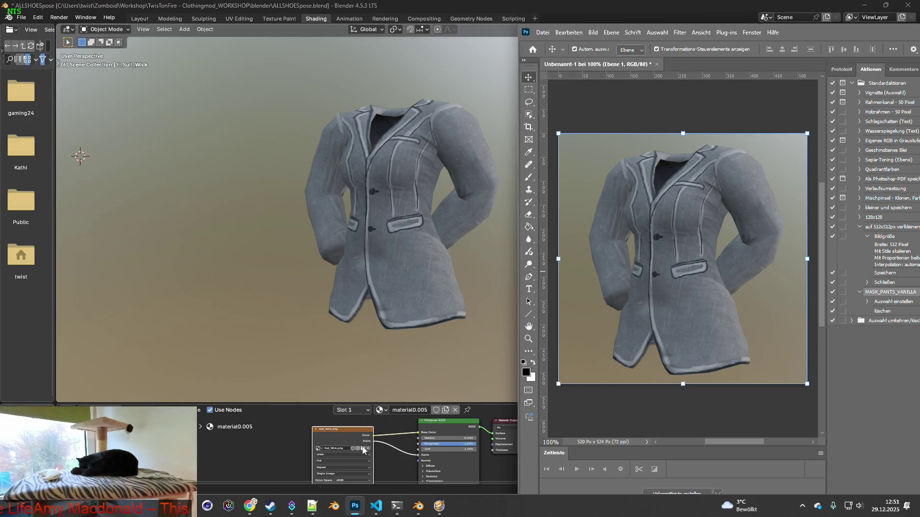
# - Back in Blender, load the next Suit_Wick texture so the jacket turns pink
pyautogui.click(365, 449)
pyautogui.doubleClick(355, 144)
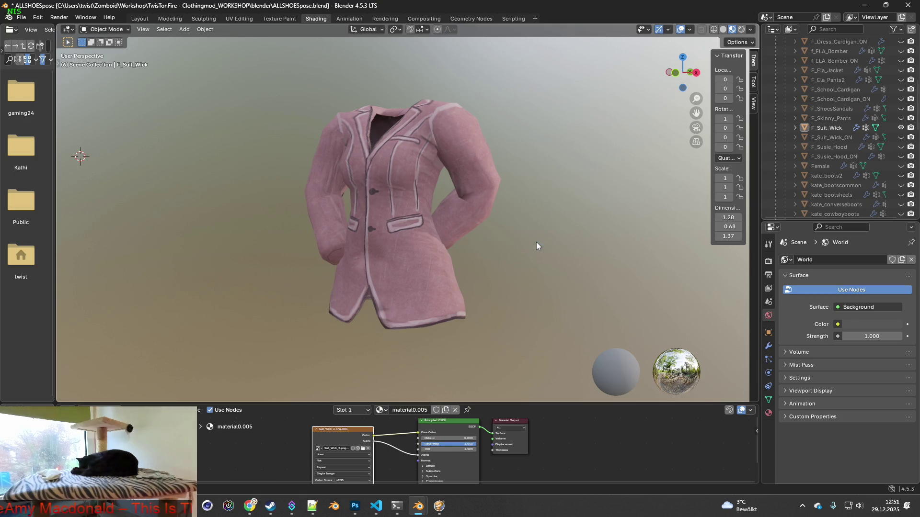
# - Capture the pink jacket into Photoshop as a layer, then load the next Suit_Wick texture in Blender
pyautogui.press('super+shift+s')
pyautogui.moveTo(272, 83); pyautogui.dragTo(527, 344)
pyautogui.hotkey('alt', 'Tab')
pyautogui.hotkey('ctrl', 'v')
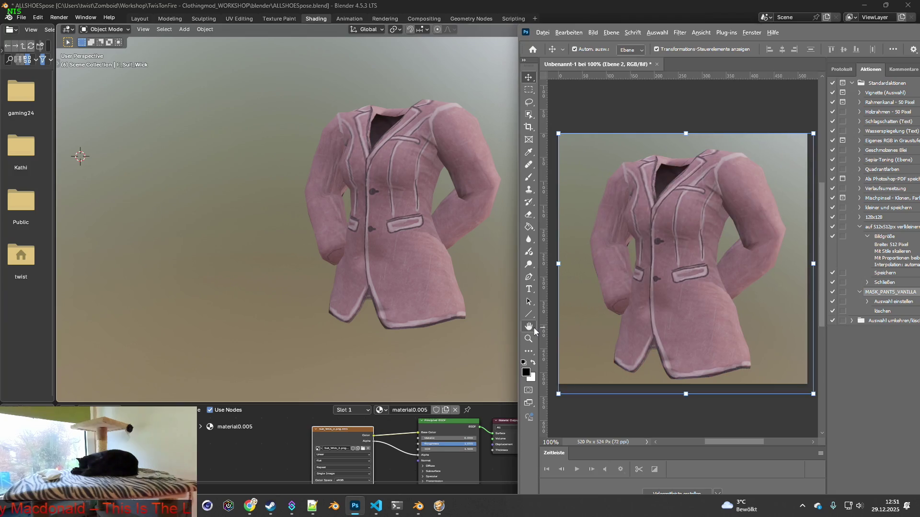
pyautogui.hotkey('alt', 'Tab')
pyautogui.click(363, 451)
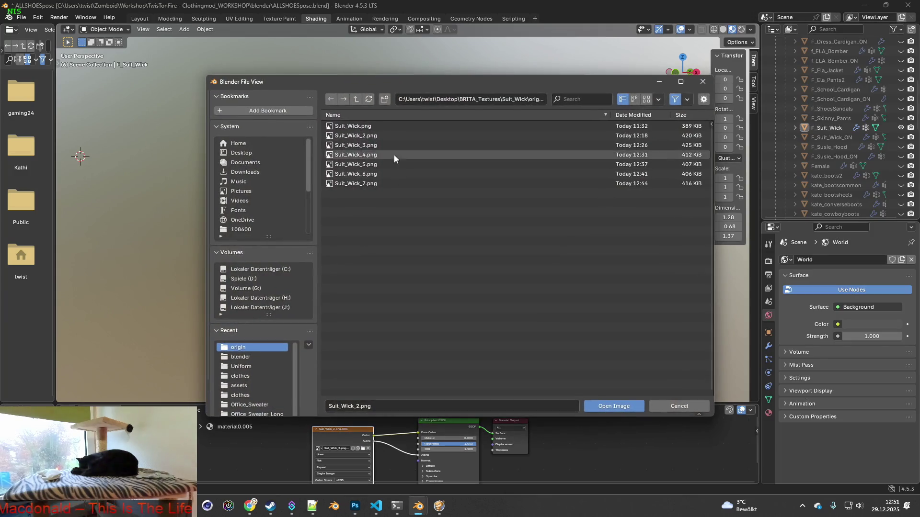
pyautogui.click(418, 172)
pyautogui.click(611, 403)
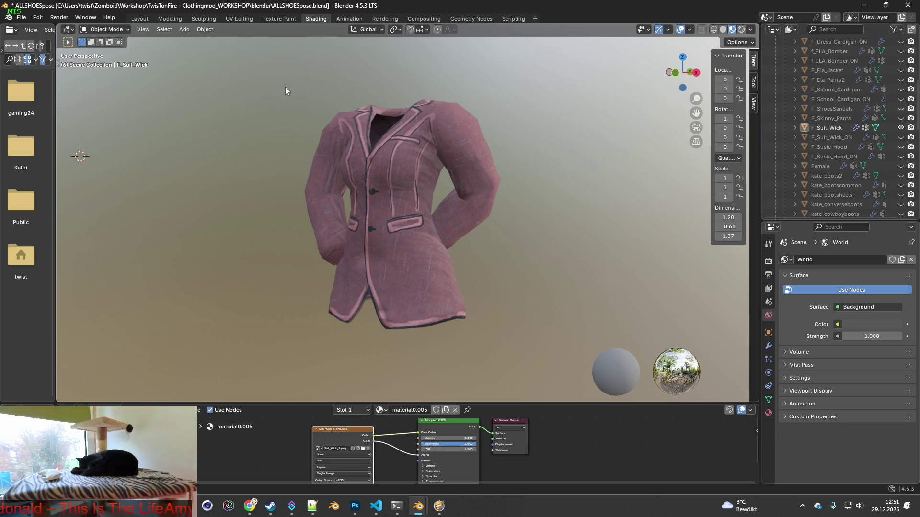
# - Capture the dark pink jacket into Photoshop as a layer, then load Suit_Wick_4.png in Blender
pyautogui.press('super+shift+s')
pyautogui.moveTo(275, 107); pyautogui.dragTo(517, 350)
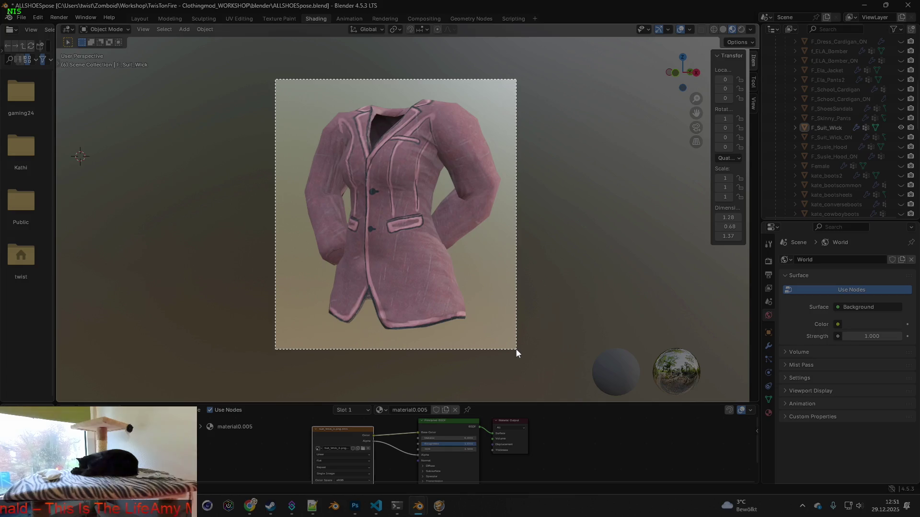
pyautogui.hotkey('alt', 'Tab')
pyautogui.hotkey('ctrl', 'v')
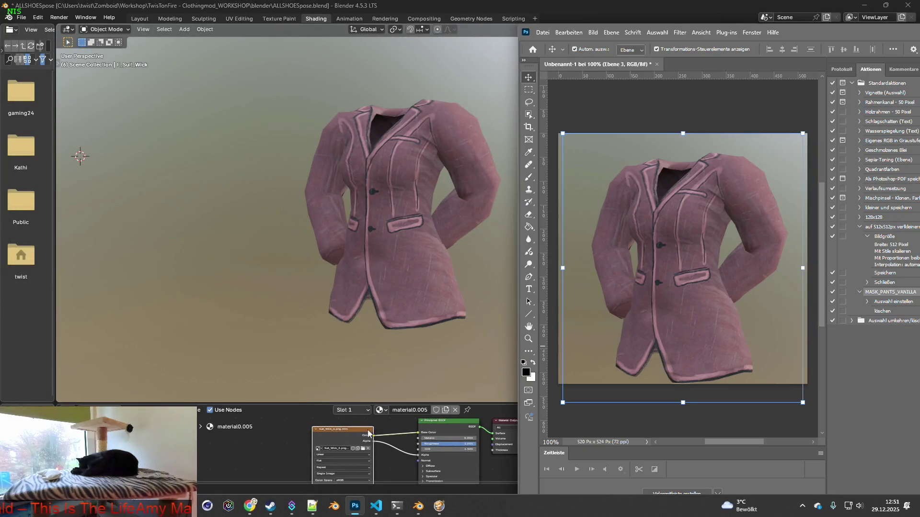
pyautogui.click(362, 451)
pyautogui.click(352, 155)
pyautogui.click(614, 406)
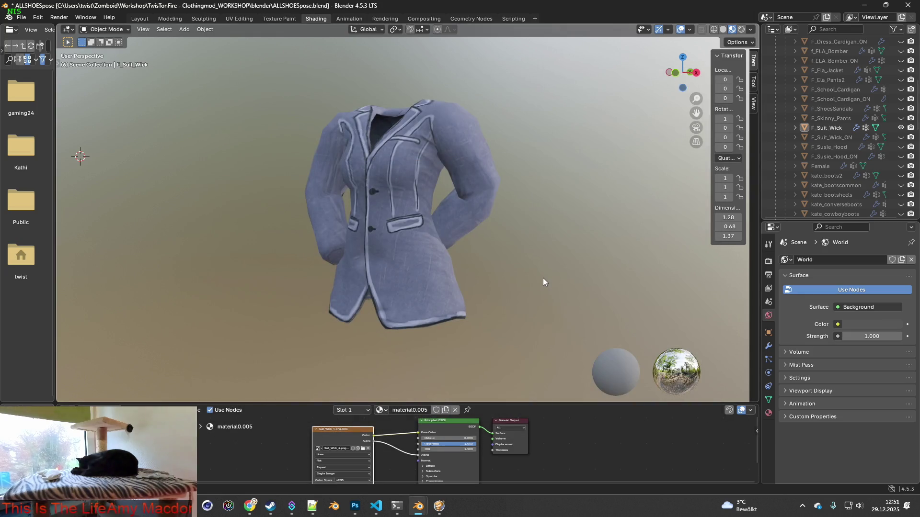
# - Capture the blue jacket into Photoshop as a layer and return to Blender's texture chooser
pyautogui.press('super+shift+s')
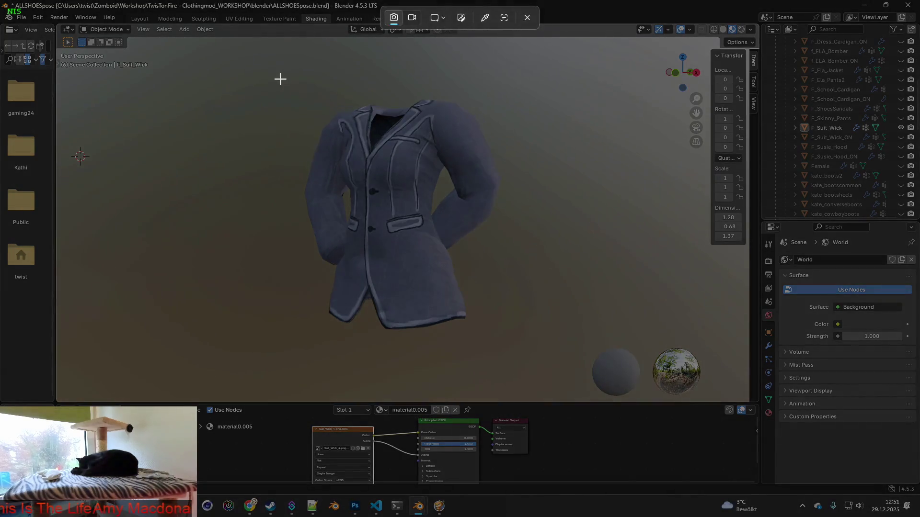
pyautogui.moveTo(280, 78); pyautogui.dragTo(530, 341)
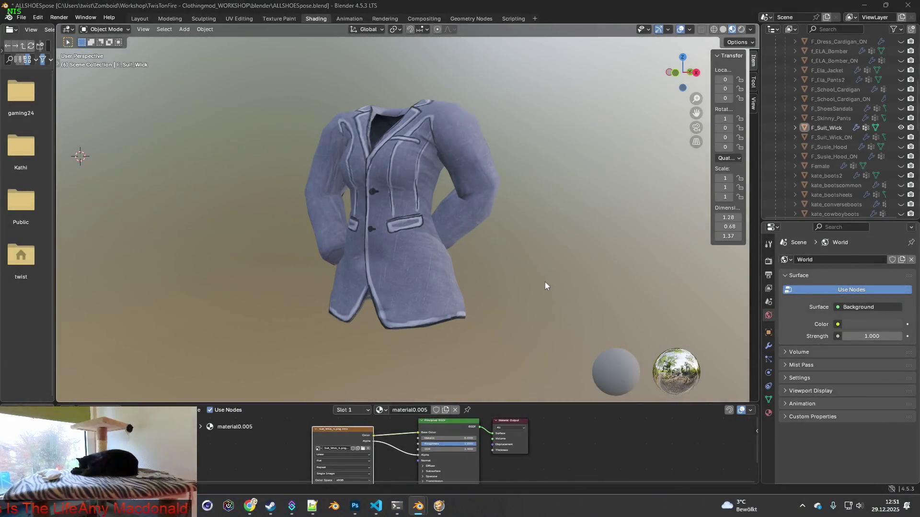
pyautogui.hotkey('alt', 'Tab')
pyautogui.hotkey('ctrl', 'v')
pyautogui.hotkey('alt', 'Tab')
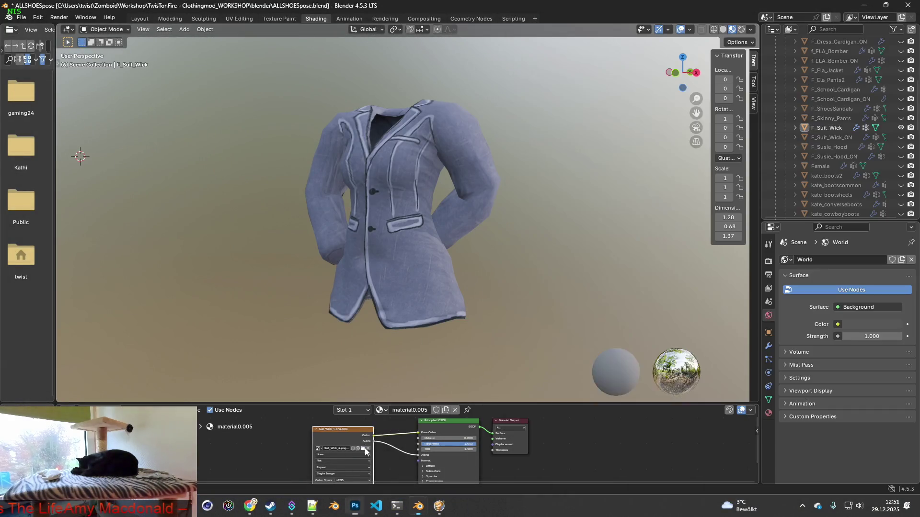
pyautogui.click(379, 410)
# - Load Suit_Wick_5.png onto the jacket and add its light blue capture as a Photoshop layer
pyautogui.click(355, 164)
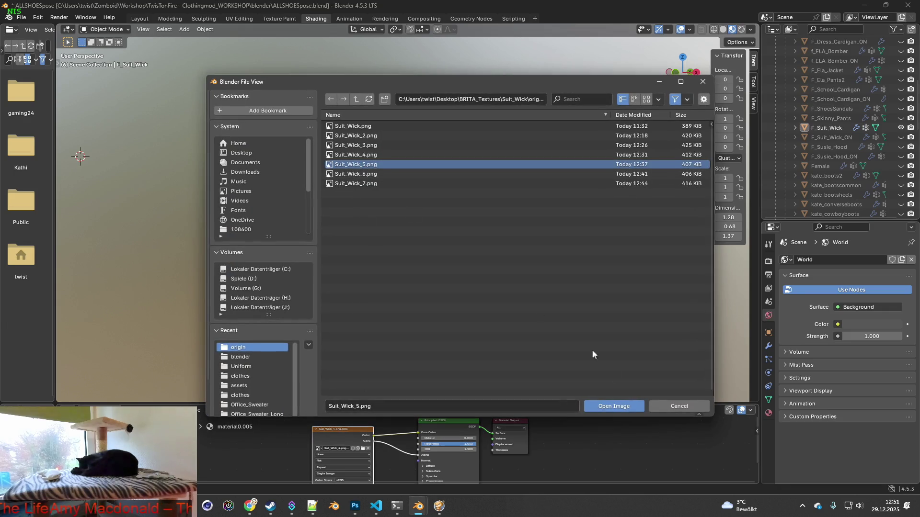
pyautogui.click(613, 406)
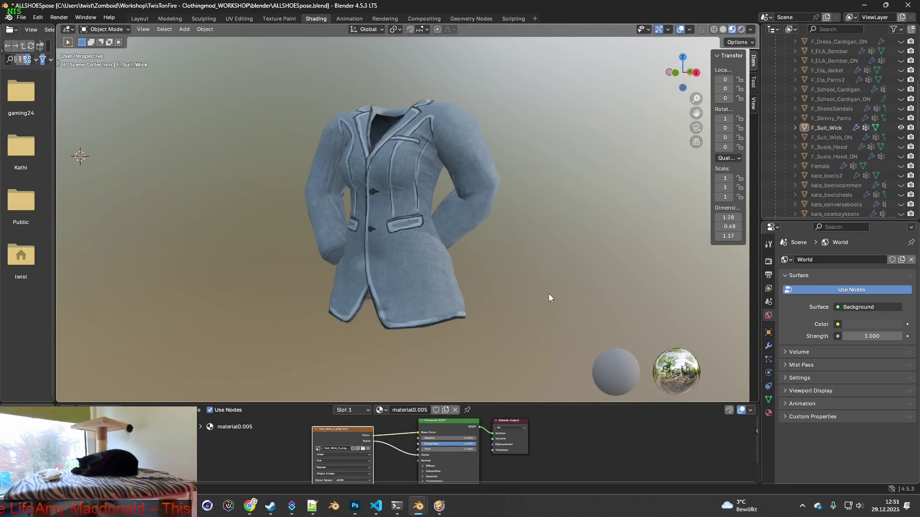
pyautogui.press('super+shift+s')
pyautogui.moveTo(272, 81); pyautogui.dragTo(530, 349)
pyautogui.hotkey('alt', 'Tab')
pyautogui.hotkey('ctrl', 'v')
pyautogui.hotkey('alt', 'Tab')
pyautogui.click(365, 451)
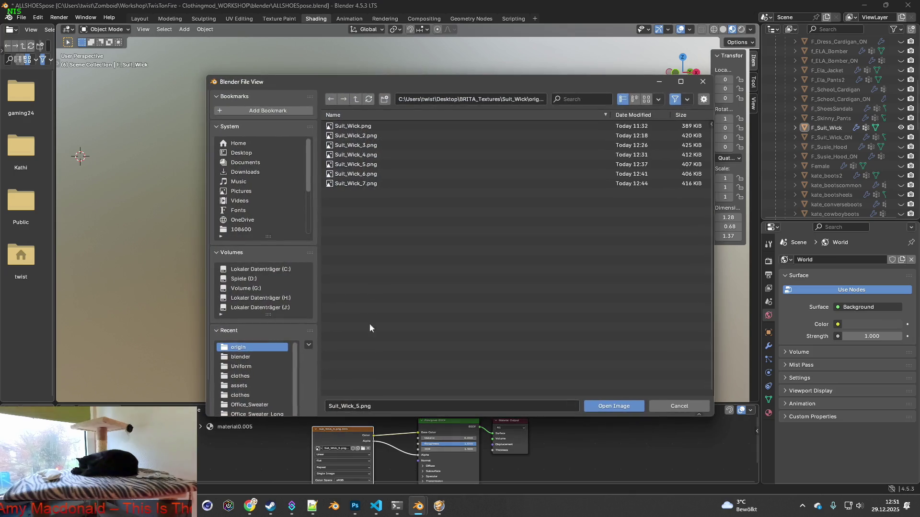
# - Load Suit_Wick_6.png onto the jacket and add its teal capture as a Photoshop layer
pyautogui.click(355, 174)
pyautogui.click(613, 406)
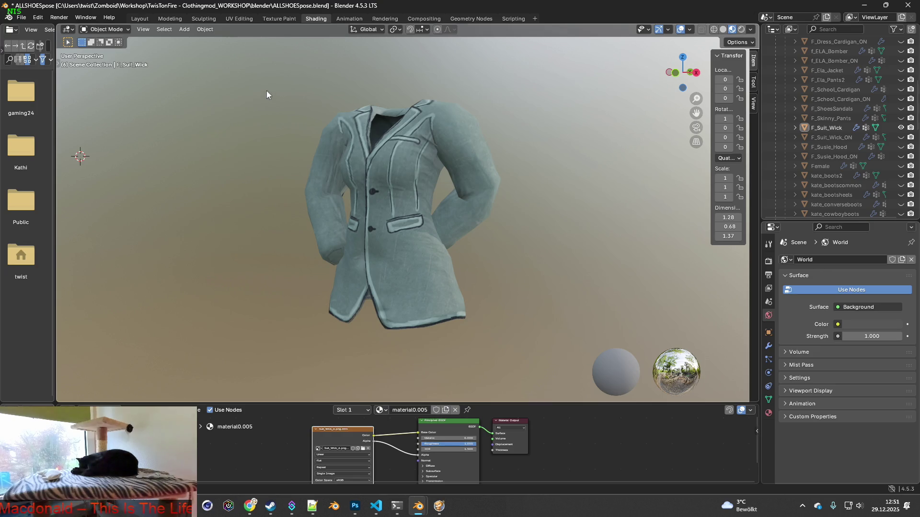
pyautogui.press('super+shift+s')
pyautogui.moveTo(267, 92); pyautogui.dragTo(527, 343)
pyautogui.hotkey('alt', 'Tab')
pyautogui.hotkey('ctrl', 'v')
pyautogui.click(364, 452)
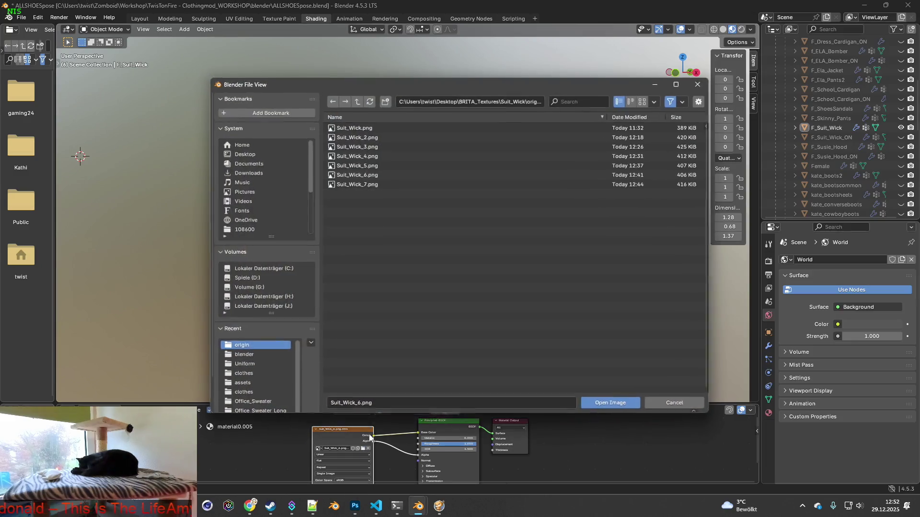
# - Load Suit_Wick_7.png so the jacket wears its light grey texture
pyautogui.click(353, 185)
pyautogui.click(613, 406)
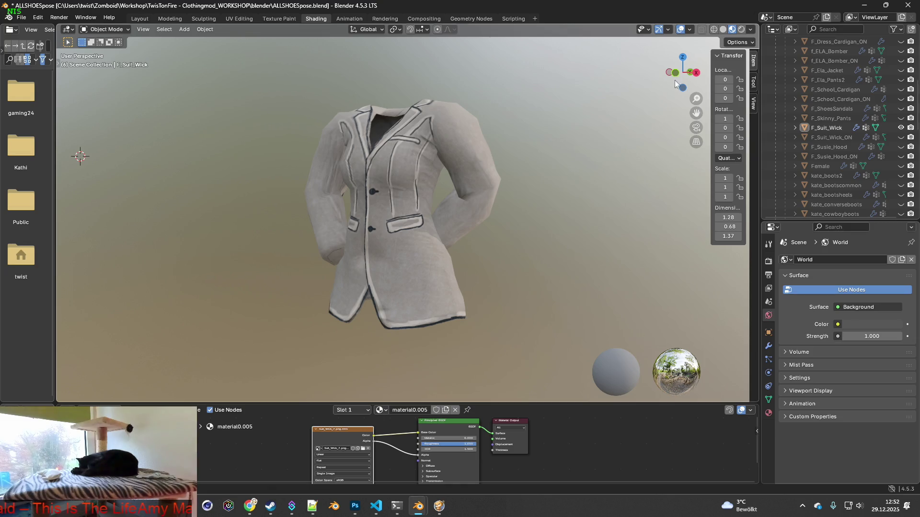
pyautogui.click(751, 31)
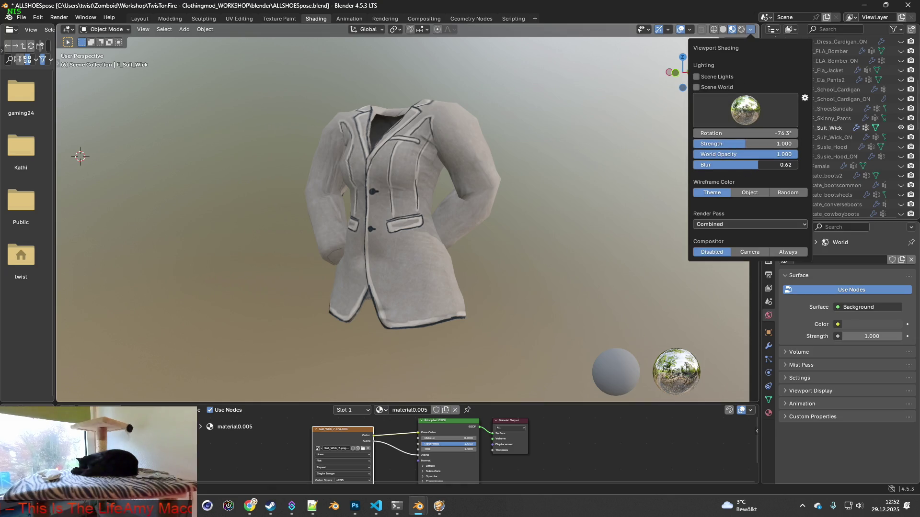
# - Lower the viewport backdrop blur and capture the light grey jacket with its forest background
pyautogui.moveTo(776, 165); pyautogui.dragTo(719, 164)
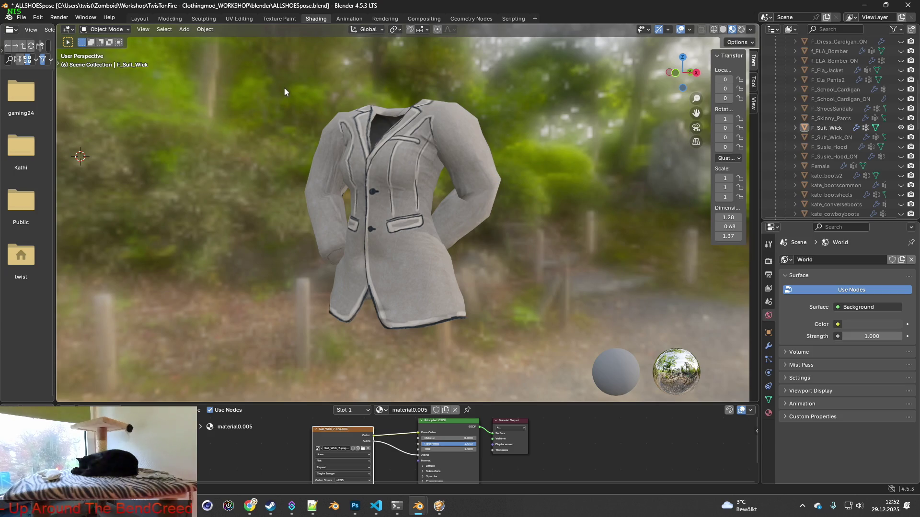
pyautogui.press('super+shift+s')
pyautogui.moveTo(285, 81); pyautogui.dragTo(511, 338)
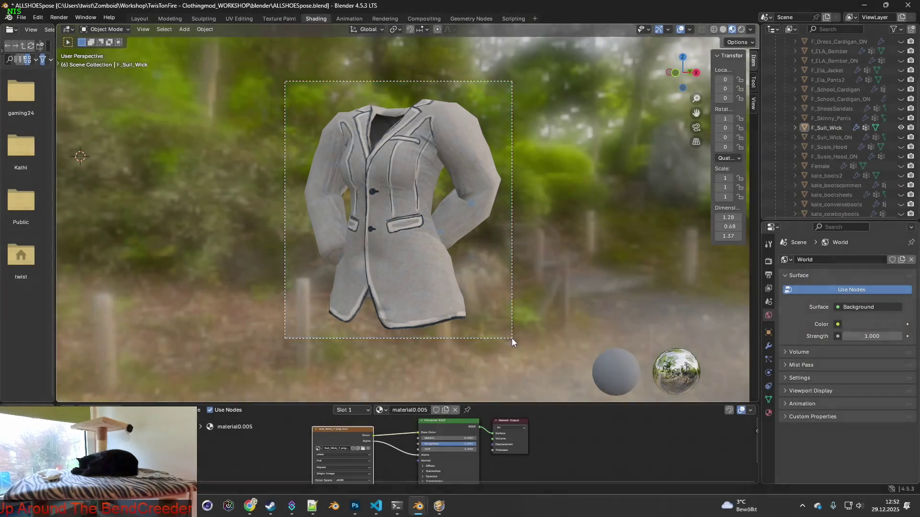
# - Paste the capture as a seventh Photoshop layer and maximize Photoshop, starting a new document
pyautogui.hotkey('alt', 'Tab')
pyautogui.hotkey('ctrl', 'v')
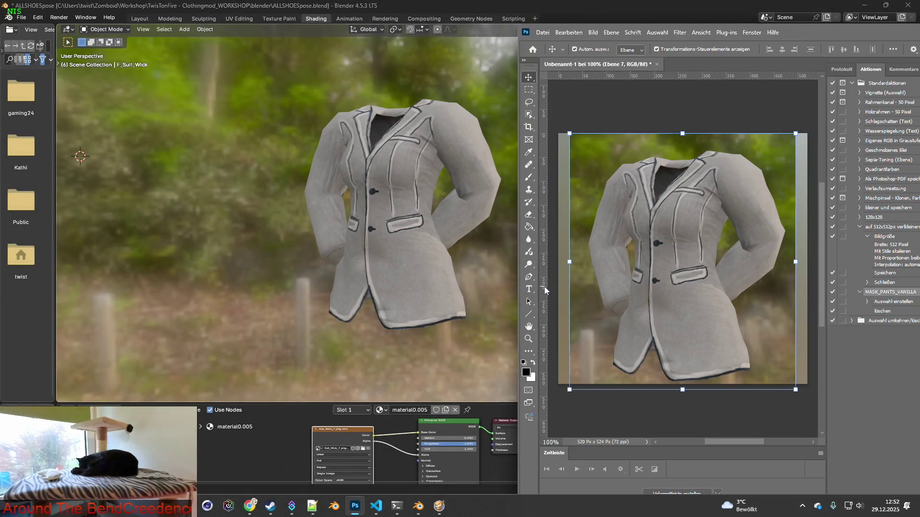
pyautogui.press('super+Up')
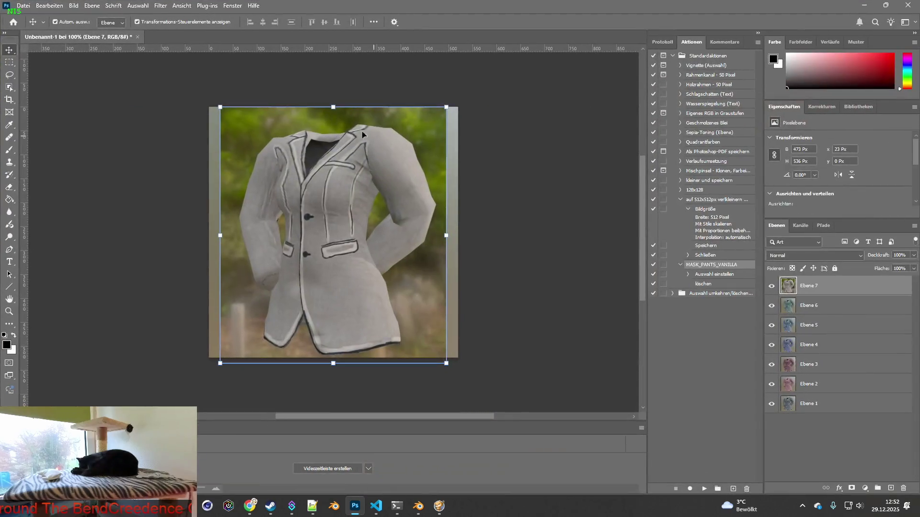
pyautogui.click(23, 7)
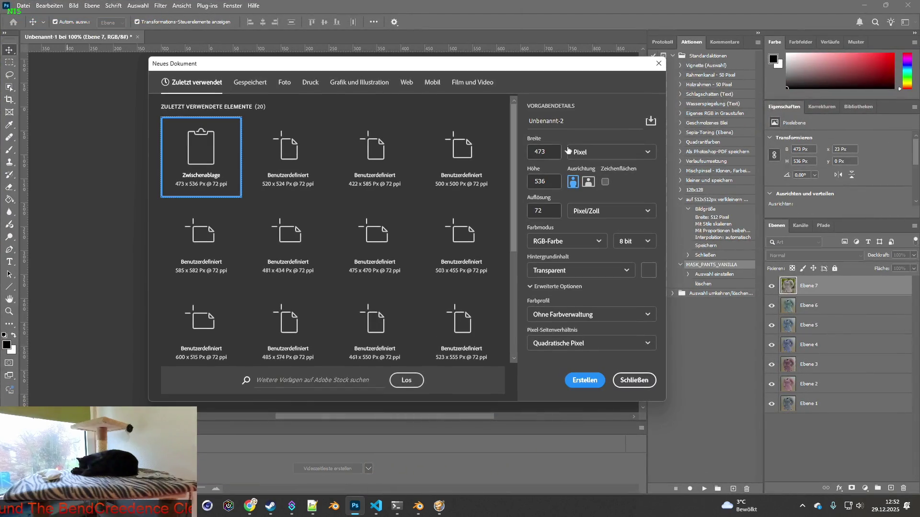
# - Create the new blank 500 × 500 px document Unbenannt-2
pyautogui.moveTo(561, 152); pyautogui.dragTo(528, 151)
pyautogui.write('500')
pyautogui.press('Tab')
pyautogui.click(584, 381)
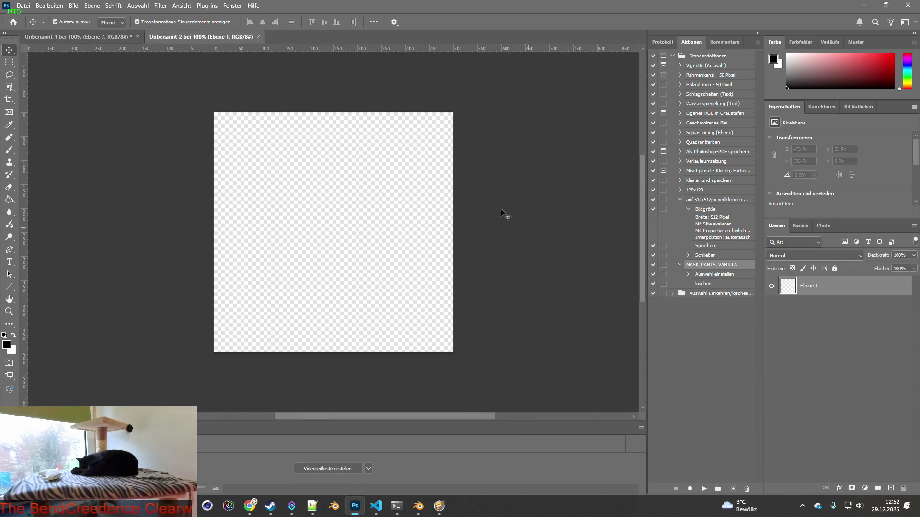
# - In Unbenannt-1 hide all layers except the grey jacket Ebene 1 and pick the Object Selection tool
pyautogui.moveTo(237, 37); pyautogui.dragTo(86, 36)
pyautogui.click(202, 37)
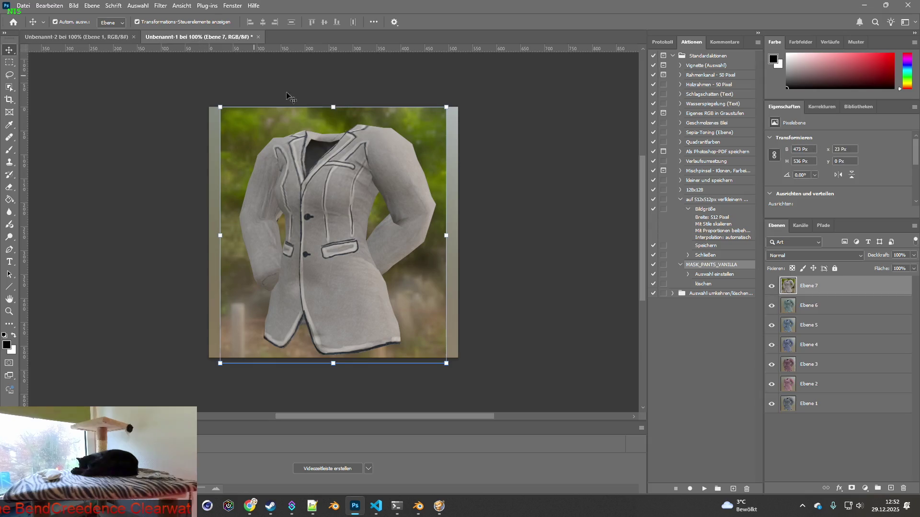
pyautogui.moveTo(772, 286); pyautogui.dragTo(772, 383)
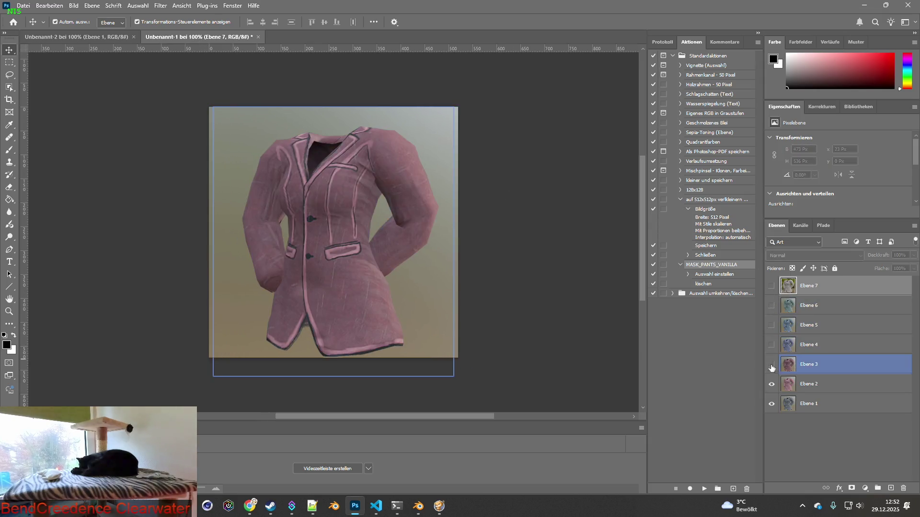
pyautogui.click(772, 383)
pyautogui.click(848, 403)
pyautogui.click(262, 200)
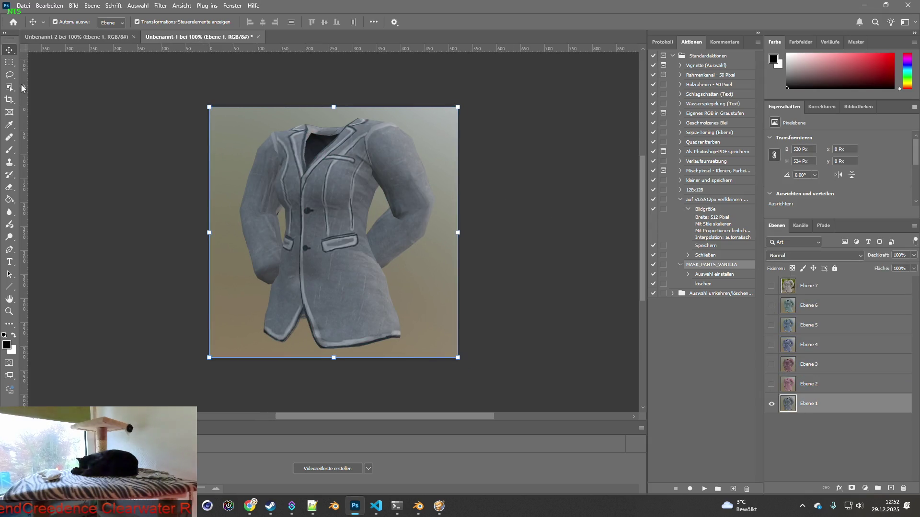
pyautogui.click(10, 87)
# - Copy the grey jacket cut-out into Unbenannt-2 as a new transparent layer
pyautogui.moveTo(185, 92); pyautogui.dragTo(528, 370)
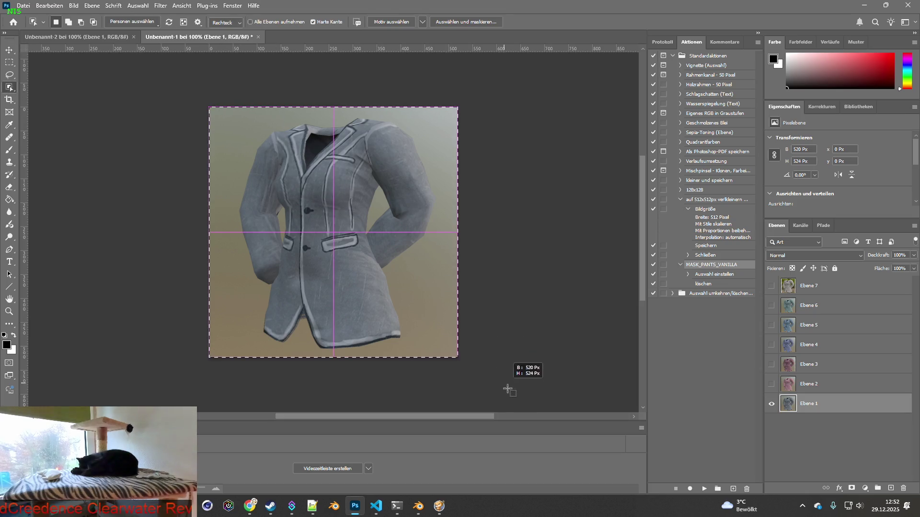
pyautogui.hotkey('ctrl', 'c')
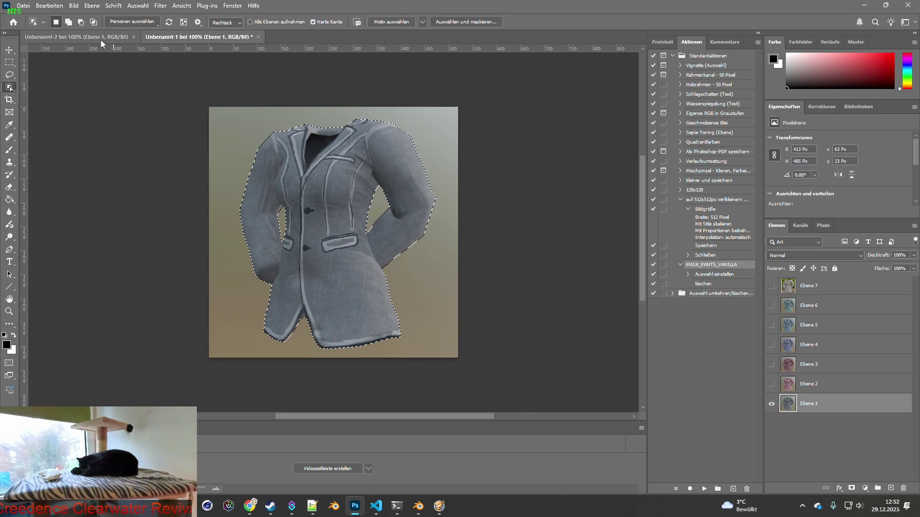
pyautogui.click(72, 37)
pyautogui.hotkey('ctrl', 'v')
# - Show the pink jacket layer in Unbenannt-1 and paste its cut-out into Unbenannt-2
pyautogui.click(201, 36)
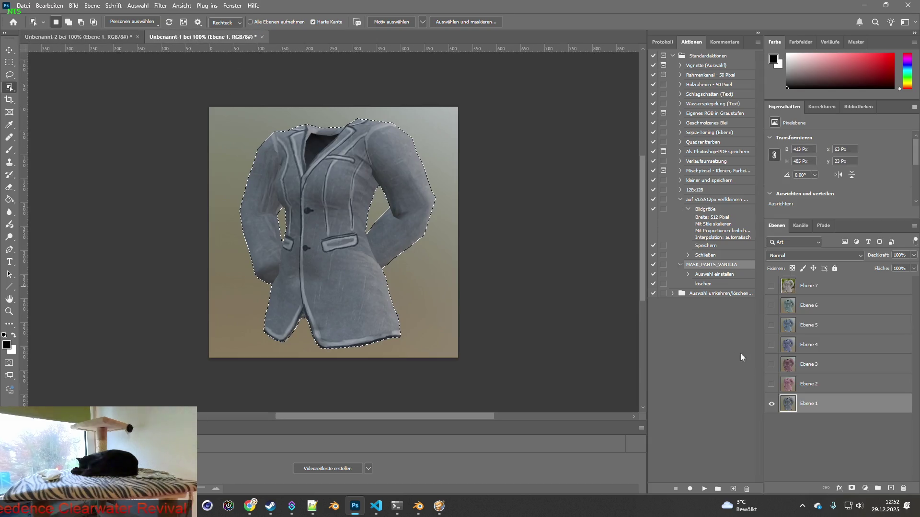
pyautogui.click(771, 285)
pyautogui.click(771, 384)
pyautogui.hotkey('ctrl', 'd')
pyautogui.moveTo(209, 107); pyautogui.dragTo(530, 404)
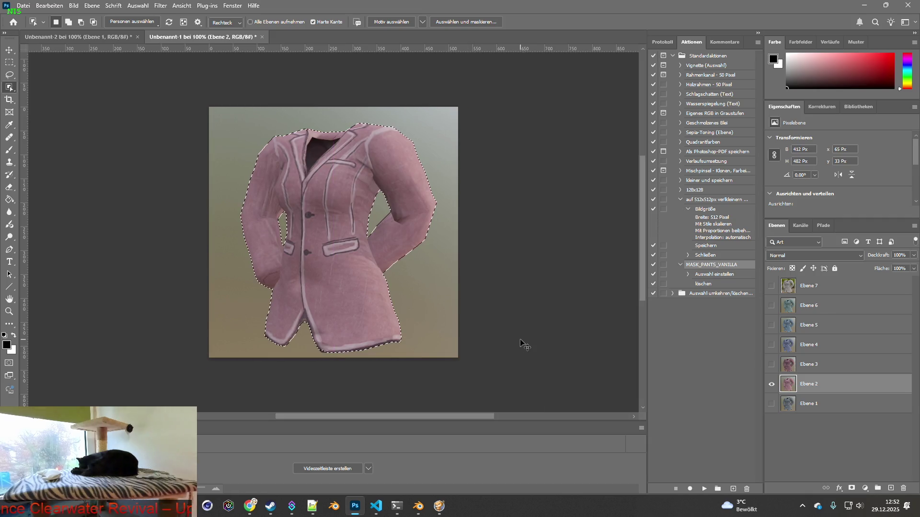
pyautogui.hotkey('ctrl', 'c')
pyautogui.click(80, 36)
pyautogui.hotkey('ctrl', 'v')
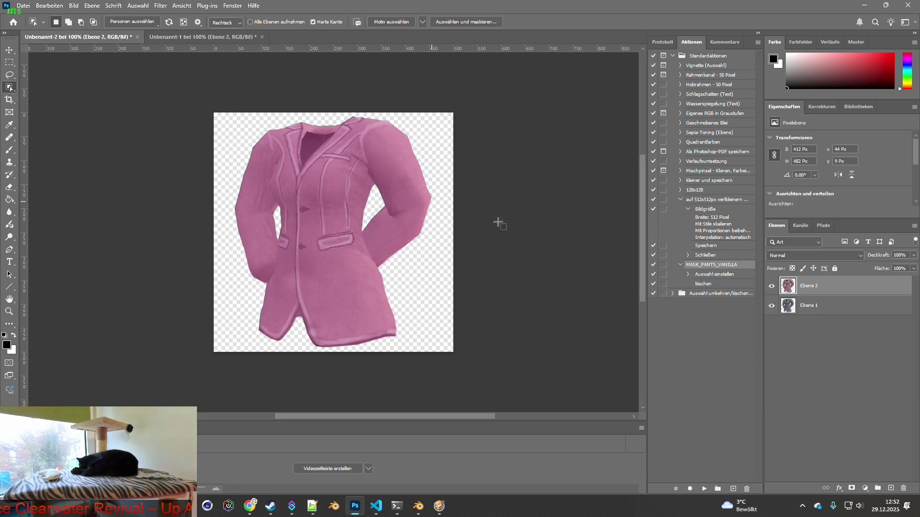
# - Show the mauve jacket layer and paste its cut-out into Unbenannt-2
pyautogui.click(201, 37)
pyautogui.click(771, 383)
pyautogui.click(771, 364)
pyautogui.click(426, 263)
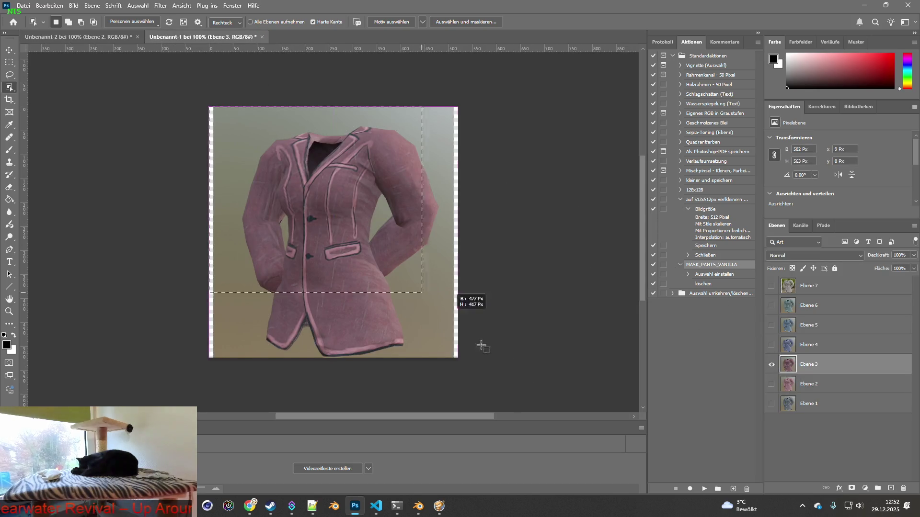
pyautogui.hotkey('ctrl', 'c')
pyautogui.click(79, 37)
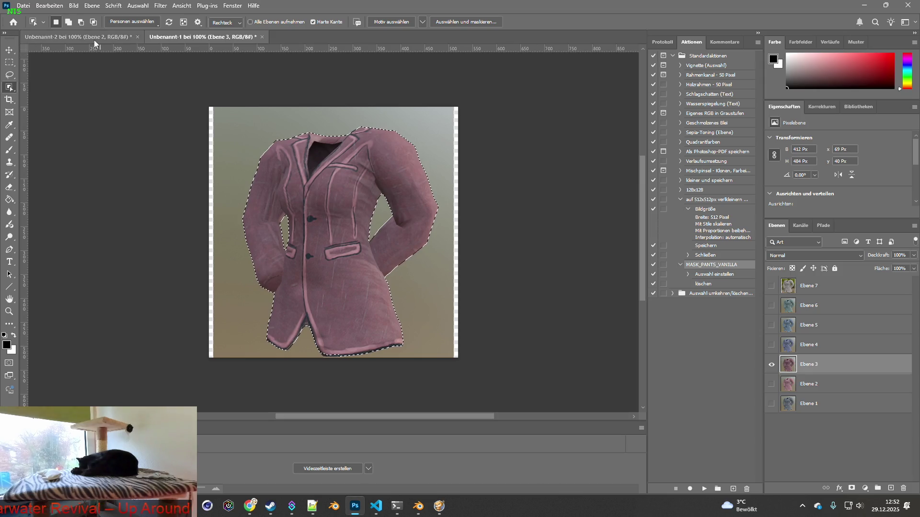
pyautogui.hotkey('ctrl', 'v')
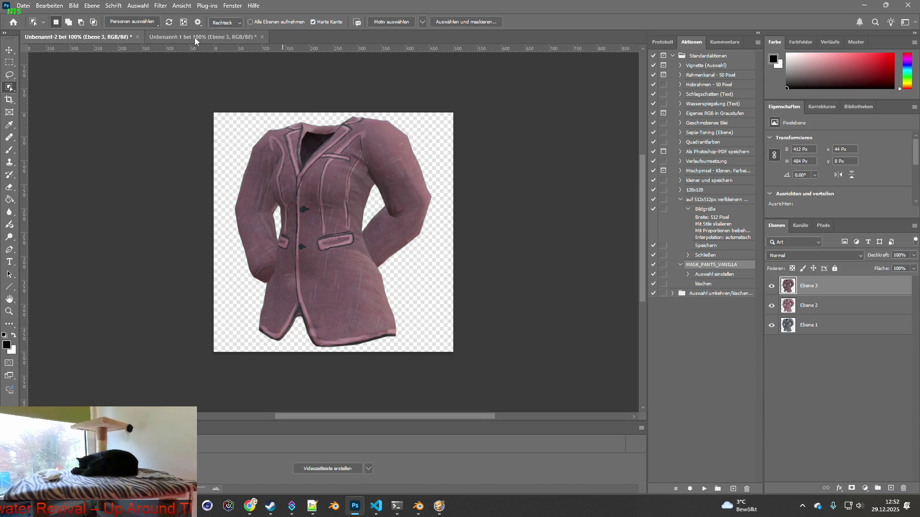
# - Show the blue jacket layer and paste its cut-out into Unbenannt-2
pyautogui.click(195, 38)
pyautogui.click(771, 364)
pyautogui.click(770, 345)
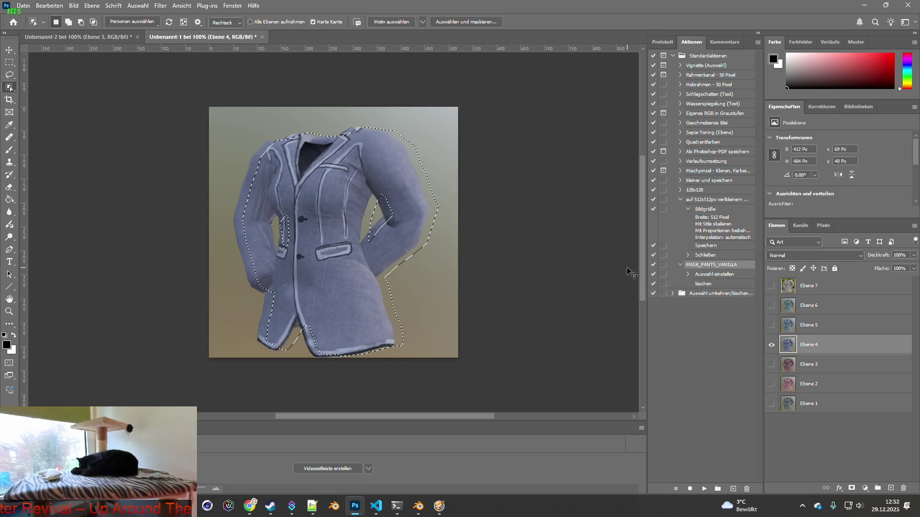
pyautogui.hotkey('ctrl', 'd')
pyautogui.moveTo(175, 102); pyautogui.dragTo(511, 374)
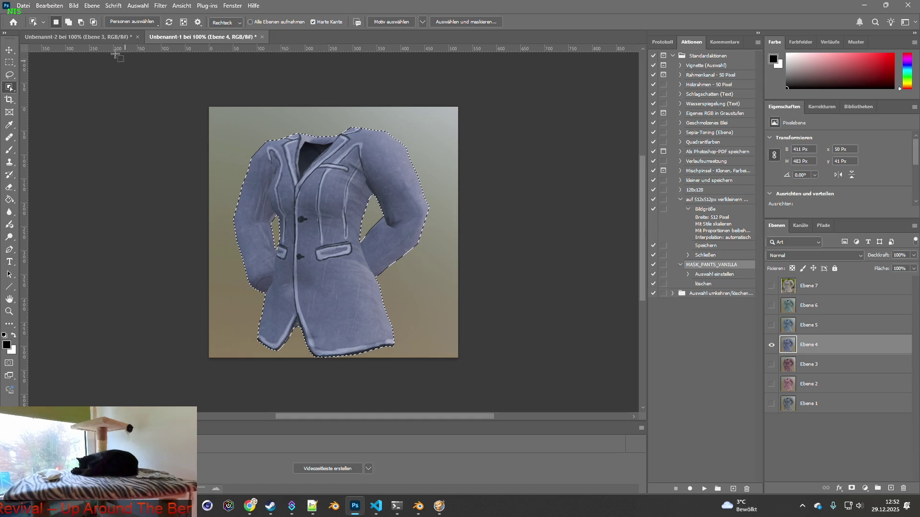
pyautogui.hotkey('ctrl', 'c')
pyautogui.click(107, 37)
pyautogui.hotkey('ctrl', 'v')
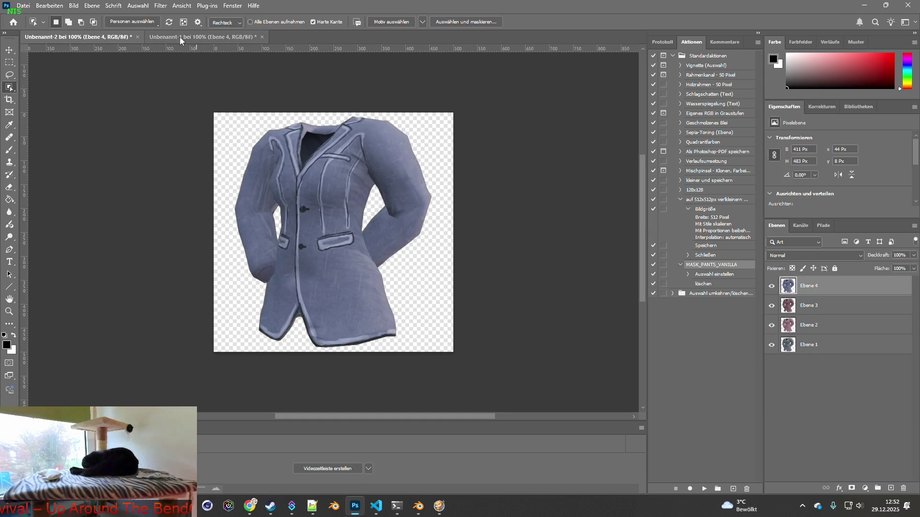
# - Show the steel-blue jacket layer and paste its cut-out into Unbenannt-2
pyautogui.click(194, 37)
pyautogui.click(771, 324)
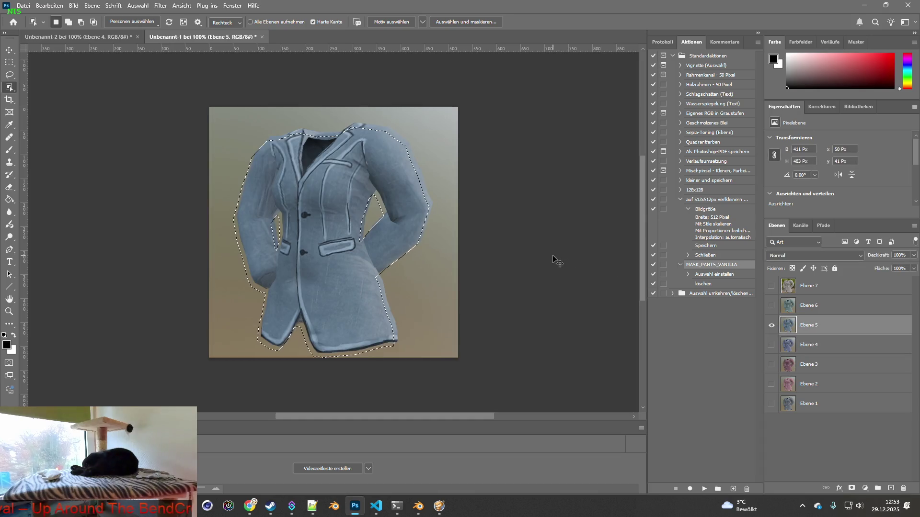
pyautogui.moveTo(193, 107); pyautogui.dragTo(503, 359)
pyautogui.hotkey('ctrl', 'c')
pyautogui.click(79, 37)
pyautogui.hotkey('ctrl', 'v')
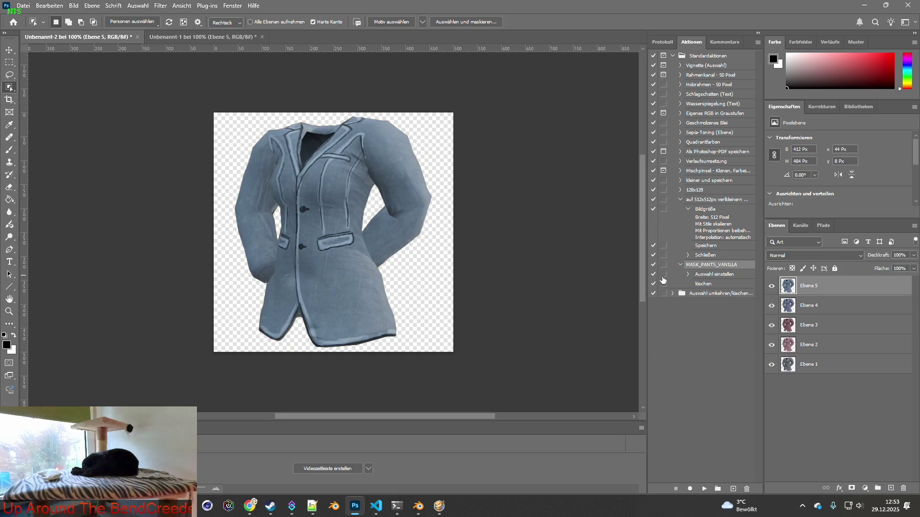
# - Show the teal jacket layer, select its cut-out and carry it over to Unbenannt-2
pyautogui.click(194, 37)
pyautogui.keyDown('alt'); pyautogui.click(771, 306); pyautogui.keyUp('alt')
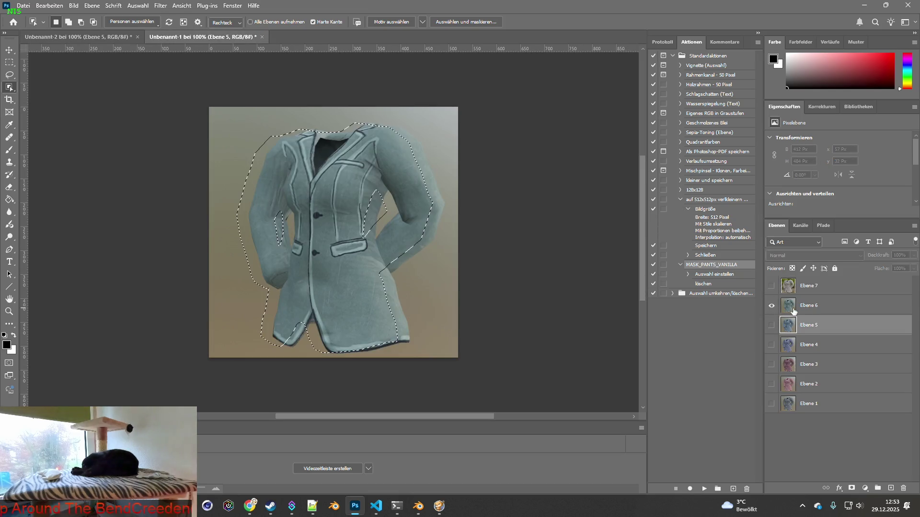
pyautogui.hotkey('ctrl', 'd')
pyautogui.moveTo(209, 108); pyautogui.dragTo(508, 373)
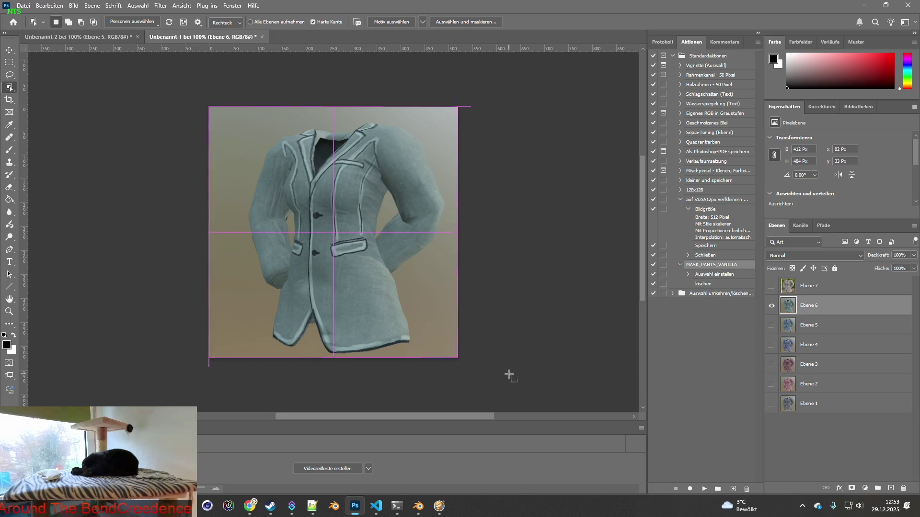
pyautogui.click(72, 36)
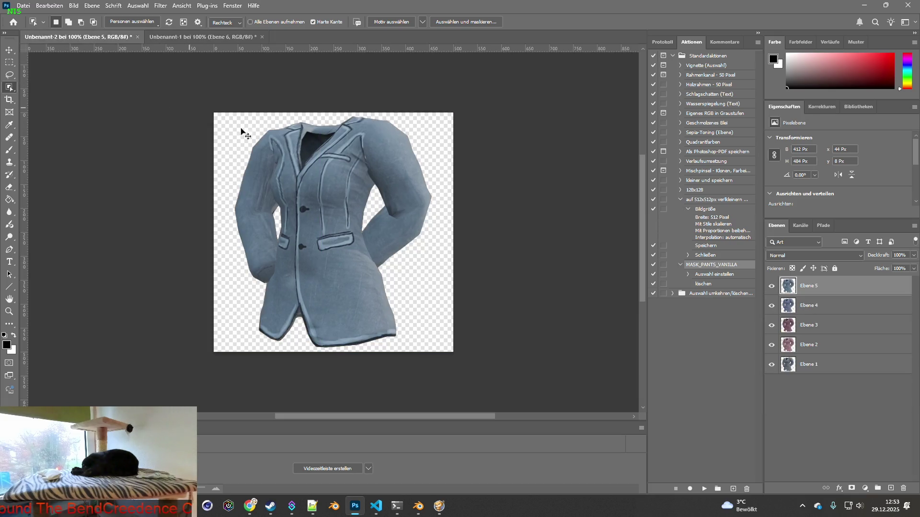
pyautogui.click(201, 37)
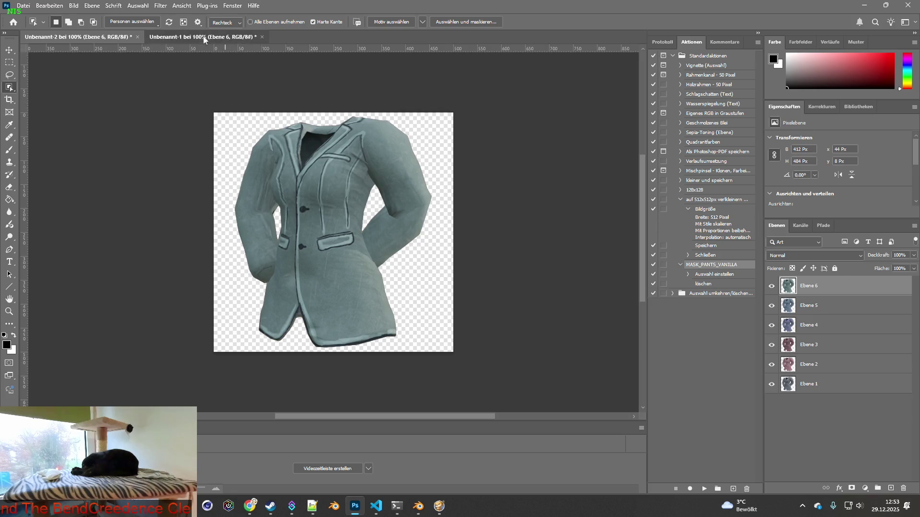
# - Show the light grey jacket layer and paste its cut-out as the seventh layer in Unbenannt-2
pyautogui.hotkey('ctrl', 'j')
pyautogui.hotkey('ctrl', 'd')
pyautogui.moveTo(209, 108)
pyautogui.mouseDown()
pyautogui.moveTo(527, 372)
pyautogui.moveTo(534, 360)
pyautogui.mouseUp()
pyautogui.hotkey('ctrl', 'c')
pyautogui.click(79, 37)
pyautogui.hotkey('ctrl', 'v')
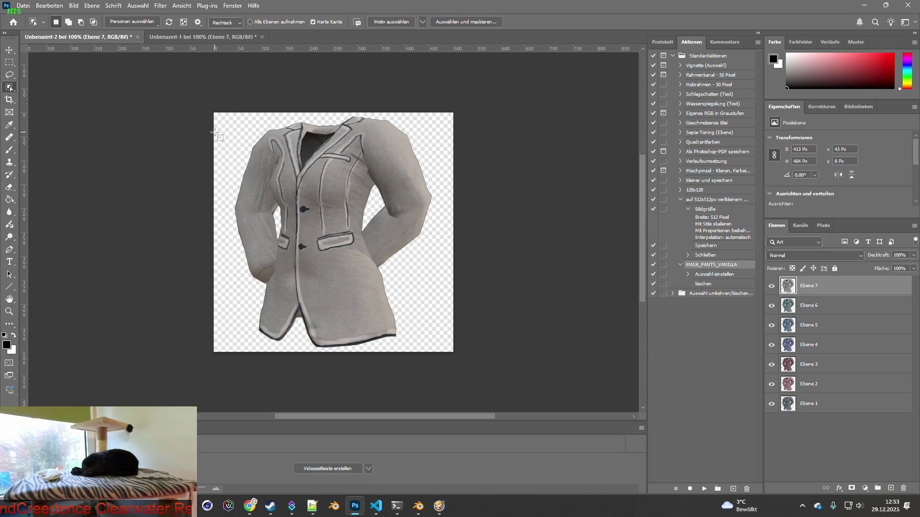
pyautogui.click(201, 37)
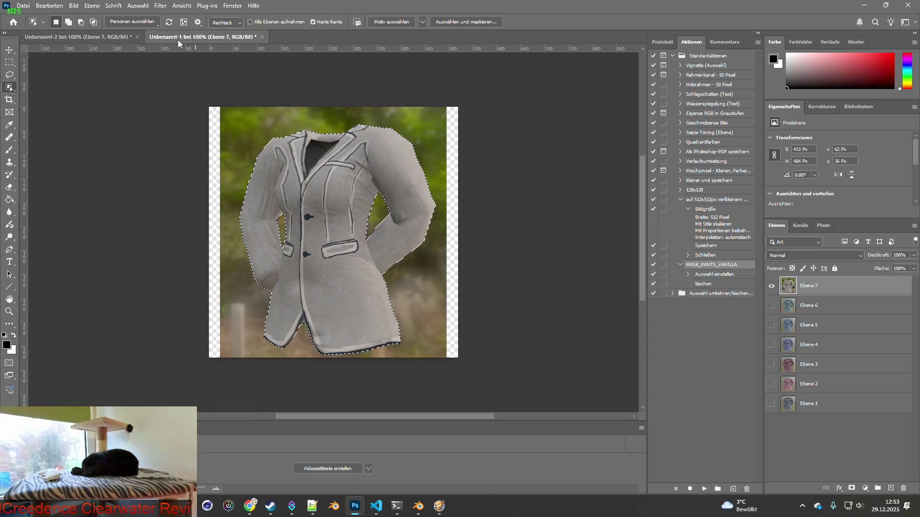
pyautogui.click(24, 7)
# - Save the render document as suit_wick_raw.psd in BRITA_Textures > Suit_Wick and close it
pyautogui.click(66, 123)
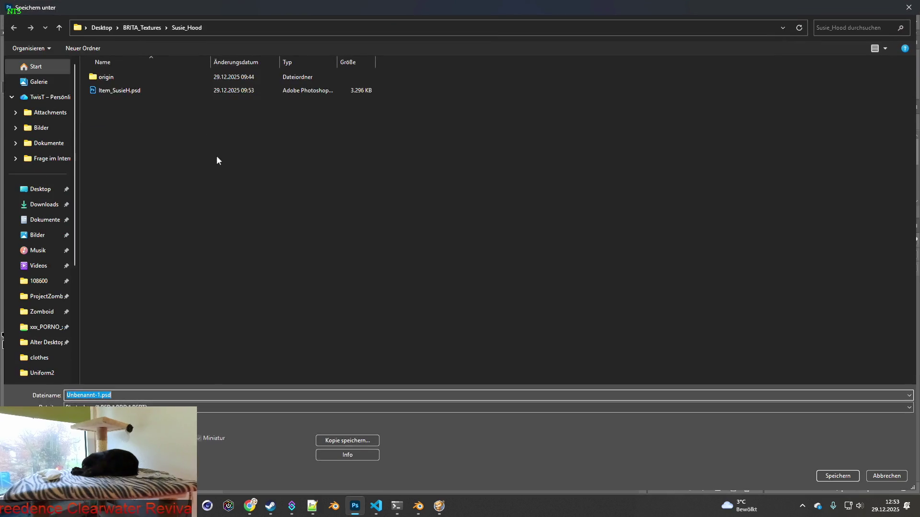
pyautogui.click(141, 27)
pyautogui.doubleClick(116, 77)
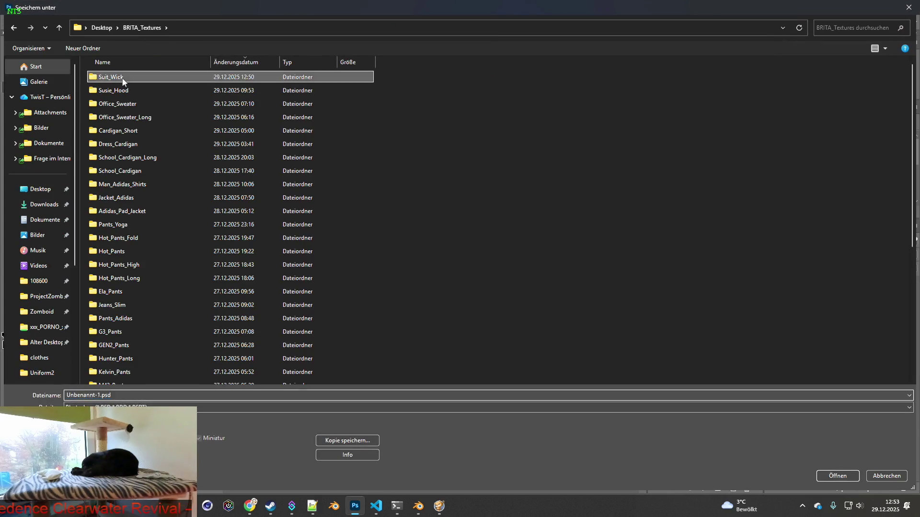
pyautogui.click(98, 411)
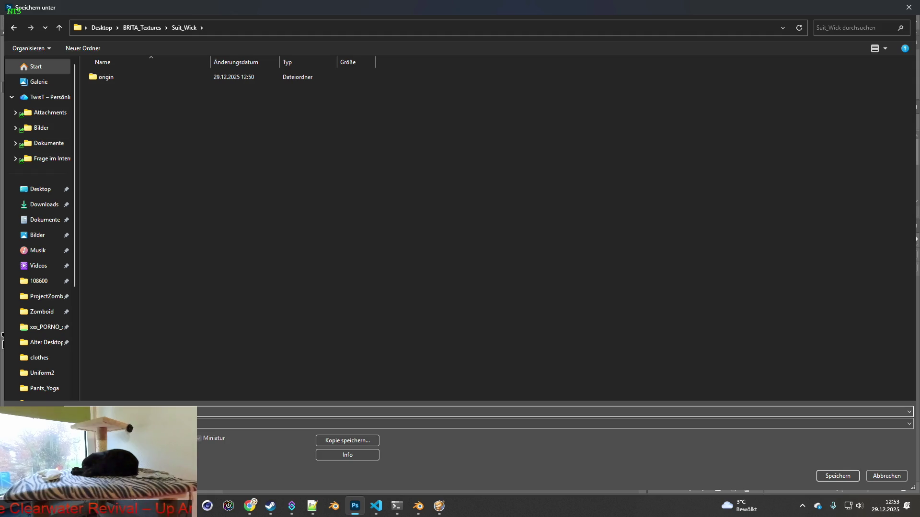
pyautogui.press('Return')
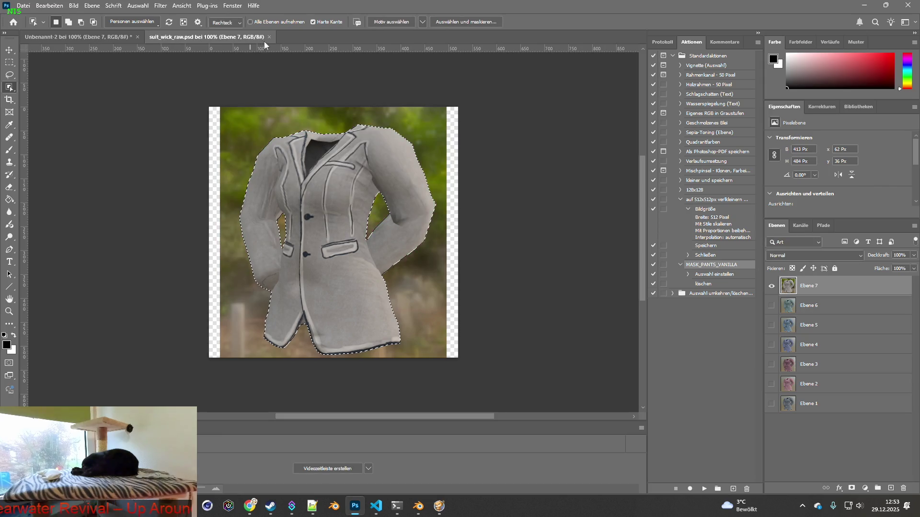
pyautogui.hotkey('ctrl', 'w')
# - Switch windows to bring the brita_clothing.txt editor in VS Code to the front
pyautogui.hotkey('alt', 'Tab')
pyautogui.press('Tab')
pyautogui.press('Tab')
pyautogui.press('Tab')
pyautogui.press('Tab')
pyautogui.press('Tab')
pyautogui.press('Tab')
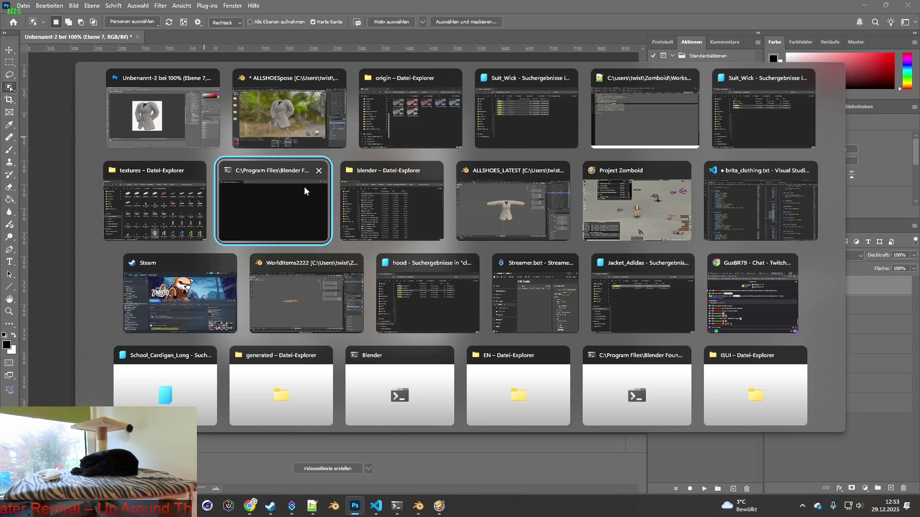
pyautogui.press('Tab')
pyautogui.press('Tab')
pyautogui.press('Tab')
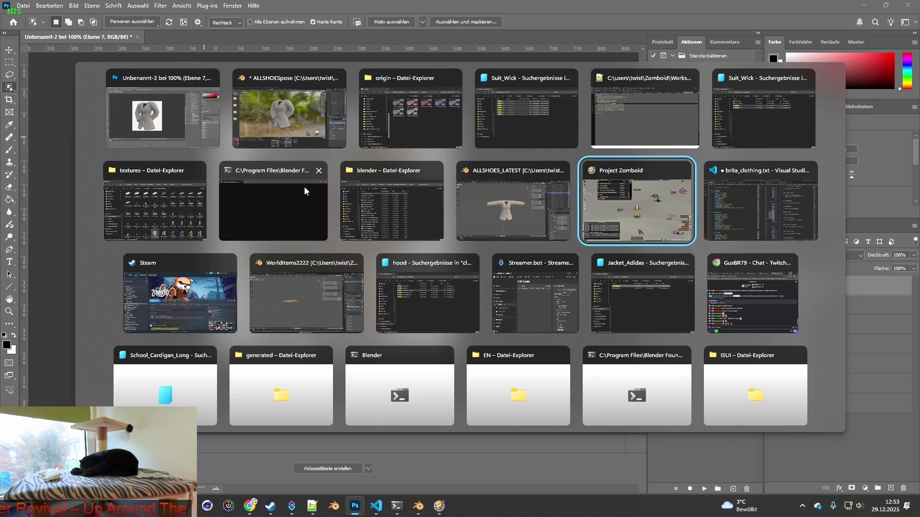
pyautogui.press('Tab')
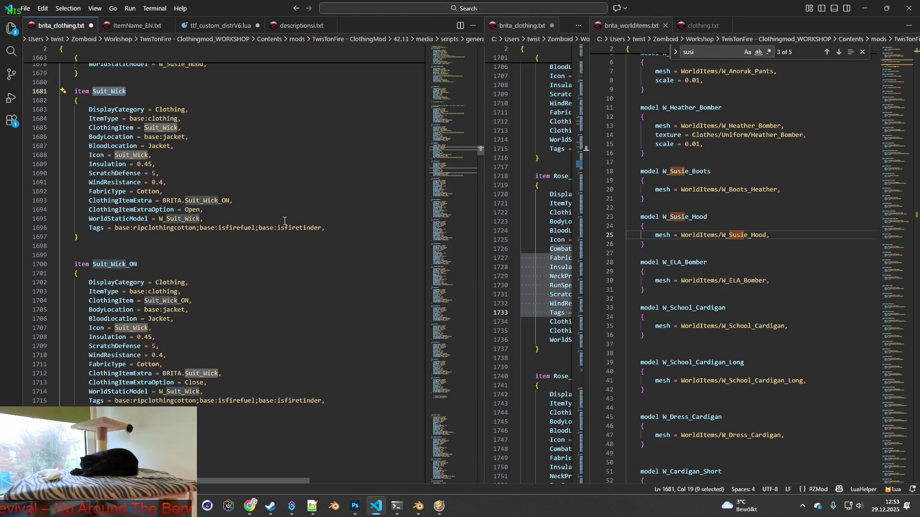
# - Comment out the Suit_Wick Icon line and insert an IconsForTexture line via autocomplete
pyautogui.click(96, 154)
pyautogui.write('/*')
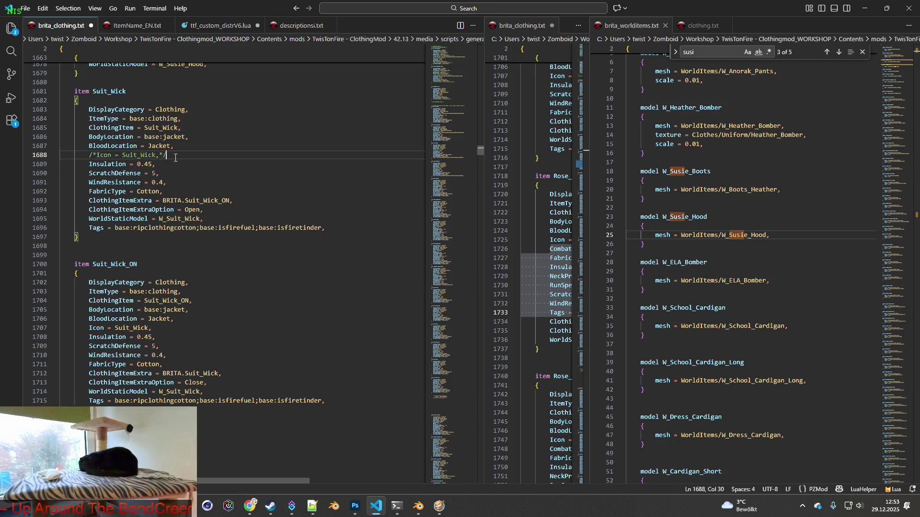
pyautogui.press('Return')
pyautogui.write('Icons')
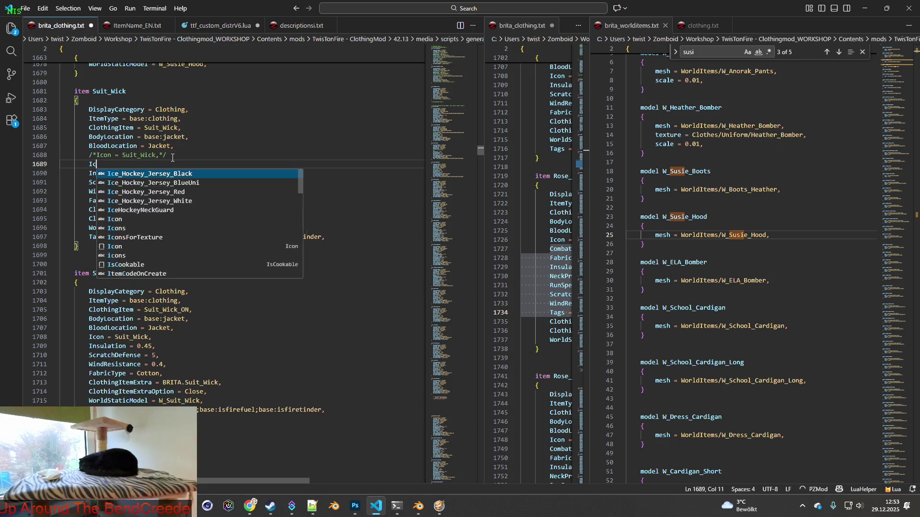
pyautogui.press('Tab')
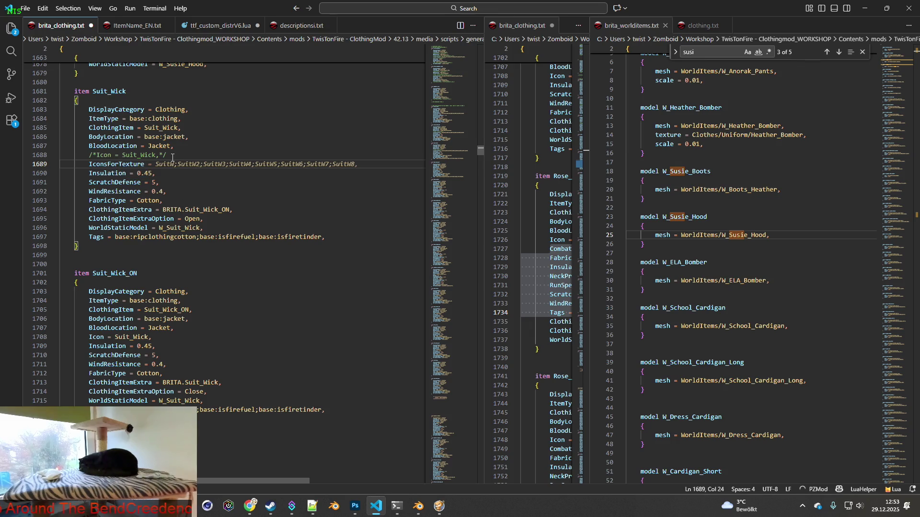
# - Trim the list to SuitW through SuitW7 by removing the SuitW8 entry, then return to Photoshop
pyautogui.press('End')
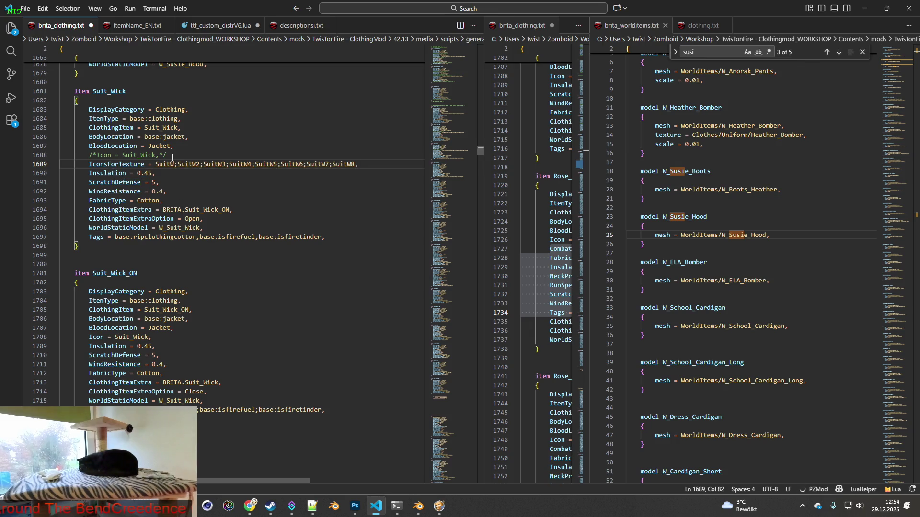
pyautogui.moveTo(307, 164)
pyautogui.mouseDown()
pyautogui.moveTo(367, 165)
pyautogui.moveTo(107, 164)
pyautogui.mouseUp()
pyautogui.write(',')
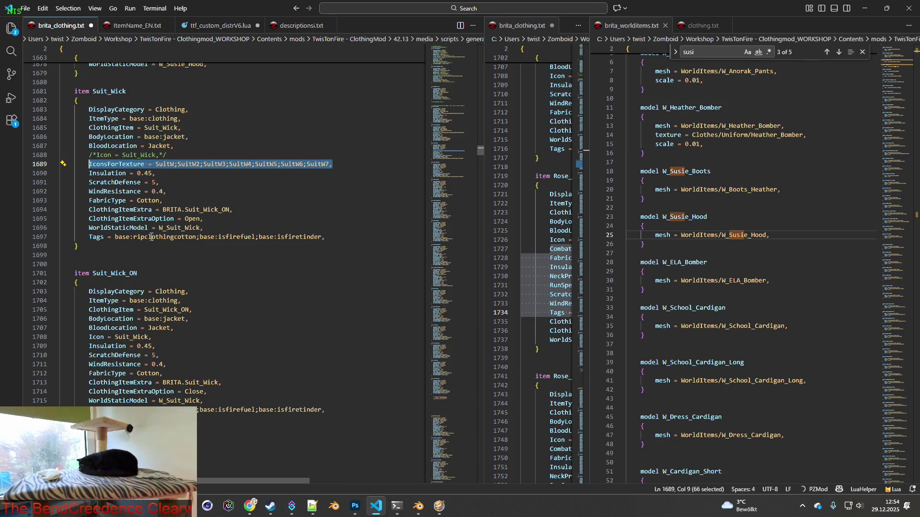
pyautogui.click(92, 337)
pyautogui.hotkey('alt', 'Tab')
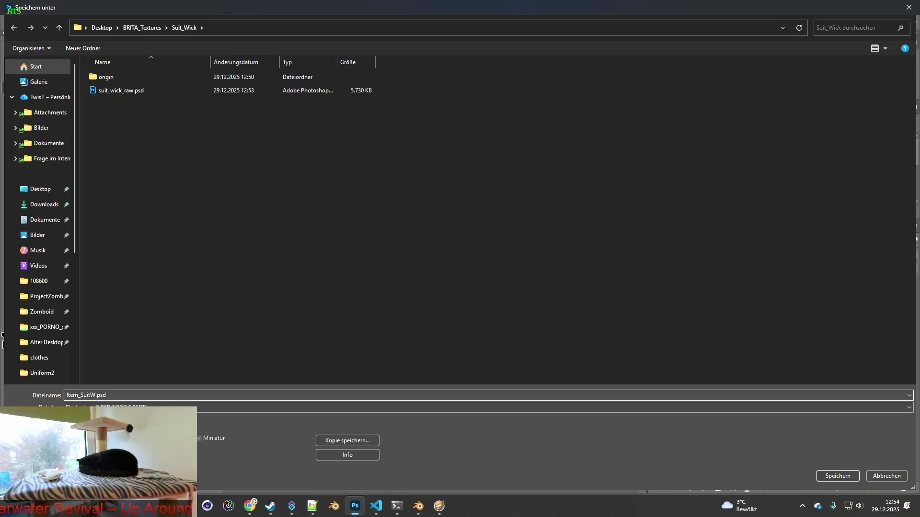
# - Save the jacket document as Item_SuitW.psd and resize the image to 64 px width
pyautogui.click(836, 476)
pyautogui.click(572, 145)
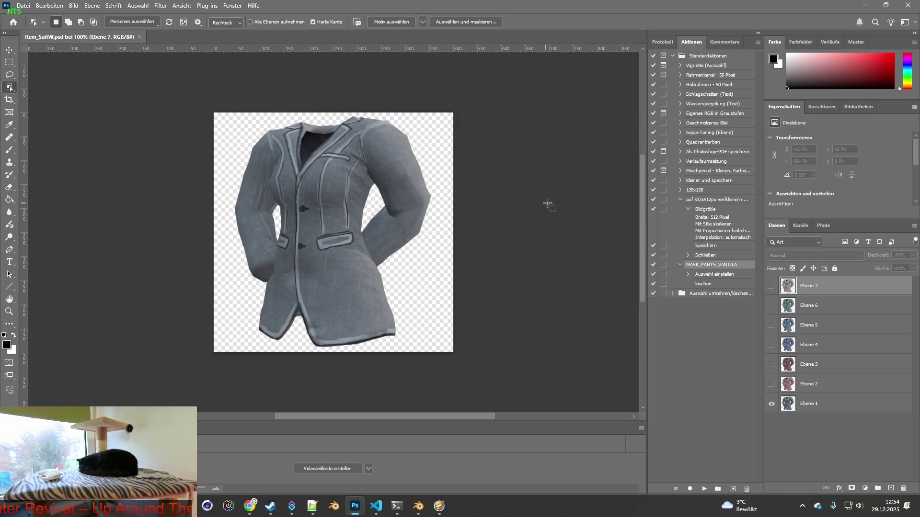
pyautogui.click(73, 6)
pyautogui.click(115, 88)
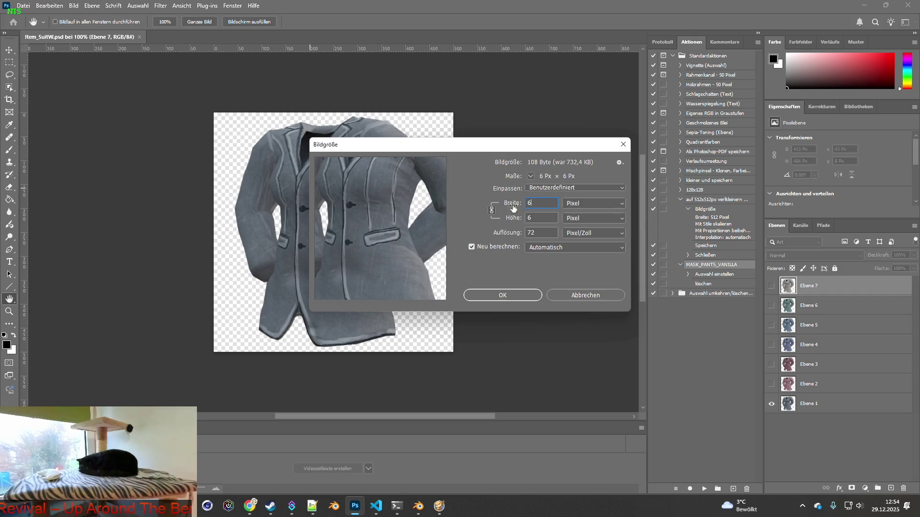
pyautogui.write('64')
pyautogui.click(502, 295)
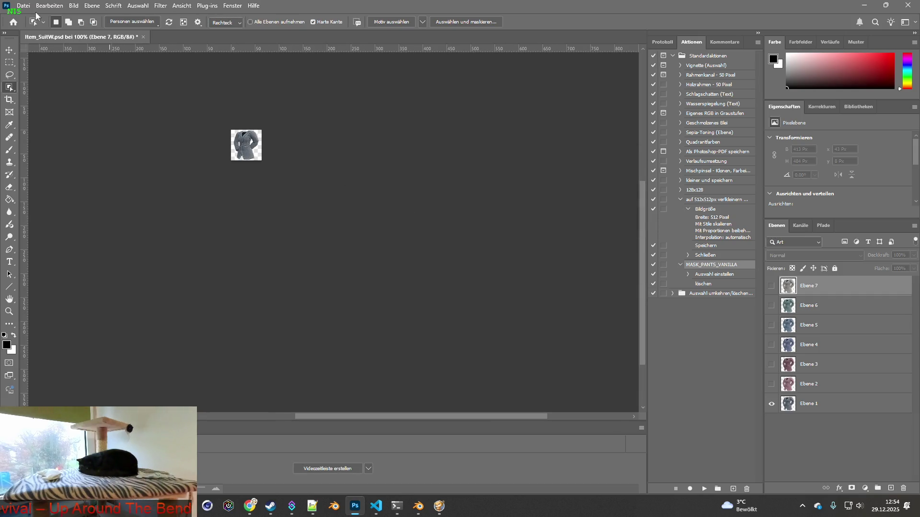
pyautogui.click(24, 6)
pyautogui.click(204, 156)
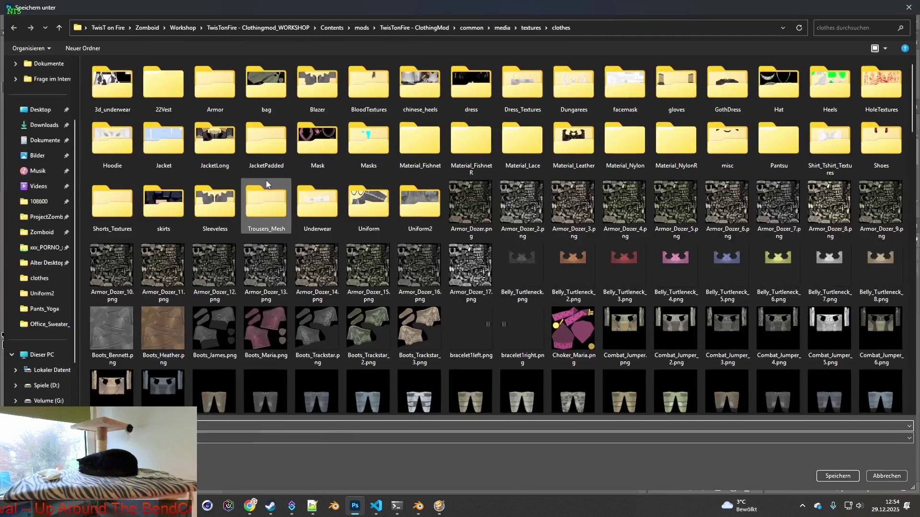
# - Quick-export the grey Ebene 1 and pink Ebene 2 jackets as PNGs into the mod's textures folder
pyautogui.click(530, 27)
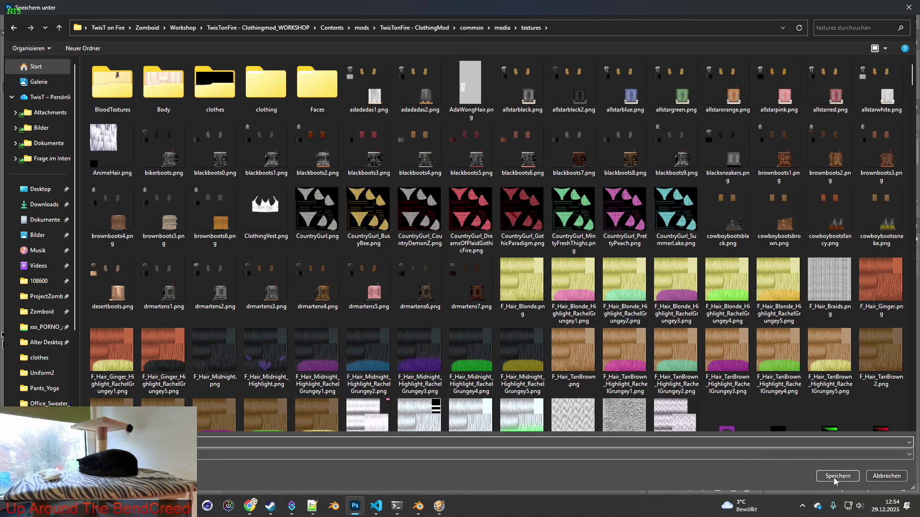
pyautogui.click(837, 476)
pyautogui.click(773, 404)
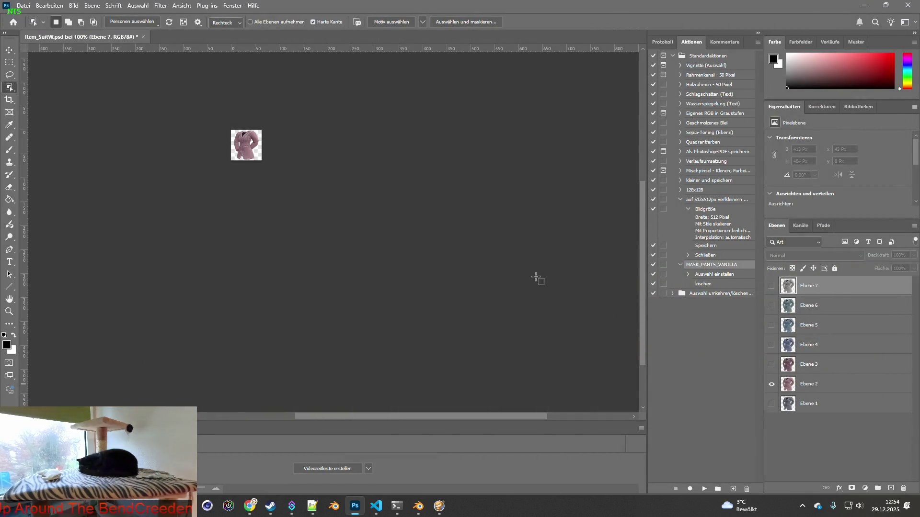
pyautogui.click(24, 6)
pyautogui.click(206, 157)
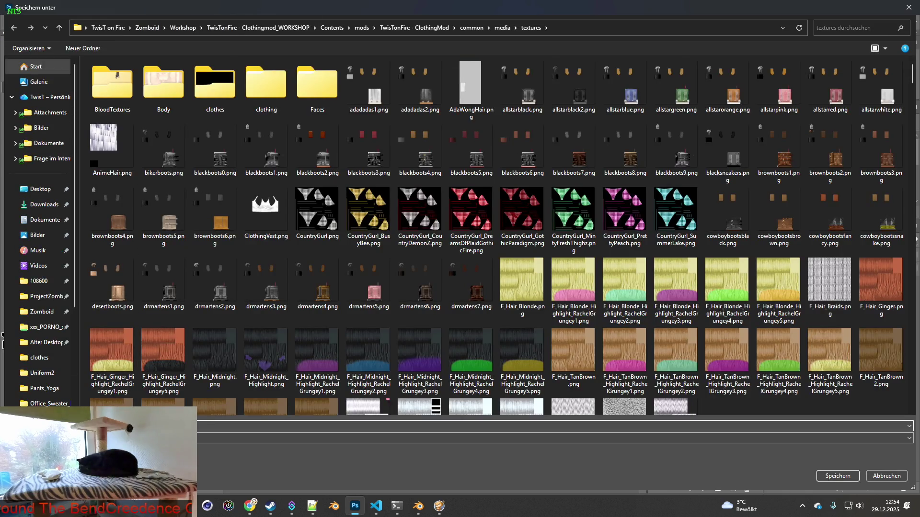
pyautogui.click(837, 476)
# - Quick-export the Ebene 3 and blue Ebene 4 jacket variants as PNGs into the textures folder
pyautogui.click(772, 385)
pyautogui.click(772, 365)
pyautogui.click(23, 6)
pyautogui.moveTo(38, 155)
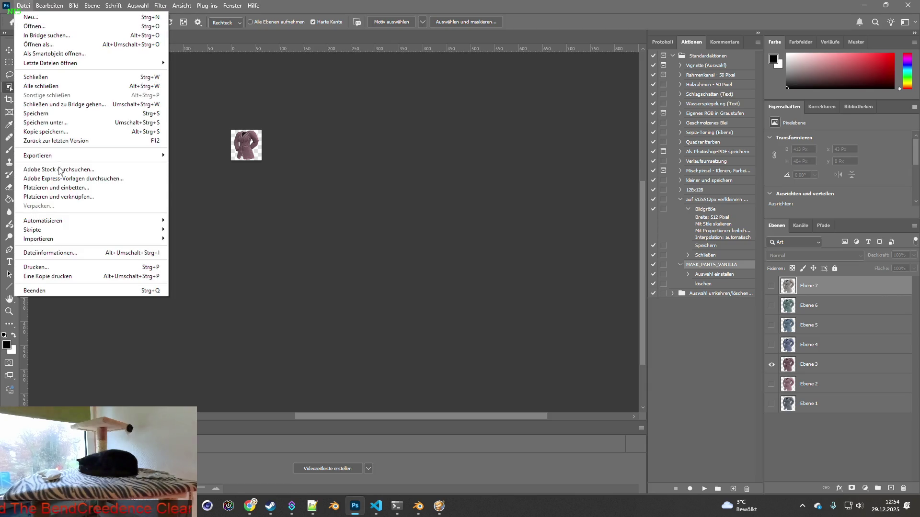
pyautogui.click(202, 156)
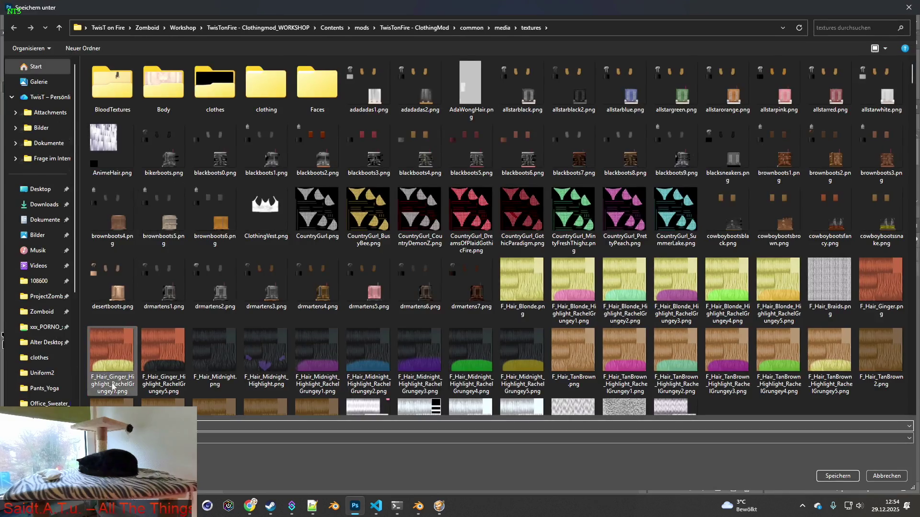
pyautogui.click(833, 476)
pyautogui.click(773, 365)
pyautogui.click(24, 5)
pyautogui.moveTo(38, 155)
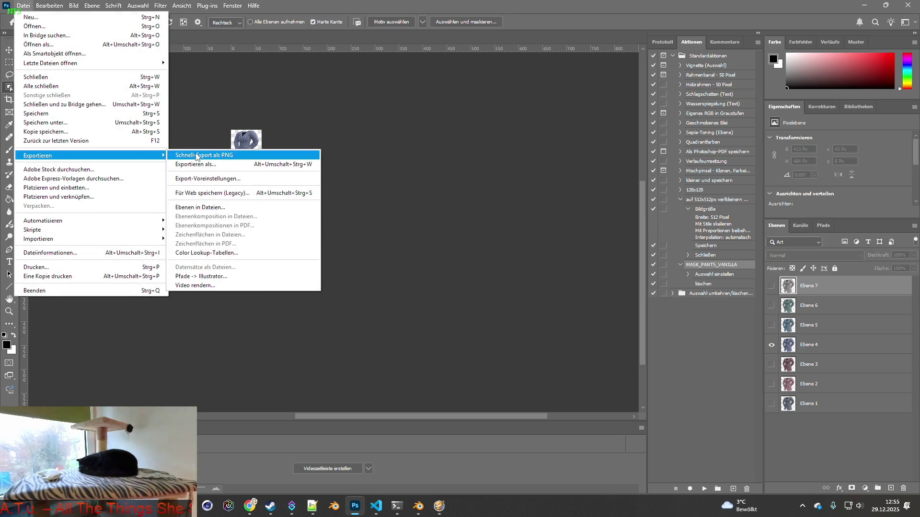
pyautogui.click(203, 155)
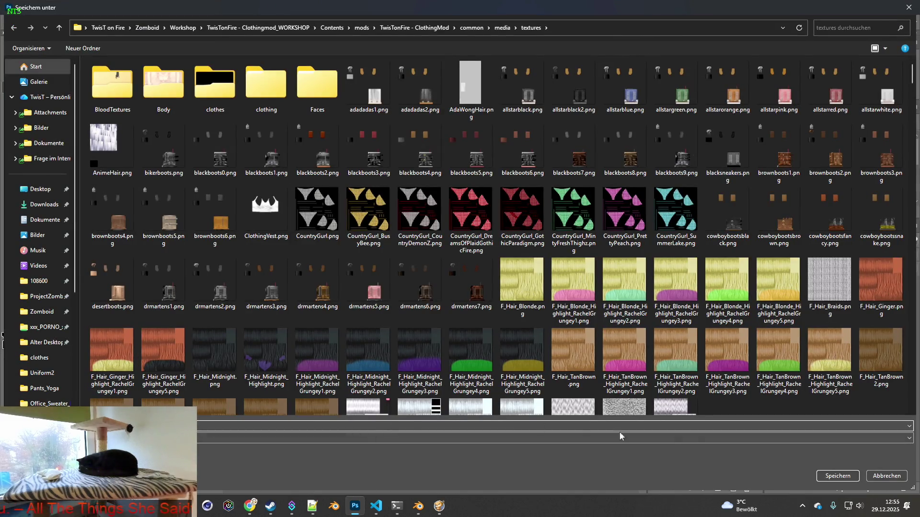
pyautogui.click(832, 477)
# - Quick-export the Ebene 5 and Ebene 6 jacket variants as PNGs into the textures folder
pyautogui.click(772, 345)
pyautogui.click(772, 325)
pyautogui.click(24, 6)
pyautogui.click(44, 155)
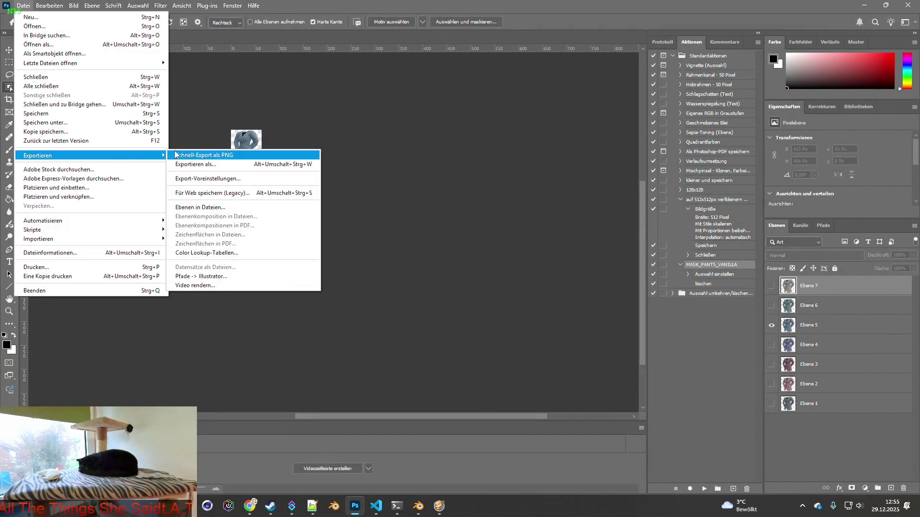
pyautogui.click(203, 155)
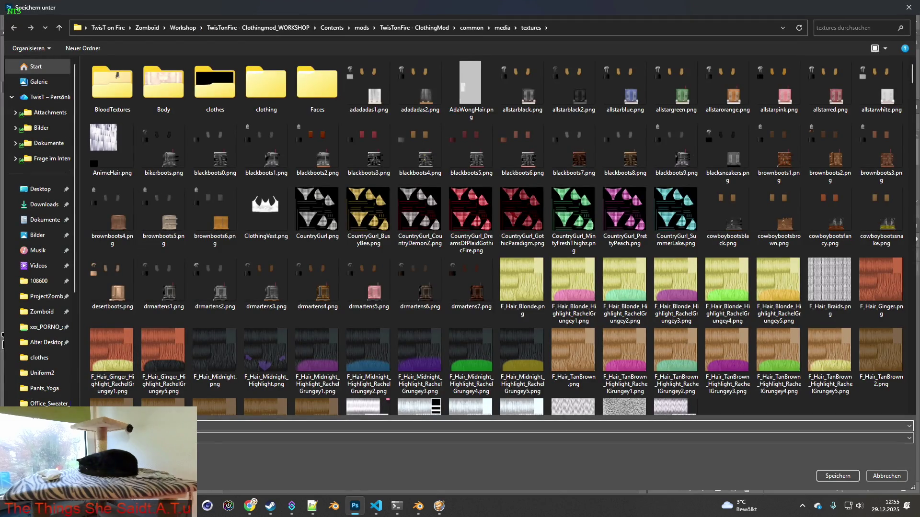
pyautogui.click(836, 476)
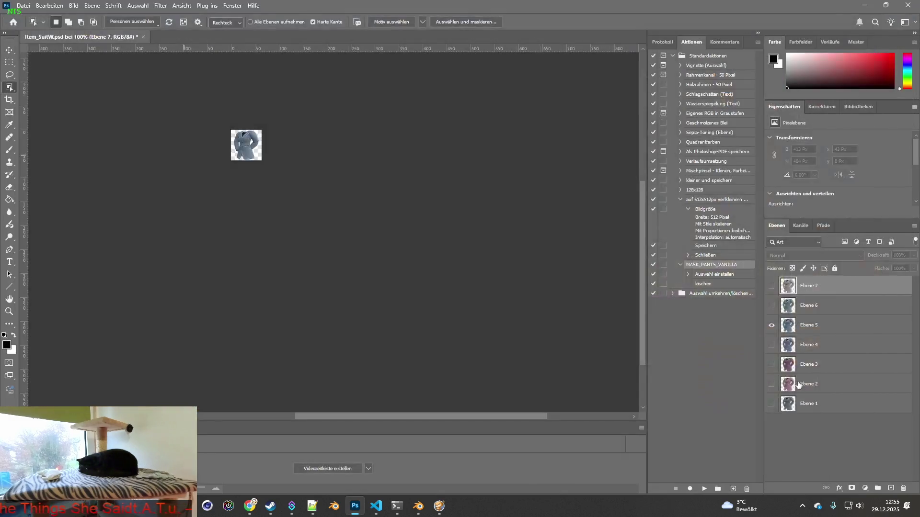
pyautogui.click(773, 325)
pyautogui.click(772, 305)
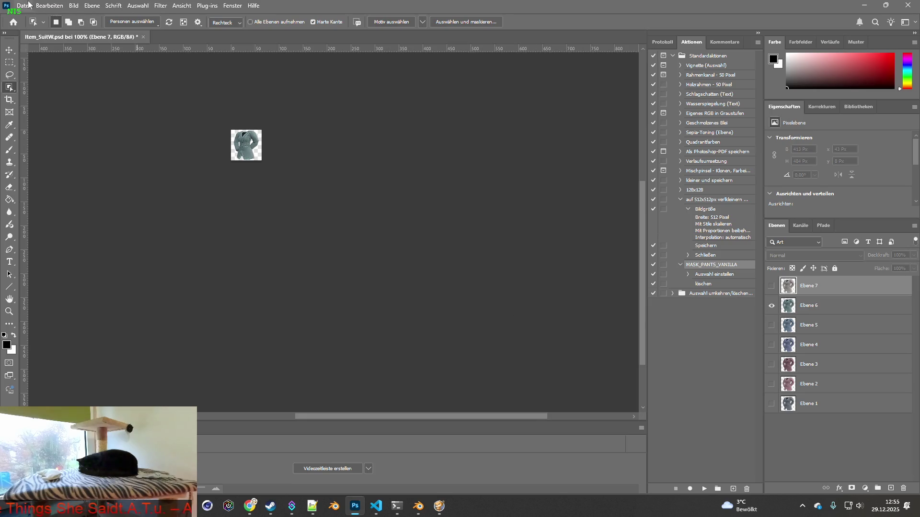
pyautogui.click(24, 5)
pyautogui.click(209, 154)
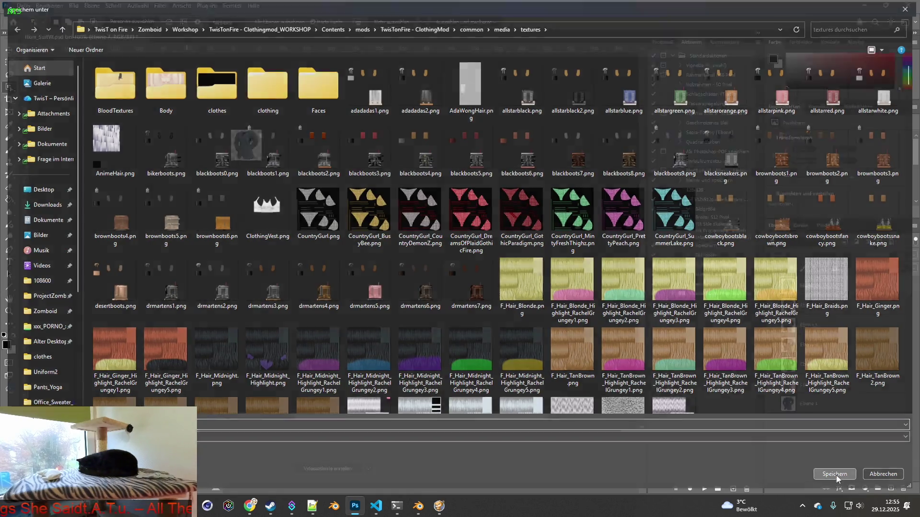
pyautogui.click(836, 476)
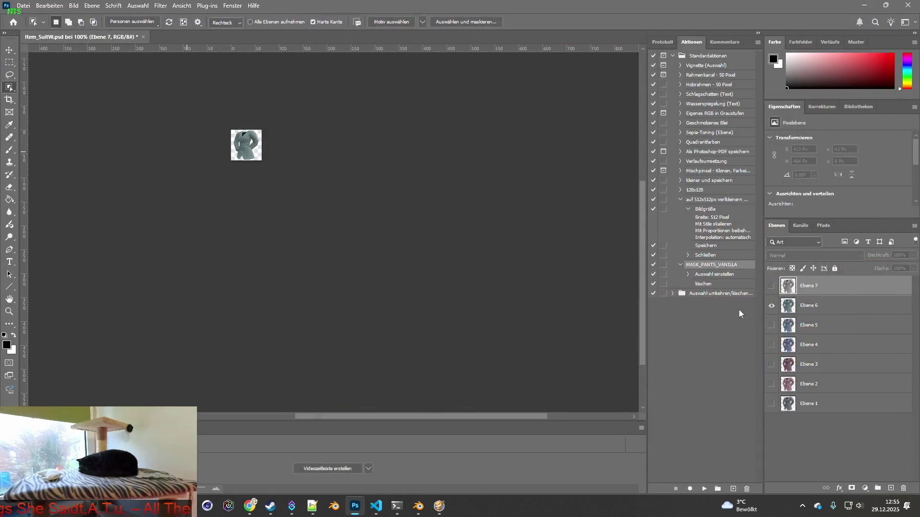
# - Quick-export the light grey Ebene 7 variant as PNG, then switch toward the code editor
pyautogui.click(771, 285)
pyautogui.click(24, 5)
pyautogui.moveTo(38, 155)
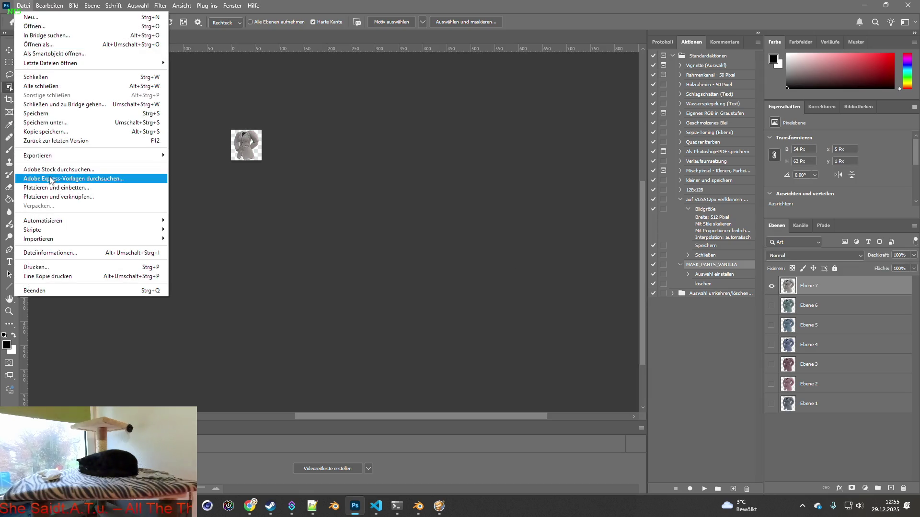
pyautogui.click(209, 157)
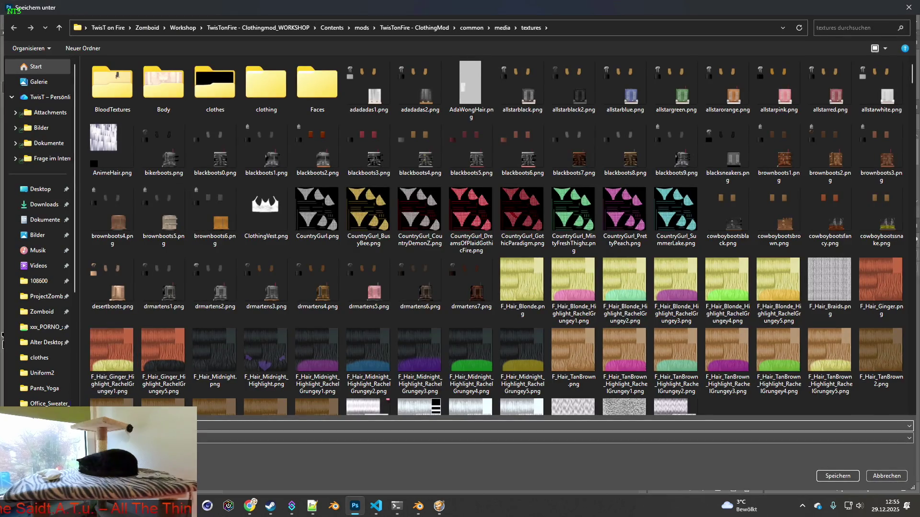
pyautogui.click(835, 476)
pyautogui.hotkey('alt', 'Tab')
pyautogui.hotkey('alt', 'Tab')
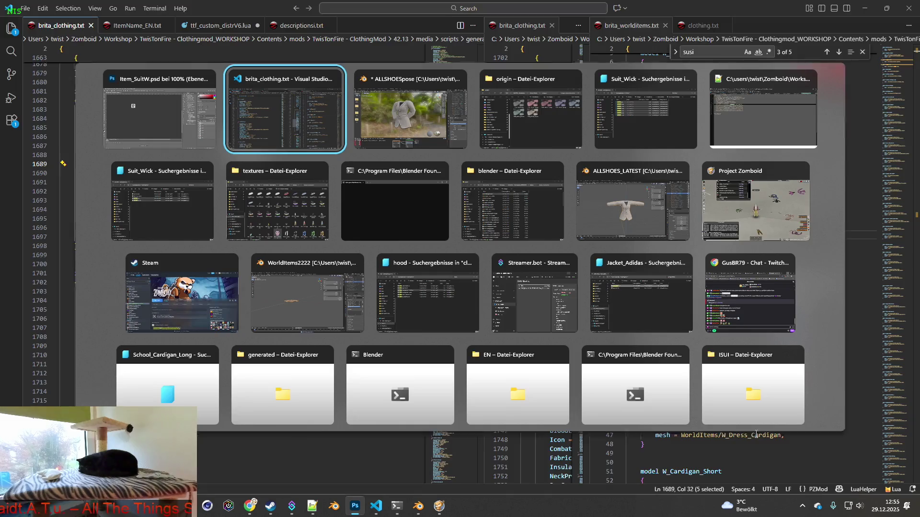
pyautogui.hotkey('alt', 'Tab')
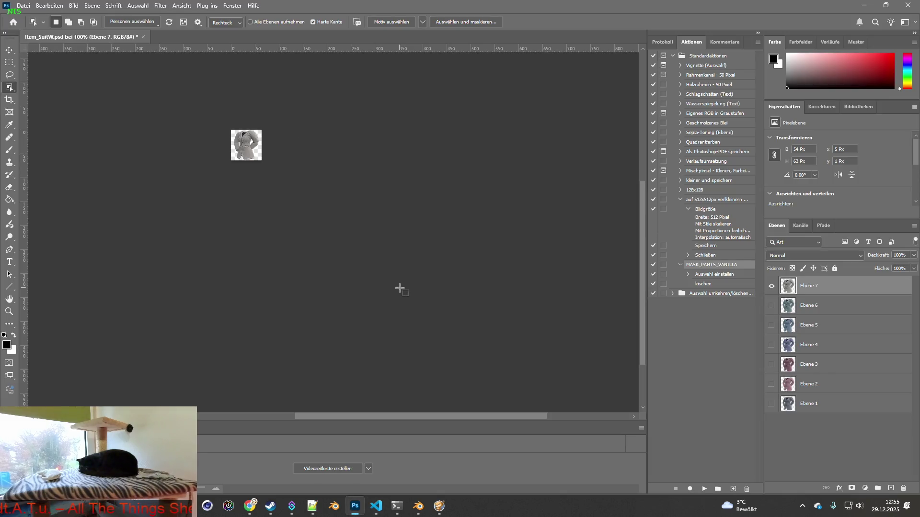
# - Close the Item_SuitW.psd document, answering the save prompt, and minimise Photoshop
pyautogui.click(142, 37)
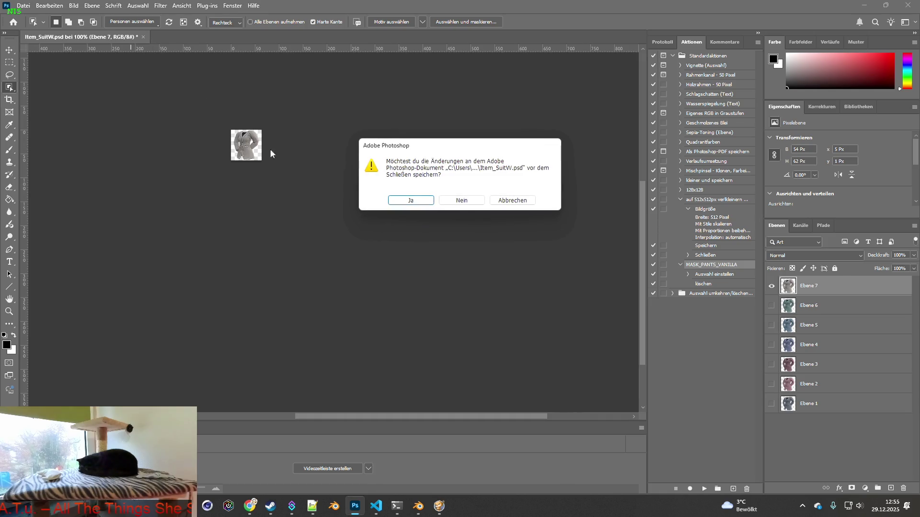
pyautogui.click(457, 202)
pyautogui.click(864, 11)
pyautogui.moveTo(418, 506)
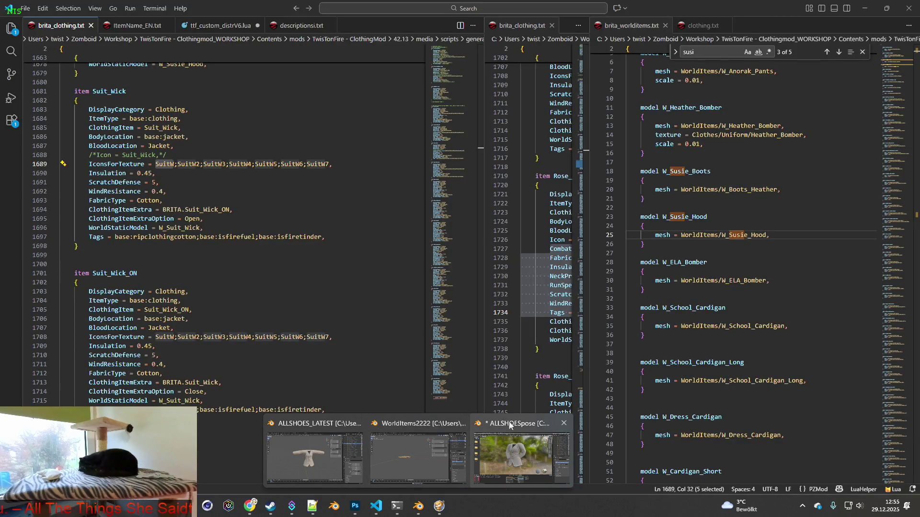
# - Close Blender from the taskbar without saving and bring Project Zomboid to the front
pyautogui.click(565, 423)
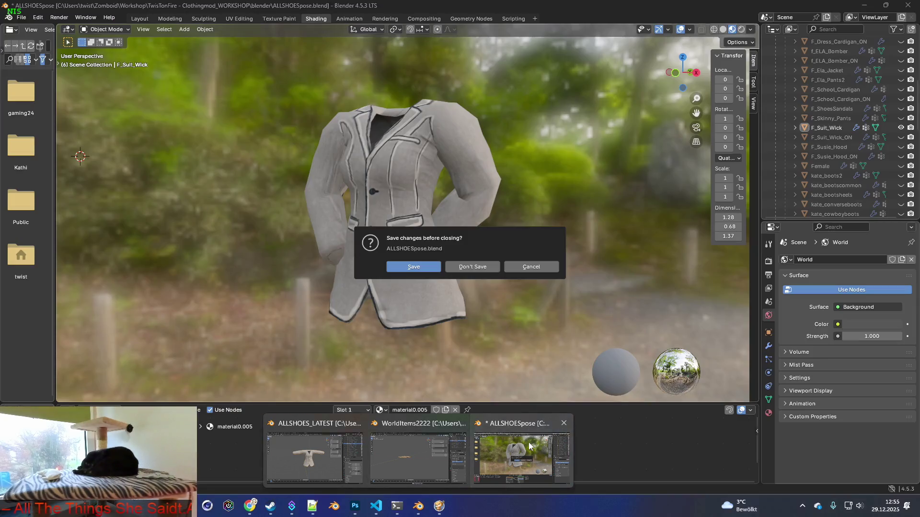
pyautogui.click(475, 268)
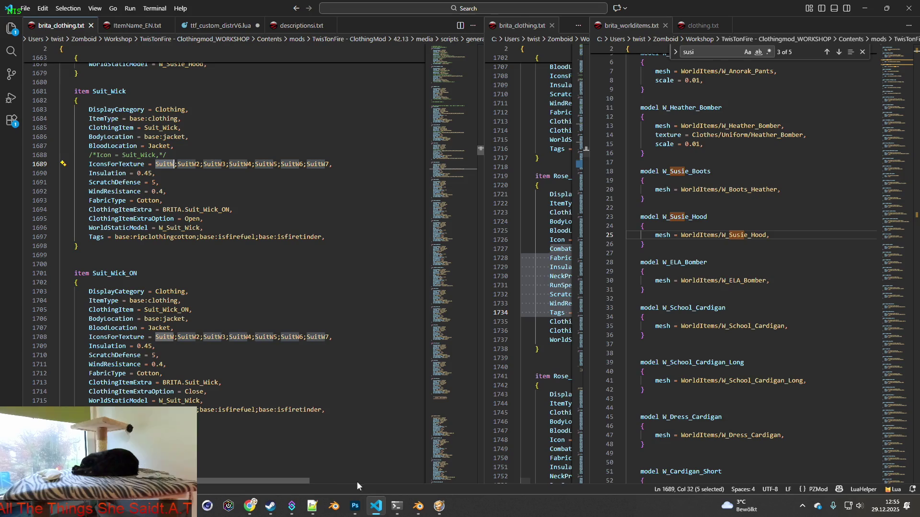
pyautogui.click(439, 506)
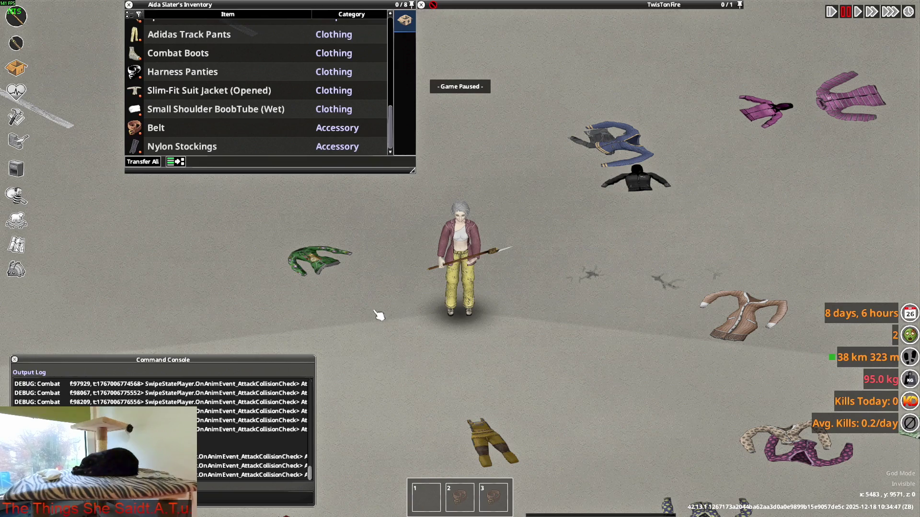
# - Quit the running Project Zomboid session to the desktop via the pause menu
pyautogui.press('Escape')
pyautogui.click(165, 371)
pyautogui.click(431, 280)
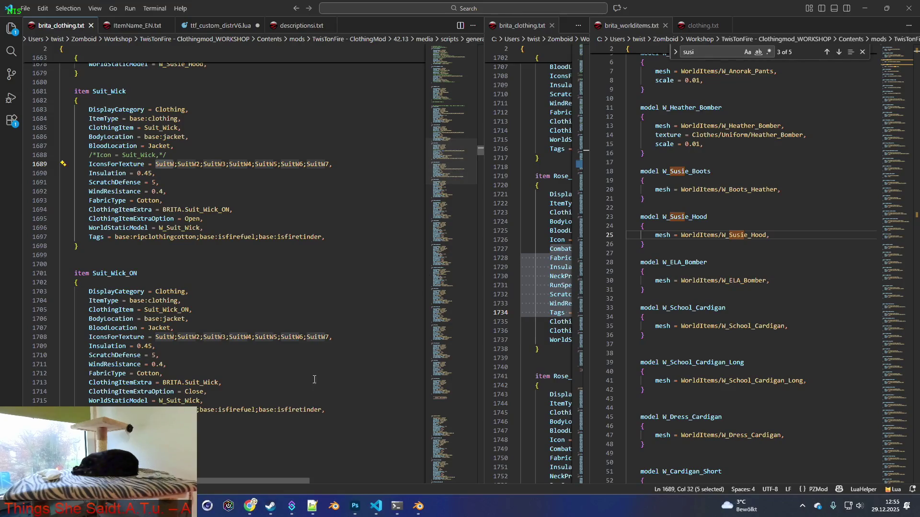
# - Relaunch Project Zomboid from the Steam library with PLAY and confirm
pyautogui.click(269, 506)
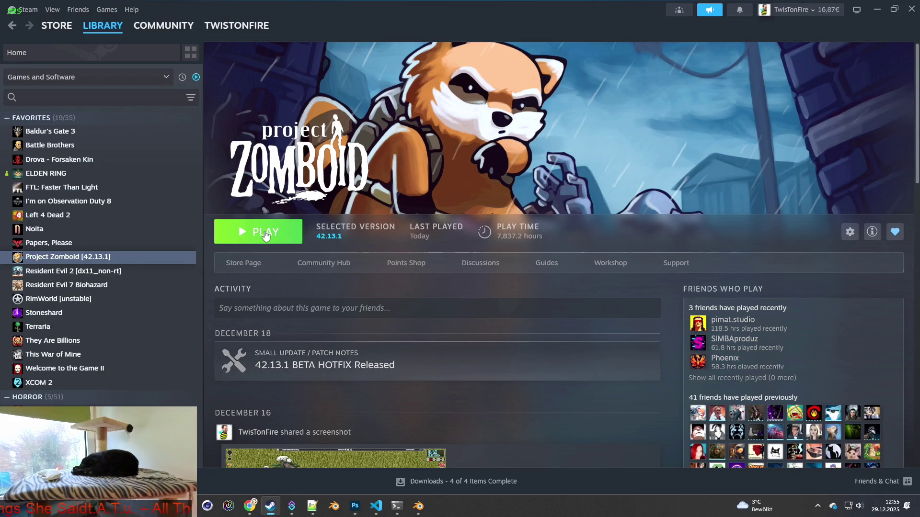
pyautogui.click(262, 232)
pyautogui.click(477, 347)
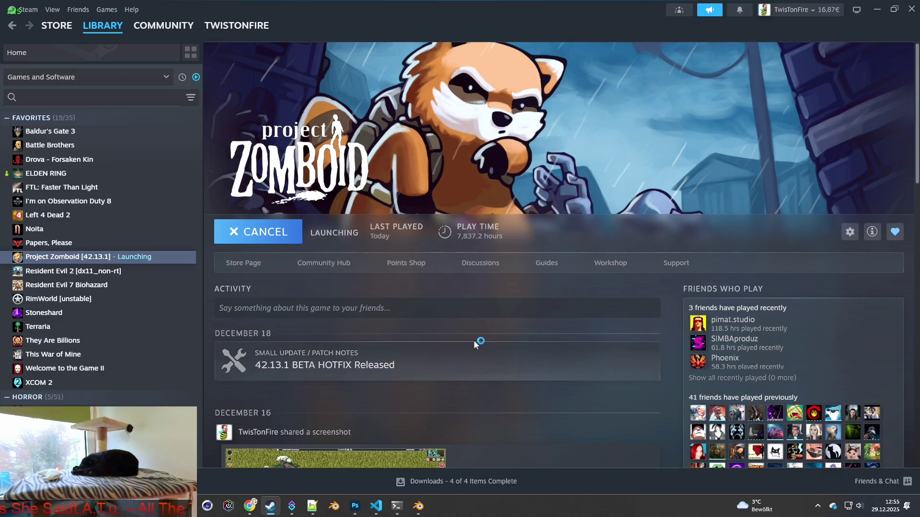
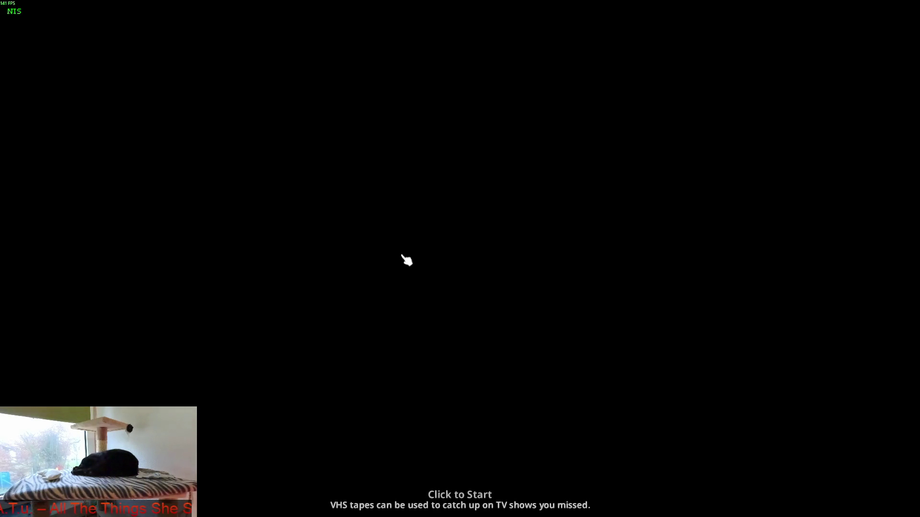
# - Start the loaded game and bring up the inventory with the Slim-Fit Suit Jacket stack expanded
pyautogui.click(406, 259)
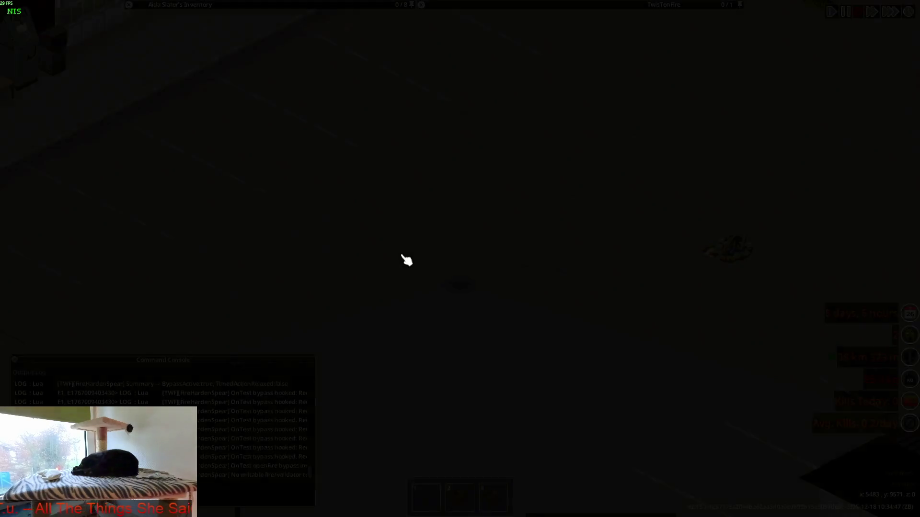
pyautogui.scroll(5, 480, 281)
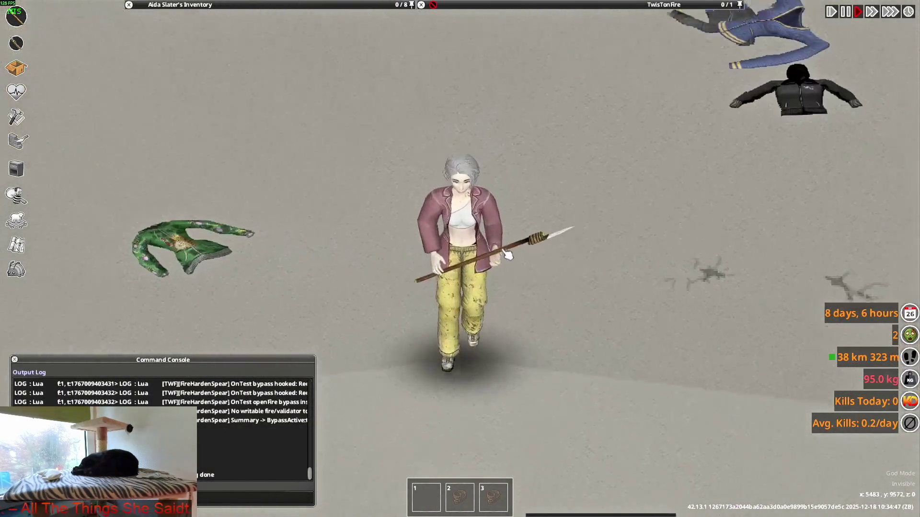
pyautogui.click(180, 5)
pyautogui.scroll(-2, 177, 108)
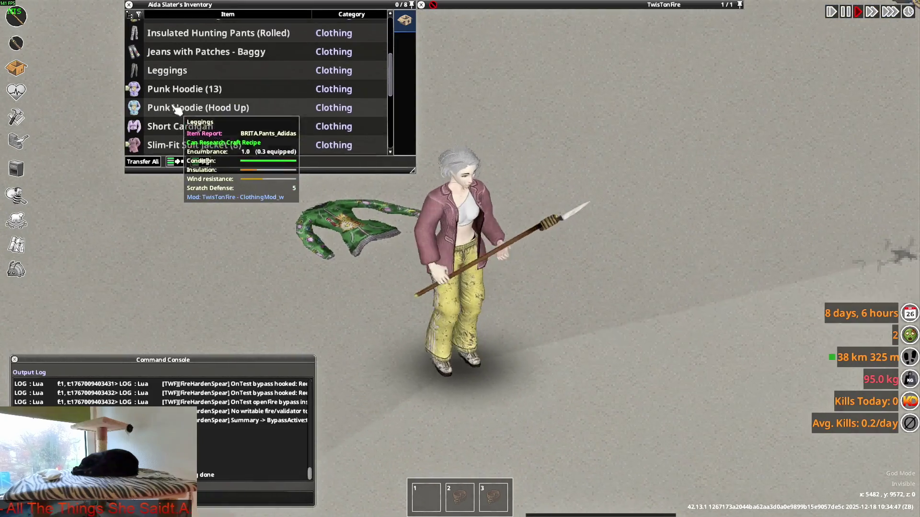
pyautogui.scroll(-2, 176, 108)
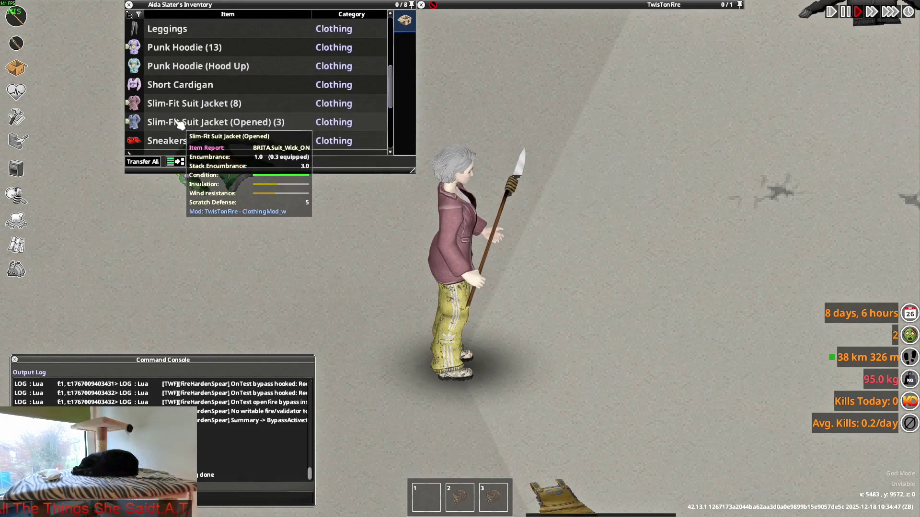
pyautogui.scroll(-1, 174, 107)
pyautogui.click(174, 86)
pyautogui.scroll(-2, 192, 118)
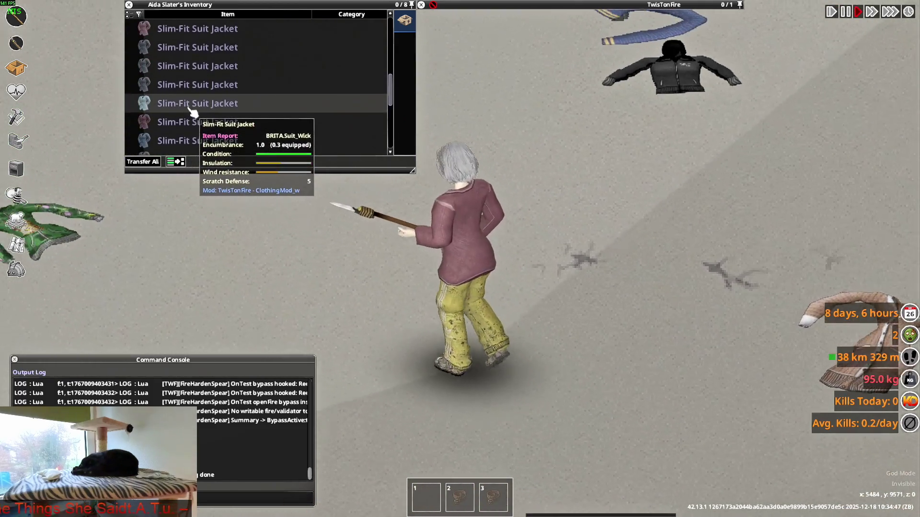
pyautogui.scroll(1, 191, 108)
# - Wear a Slim-Fit Suit Jacket, then switch it to the Open Jacket variant
pyautogui.rightClick(180, 123)
pyautogui.click(209, 146)
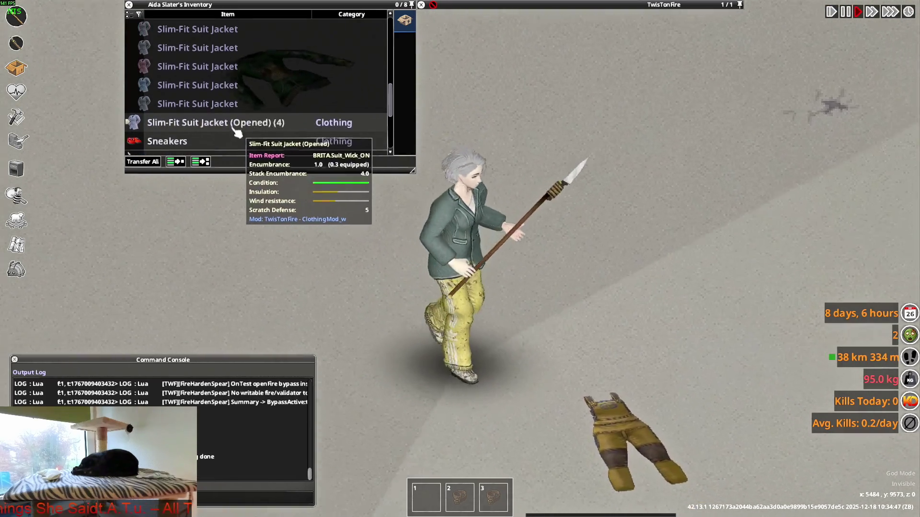
pyautogui.scroll(2, 194, 72)
pyautogui.scroll(-3, 187, 72)
pyautogui.scroll(-1, 187, 94)
pyautogui.rightClick(187, 103)
pyautogui.click(209, 128)
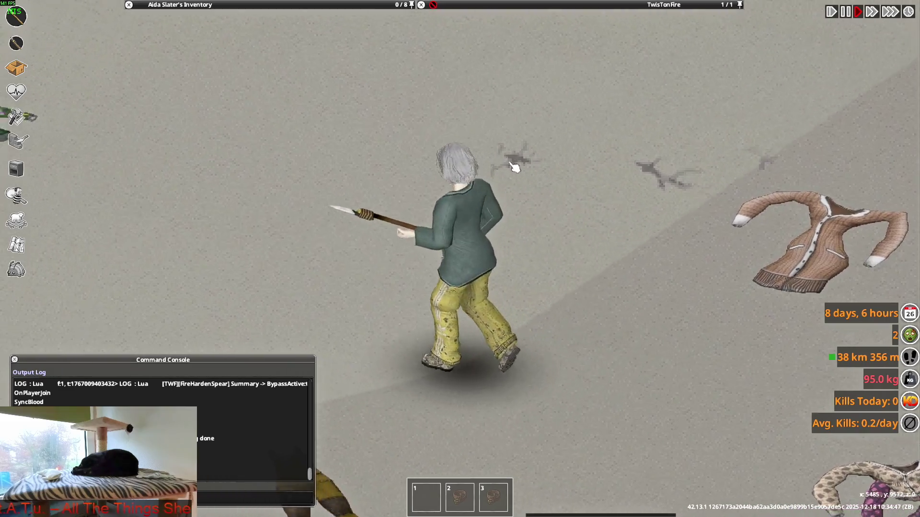
pyautogui.scroll(-1, 167, 106)
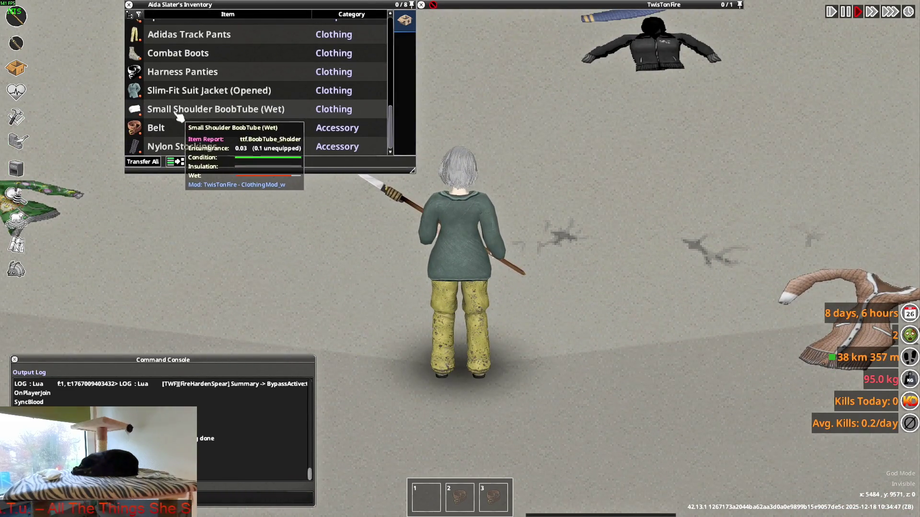
pyautogui.scroll(4, 158, 101)
pyautogui.scroll(3, 147, 100)
# - Try on three differently coloured Slim-Fit Suit Jackets one after another
pyautogui.click(143, 103)
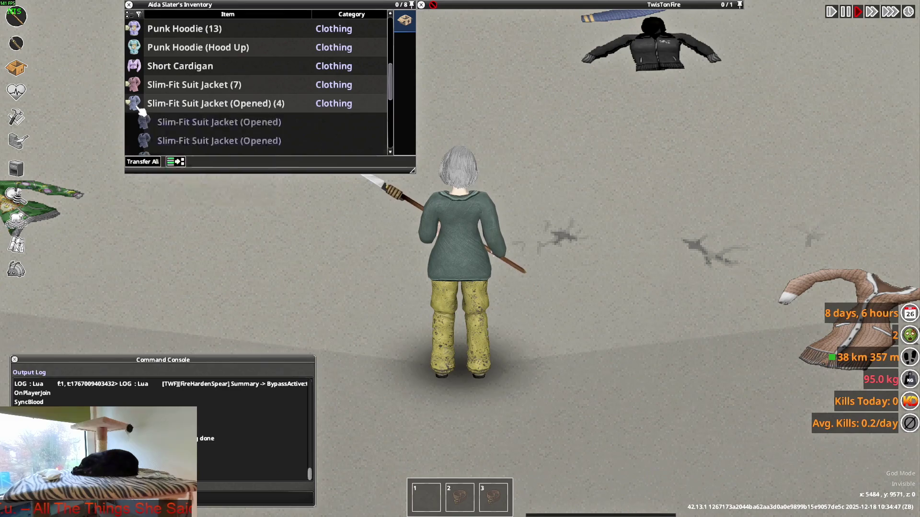
pyautogui.scroll(-2, 173, 108)
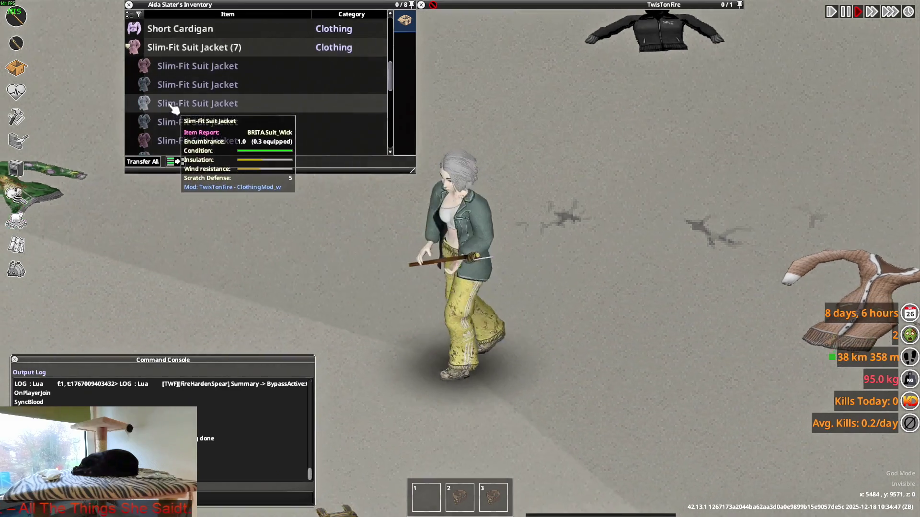
pyautogui.rightClick(174, 70)
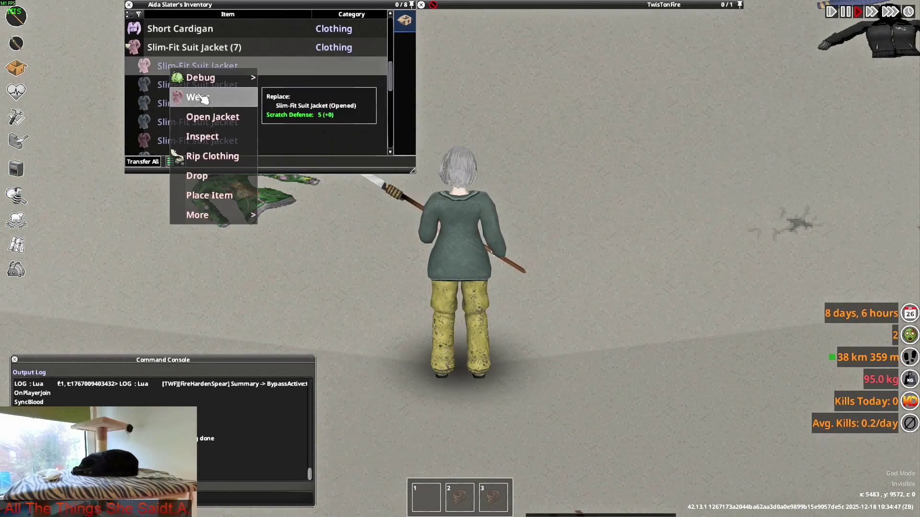
pyautogui.click(196, 89)
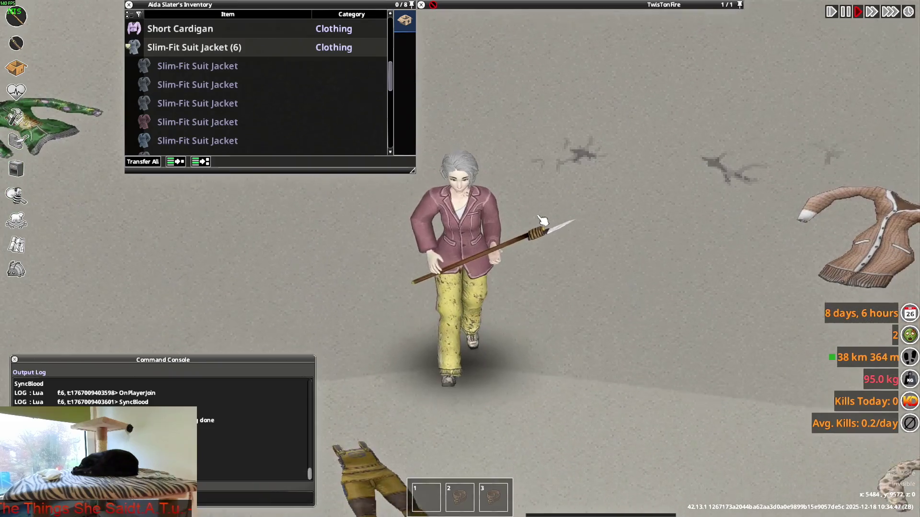
pyautogui.scroll(-3, 188, 87)
pyautogui.rightClick(189, 104)
pyautogui.click(202, 123)
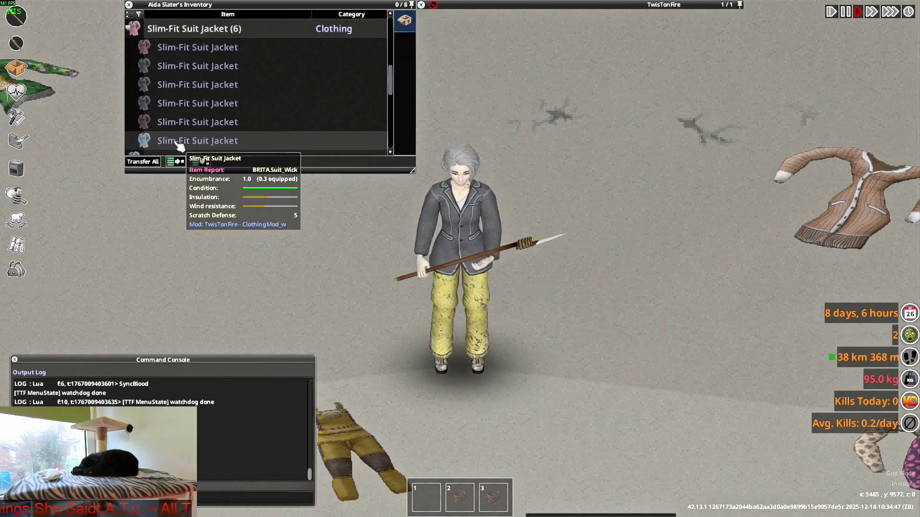
pyautogui.rightClick(188, 138)
pyautogui.click(215, 168)
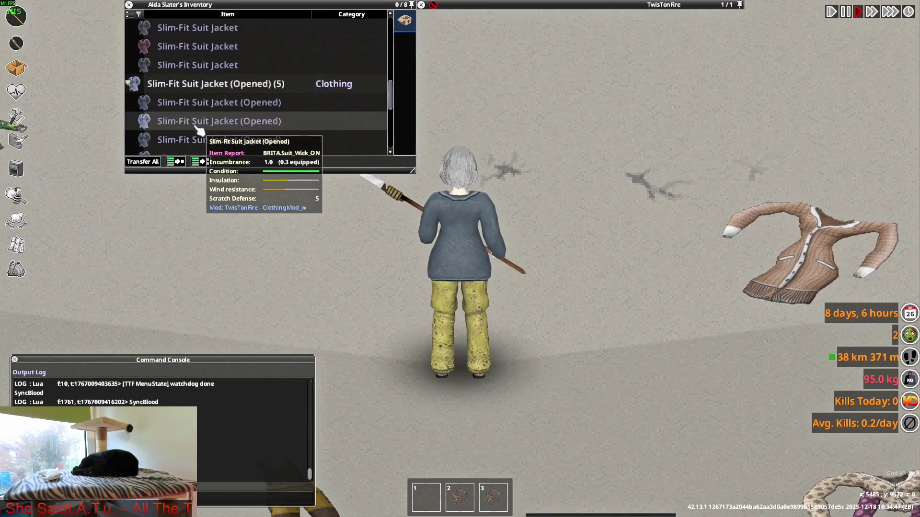
pyautogui.scroll(-3, 200, 124)
pyautogui.scroll(-3, 194, 123)
# - Open the worn blue jacket and walk the character upward to view it
pyautogui.rightClick(184, 124)
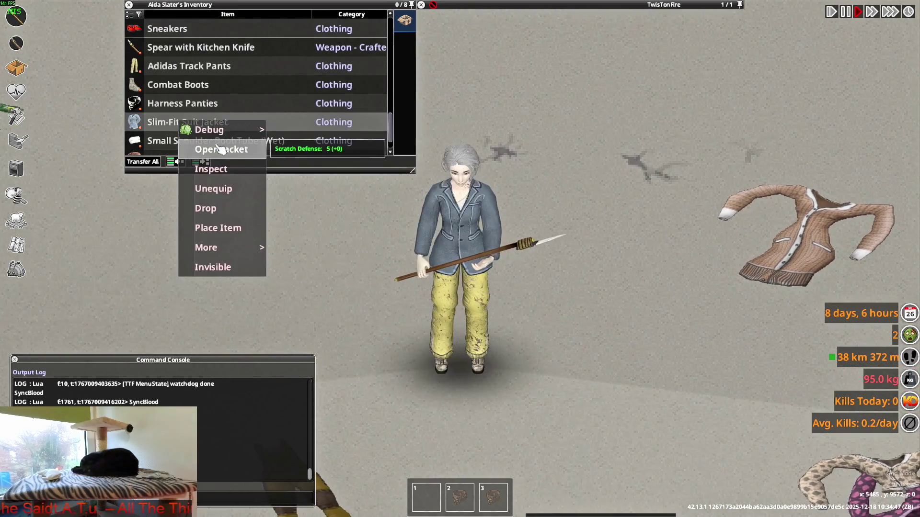
pyautogui.click(215, 148)
pyautogui.click(591, 219)
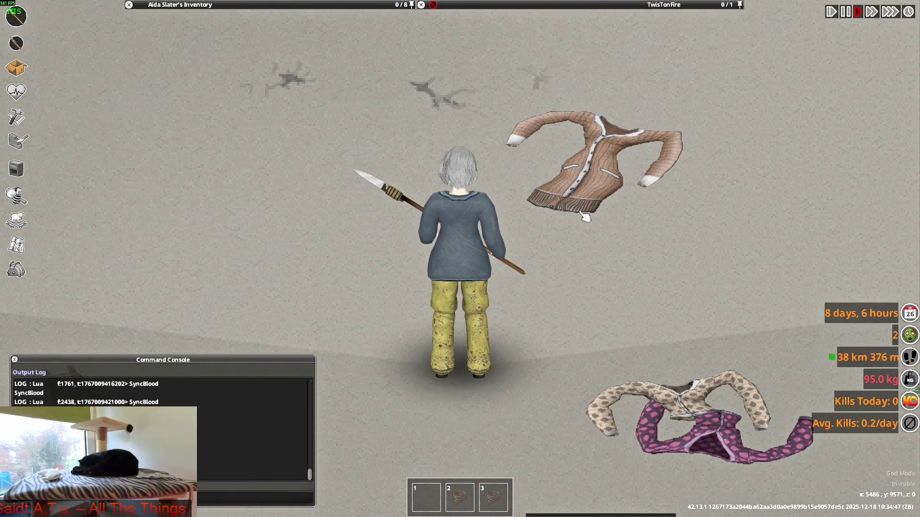
# - Walk the character around, then wear an opened suit jacket from the inventory
pyautogui.press('s')
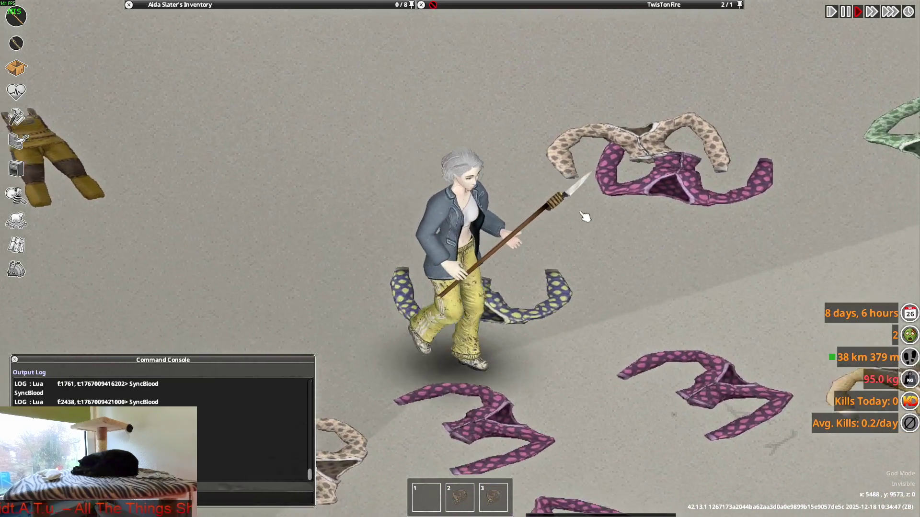
pyautogui.press('w')
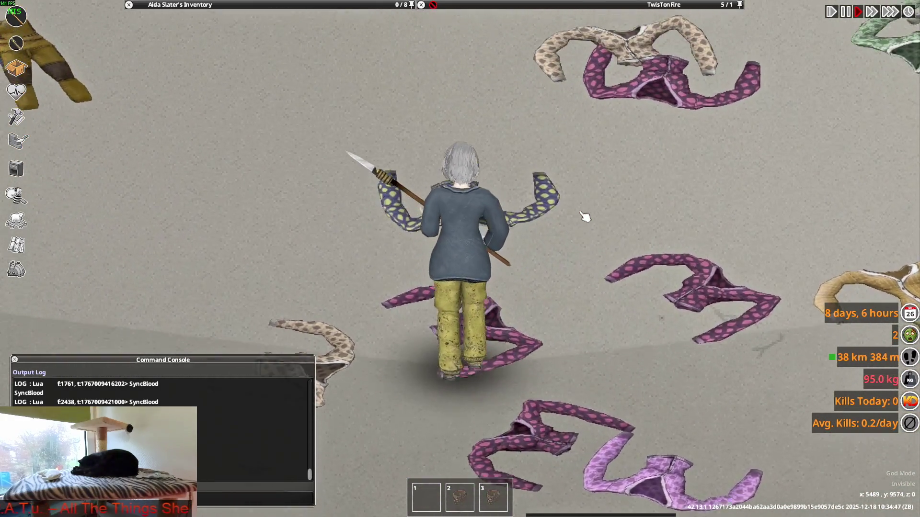
pyautogui.press('w')
pyautogui.scroll(-5, 419, 157)
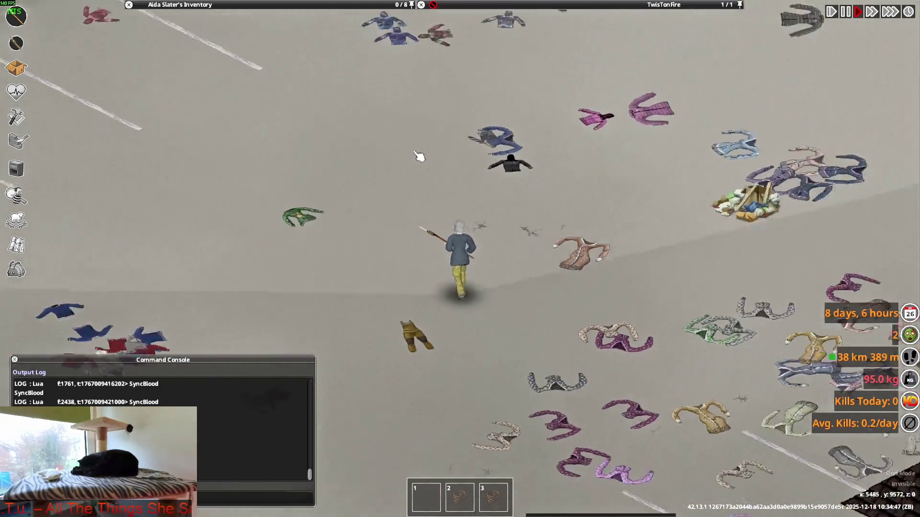
pyautogui.scroll(-3, 419, 157)
pyautogui.click(180, 5)
pyautogui.scroll(8, 419, 157)
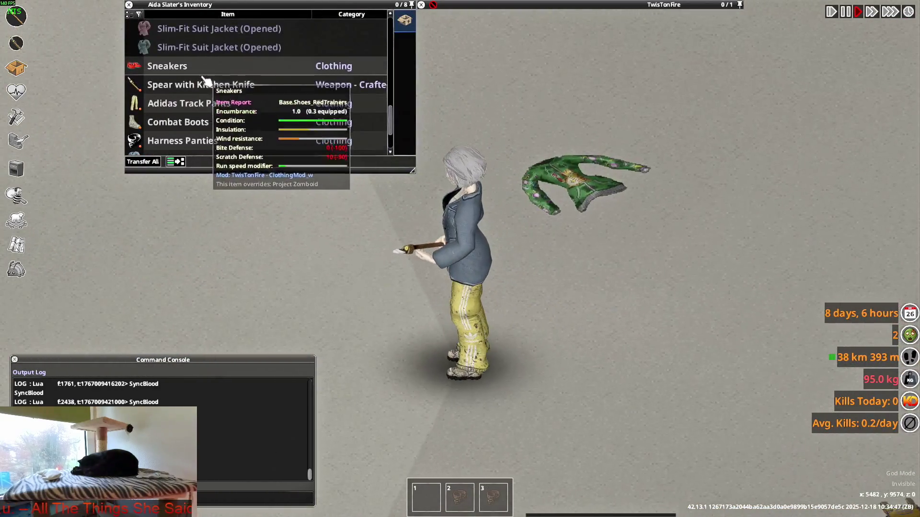
pyautogui.scroll(-1, 206, 79)
pyautogui.scroll(2, 206, 79)
pyautogui.click(664, 4)
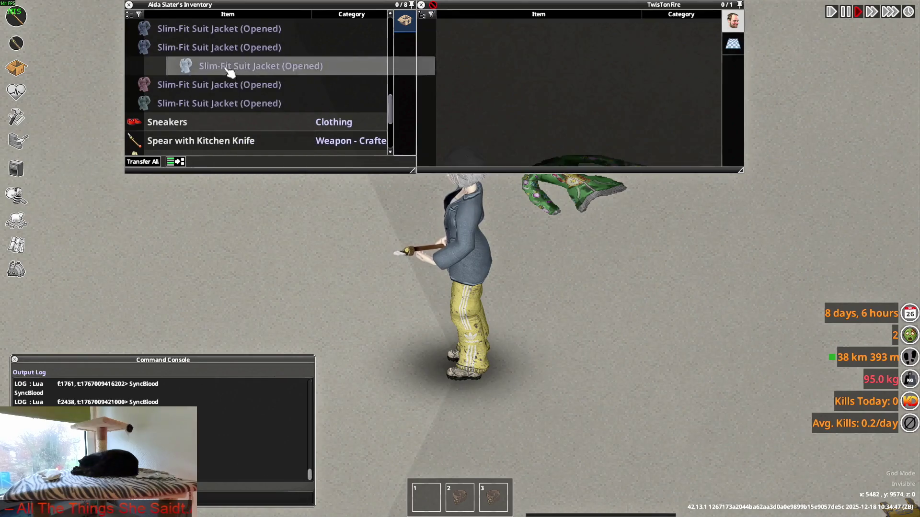
pyautogui.rightClick(223, 87)
pyautogui.click(216, 128)
pyautogui.click(331, 128)
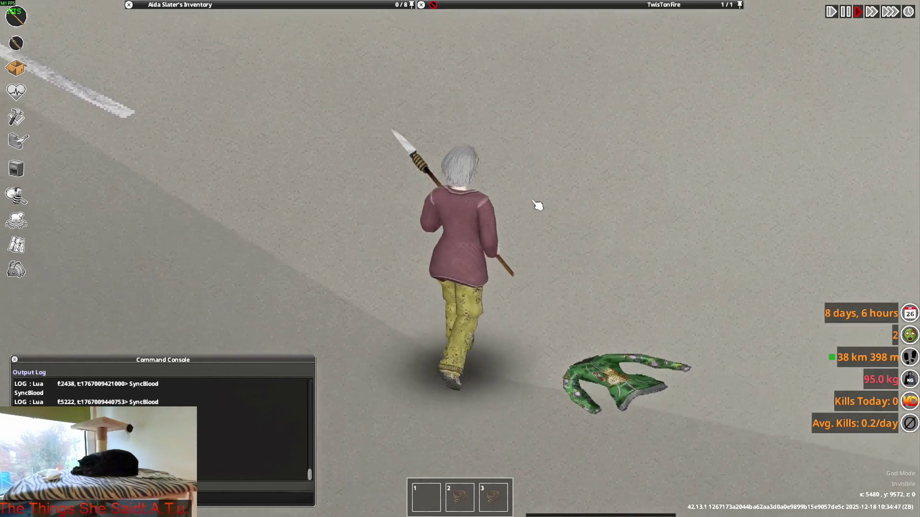
# - Swing and thrust the spear while turning to check the jacket during attacks
pyautogui.click(537, 205)
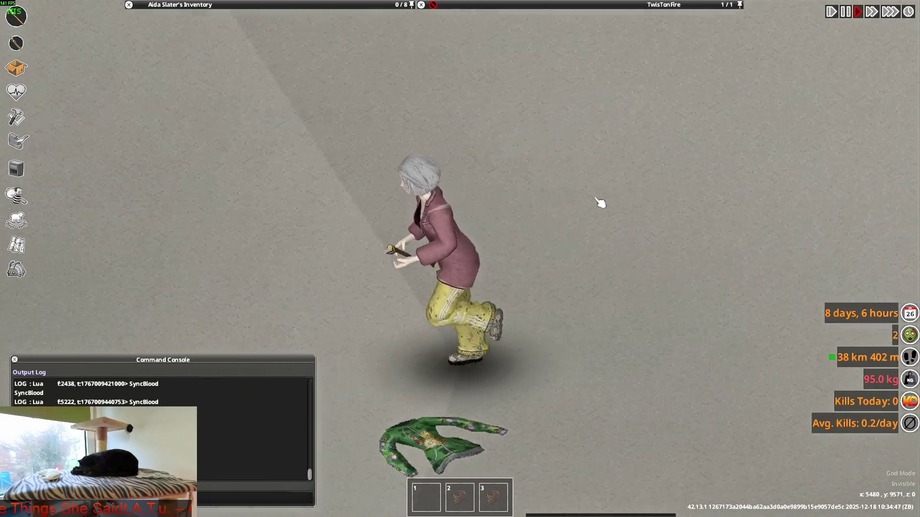
pyautogui.moveTo(607, 259); pyautogui.dragTo(607, 259, button='right')
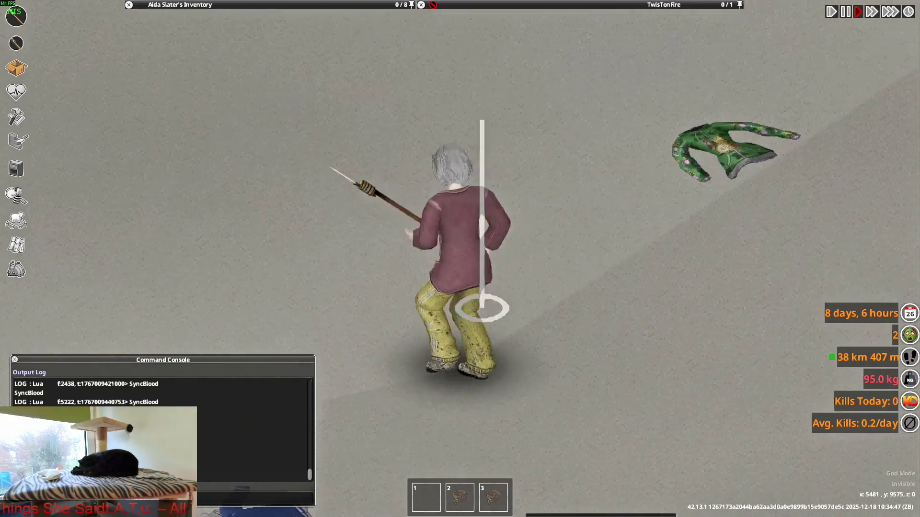
pyautogui.click(497, 280)
pyautogui.moveTo(580, 294)
pyautogui.mouseDown(button='right')
pyautogui.moveTo(388, 282)
pyautogui.moveTo(373, 93)
pyautogui.mouseUp(button='right')
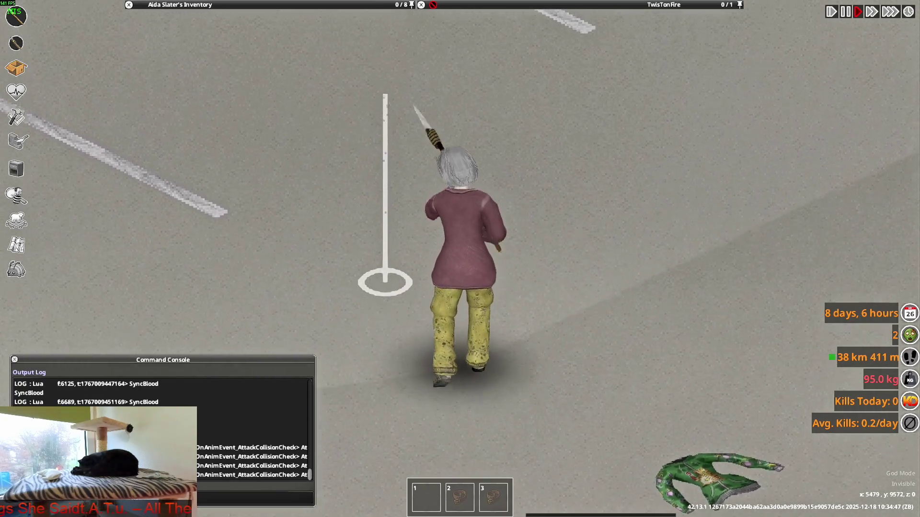
# - Wear another opened suit jacket, walk in it, then Alt+Tab toward the code editor
pyautogui.click(180, 5)
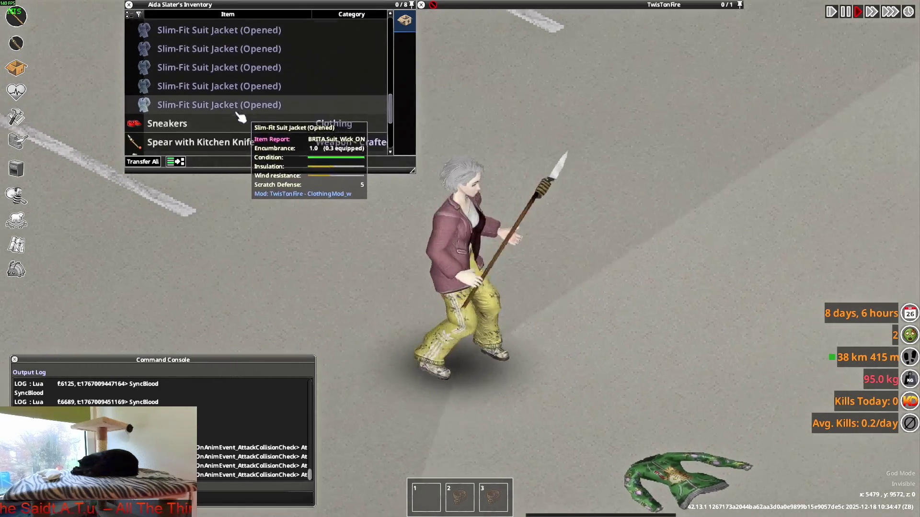
pyautogui.rightClick(180, 87)
pyautogui.click(199, 111)
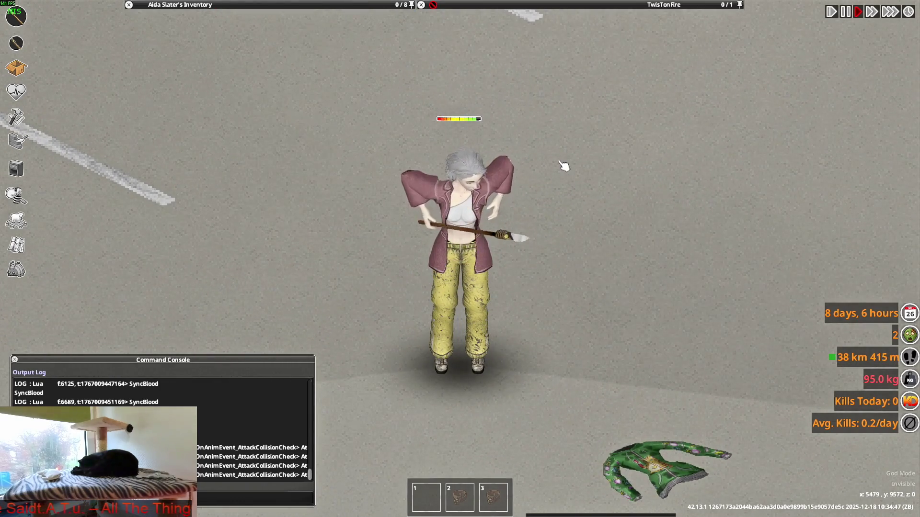
pyautogui.press('w')
pyautogui.press('w')
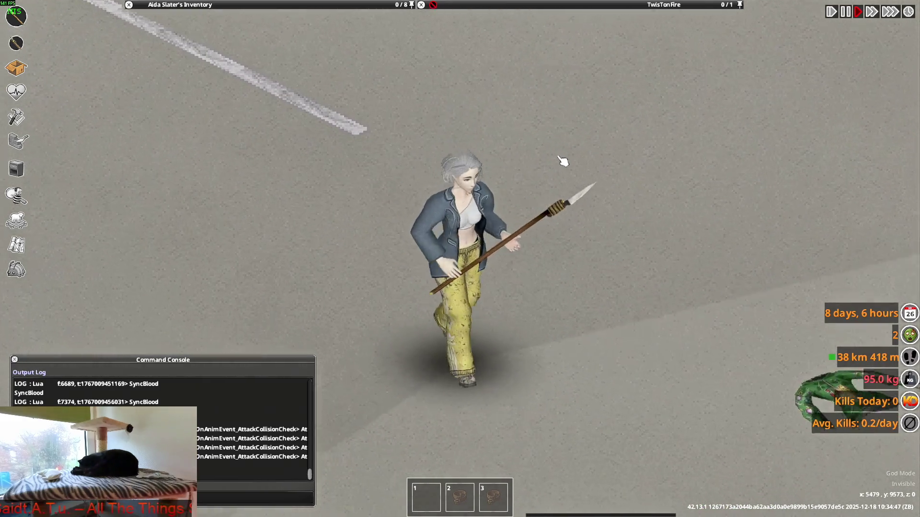
pyautogui.click(180, 4)
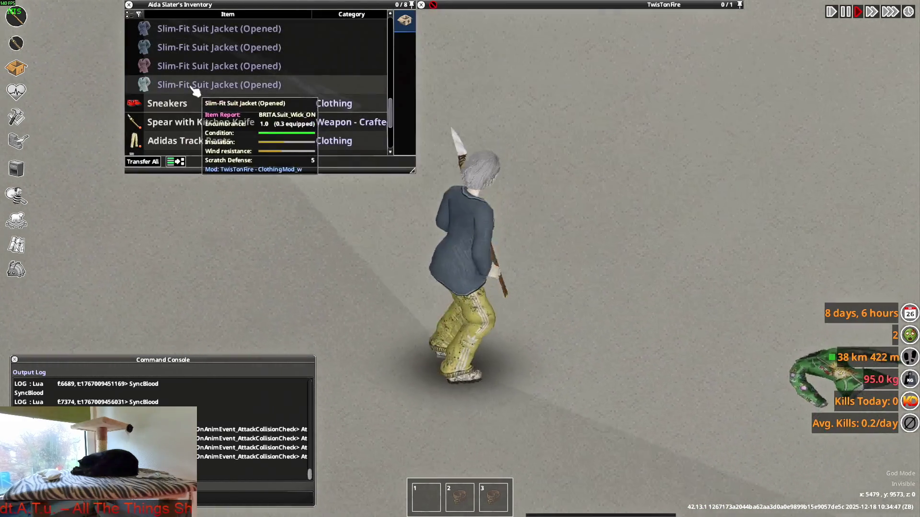
pyautogui.hotkey('alt', 'Tab')
pyautogui.hotkey('alt', 'Tab')
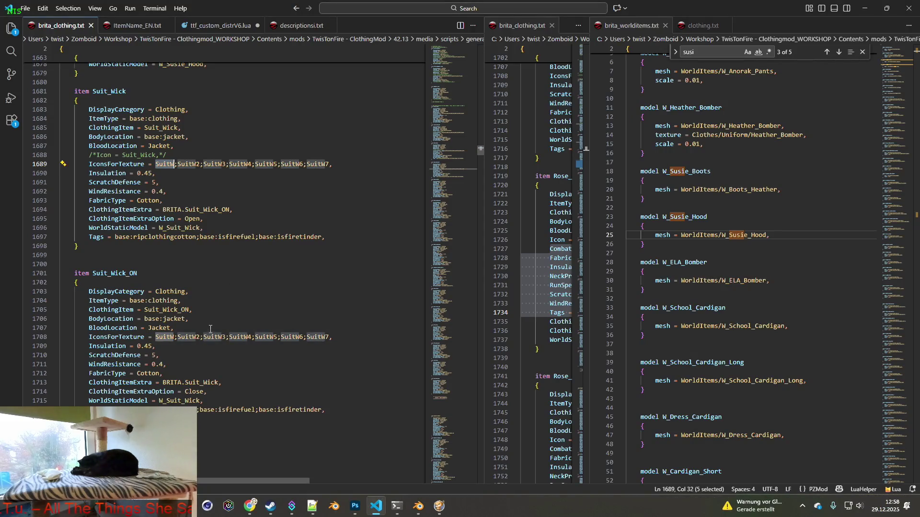
# - Search brita_worlditems.txt for W_Suit_Wick to reach its model definition
pyautogui.click(174, 401)
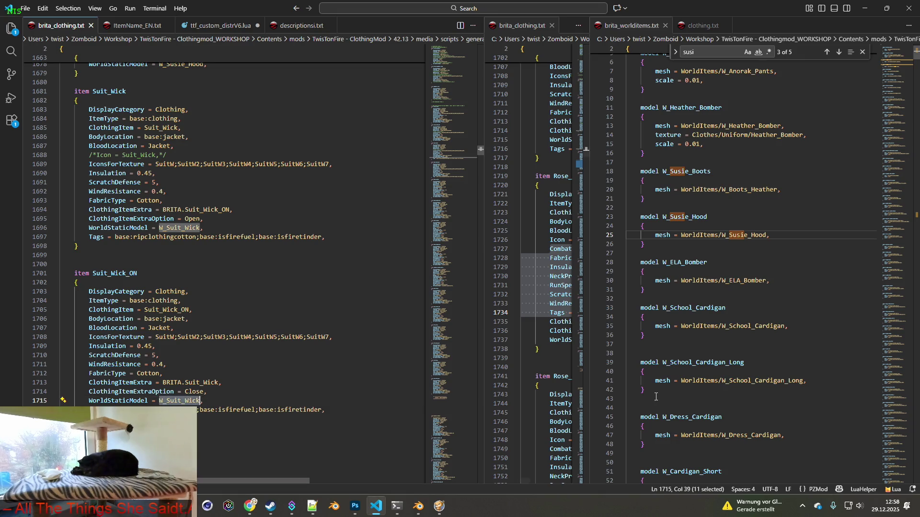
pyautogui.write('W_Suit_Wick')
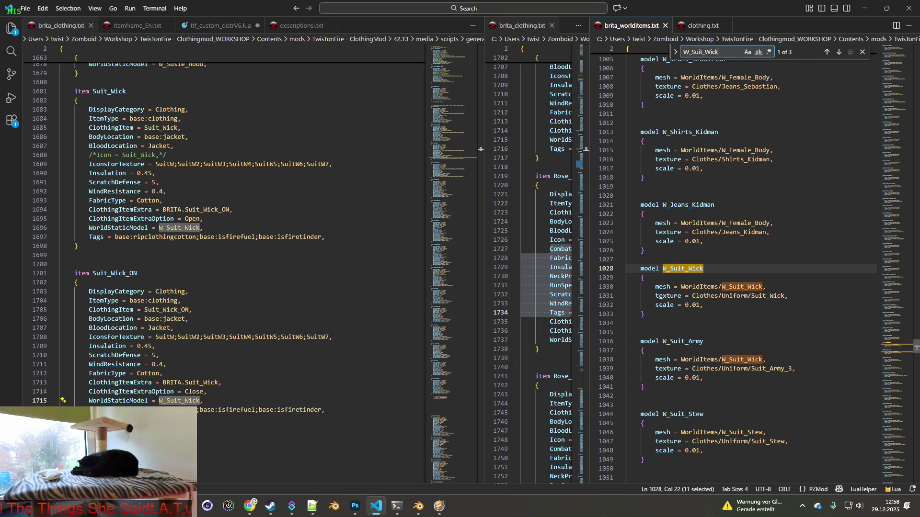
# - Cut the W_Suit_Wick model block and paste it below W_Susie_Hood
pyautogui.moveTo(660, 315); pyautogui.dragTo(630, 268)
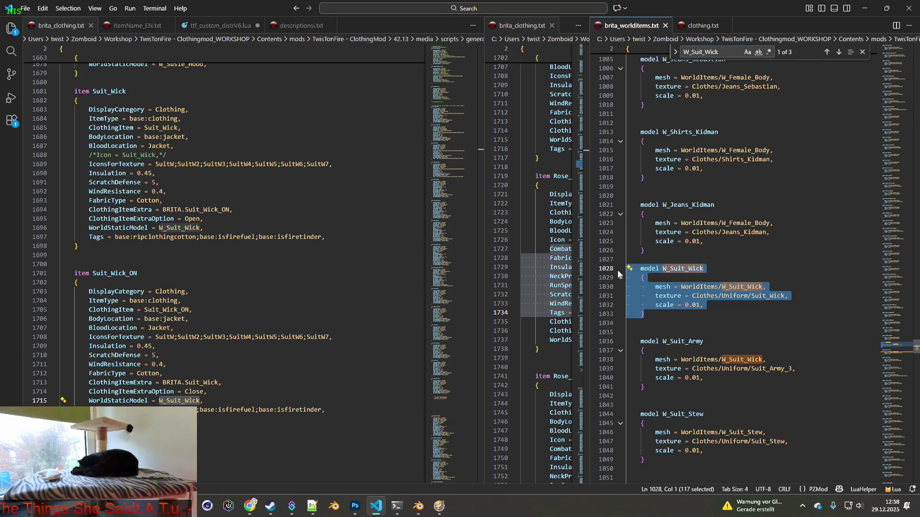
pyautogui.hotkey('ctrl', 'x')
pyautogui.press('BackSpace')
pyautogui.press('BackSpace')
pyautogui.press('BackSpace')
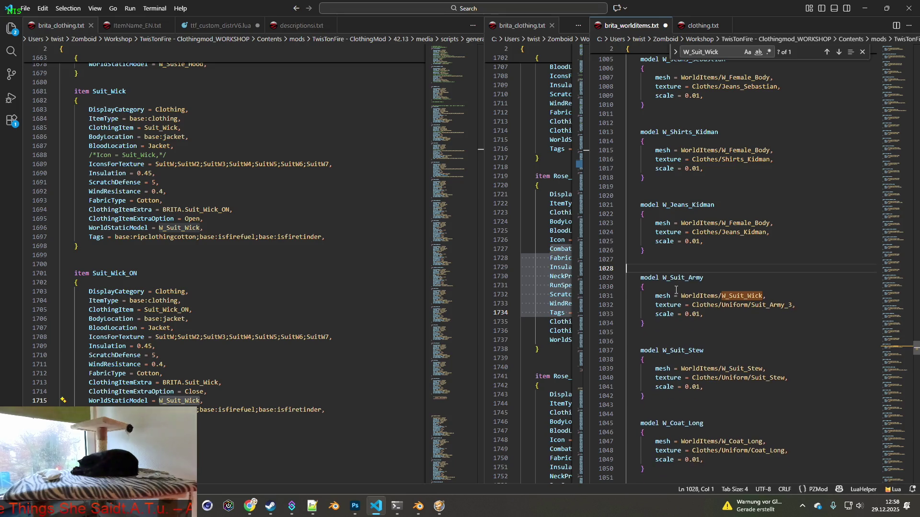
pyautogui.press('Return')
pyautogui.scroll(10, 677, 293)
pyautogui.scroll(10, 678, 294)
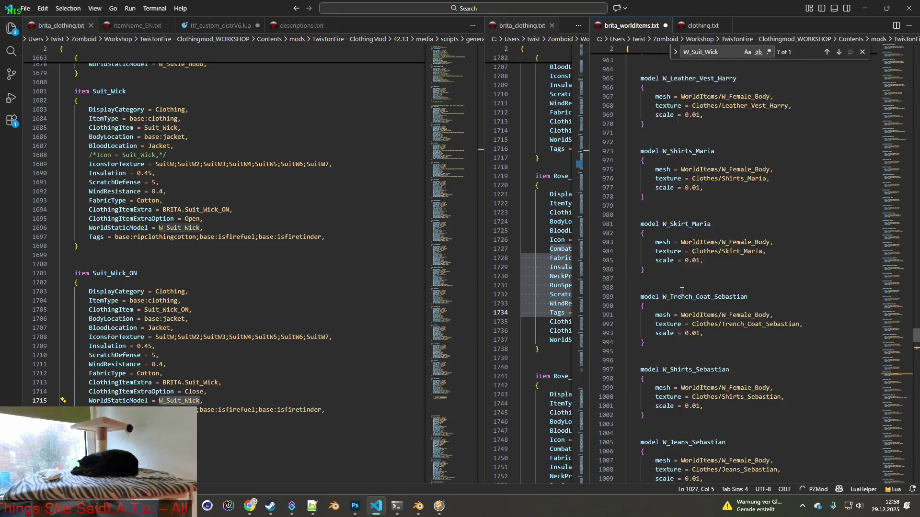
pyautogui.scroll(10, 677, 293)
pyautogui.scroll(15, 808, 230)
pyautogui.scroll(15, 808, 231)
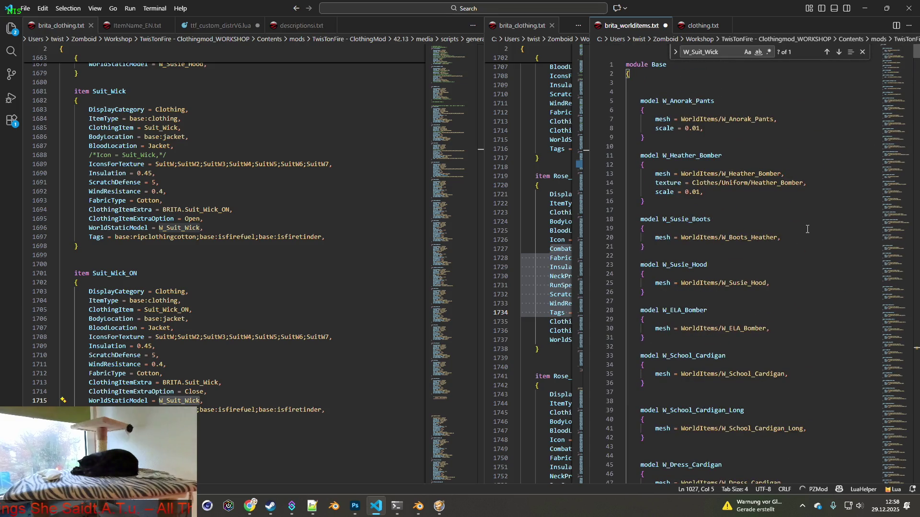
pyautogui.scroll(-1, 731, 216)
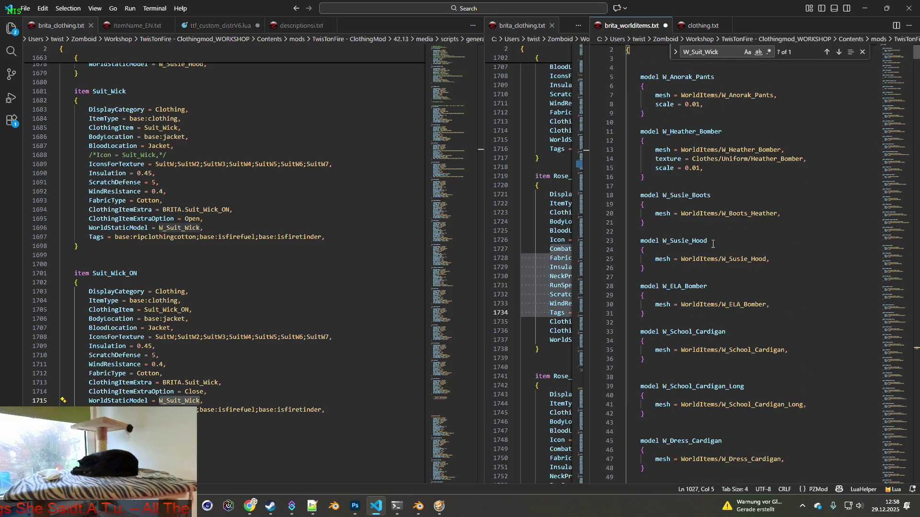
pyautogui.click(651, 276)
pyautogui.press('Return')
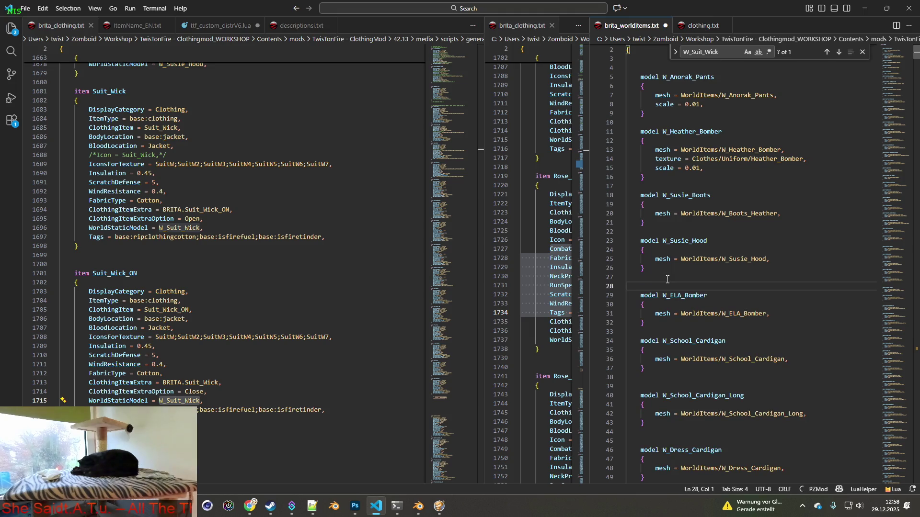
pyautogui.hotkey('ctrl', 'v')
pyautogui.press('Return')
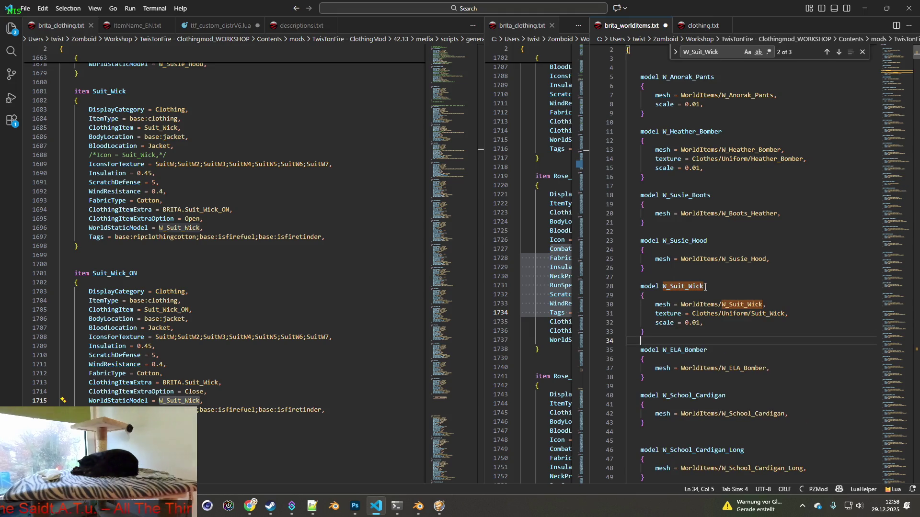
pyautogui.press('Return')
# - Delete the texture and scale lines so only the mesh line remains, and save the file
pyautogui.moveTo(713, 323); pyautogui.dragTo(624, 314)
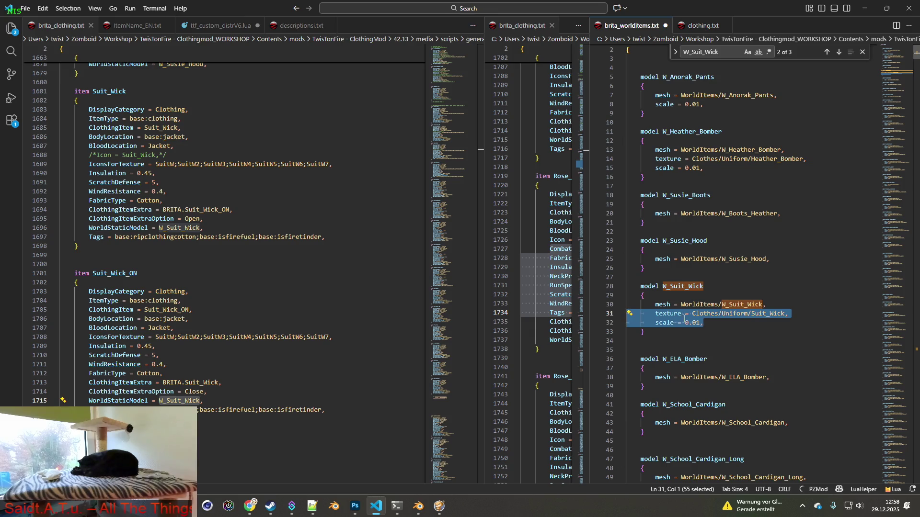
pyautogui.press('BackSpace')
pyautogui.press('BackSpace')
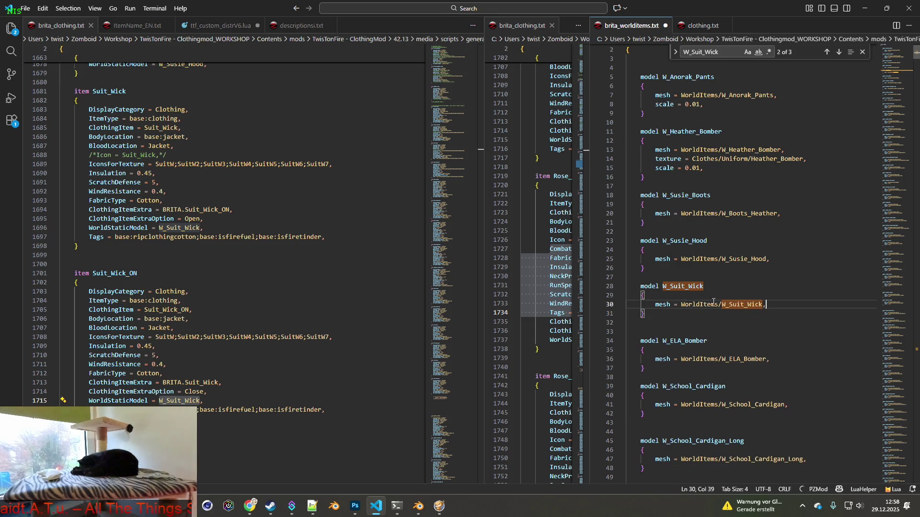
pyautogui.doubleClick(726, 304)
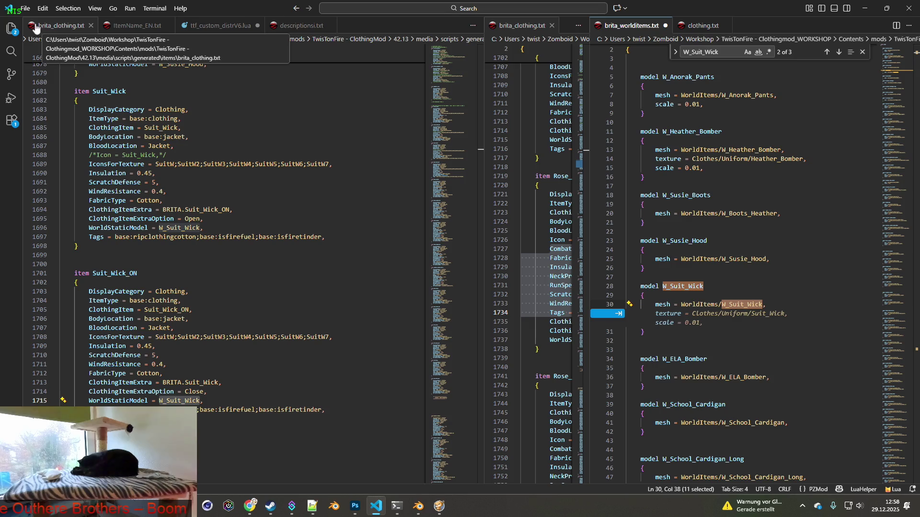
pyautogui.click(25, 8)
pyautogui.click(45, 172)
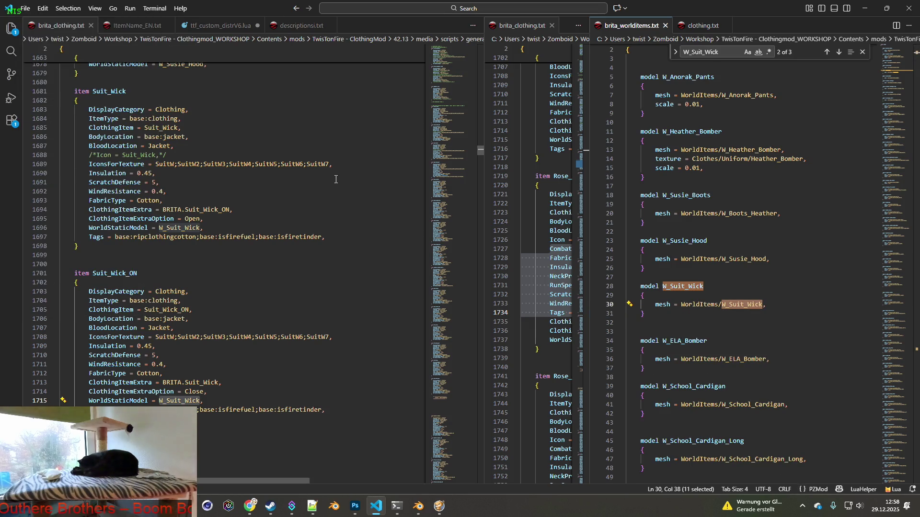
# - Switch through open windows to the Blender WorldItems2222 window
pyautogui.hotkey('alt', 'Tab')
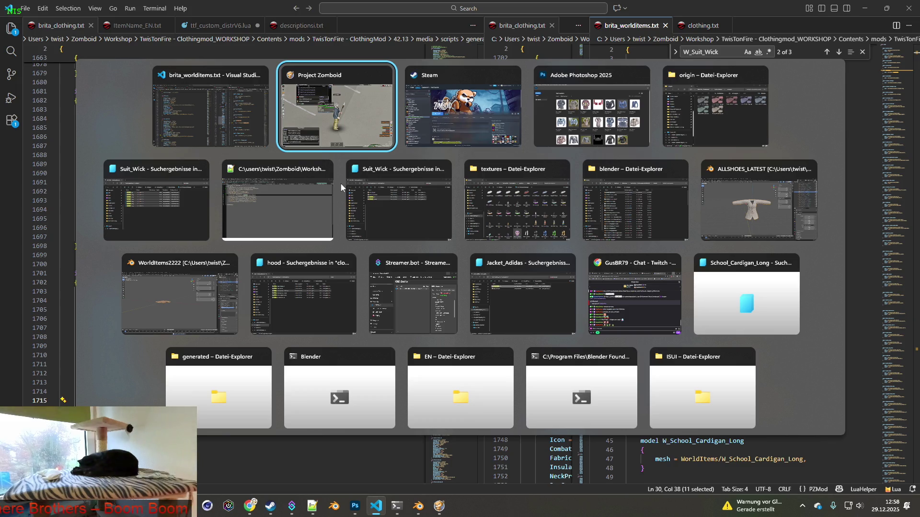
pyautogui.press('Tab')
pyautogui.press('Tab')
pyautogui.press('Tab')
pyautogui.press('Tab')
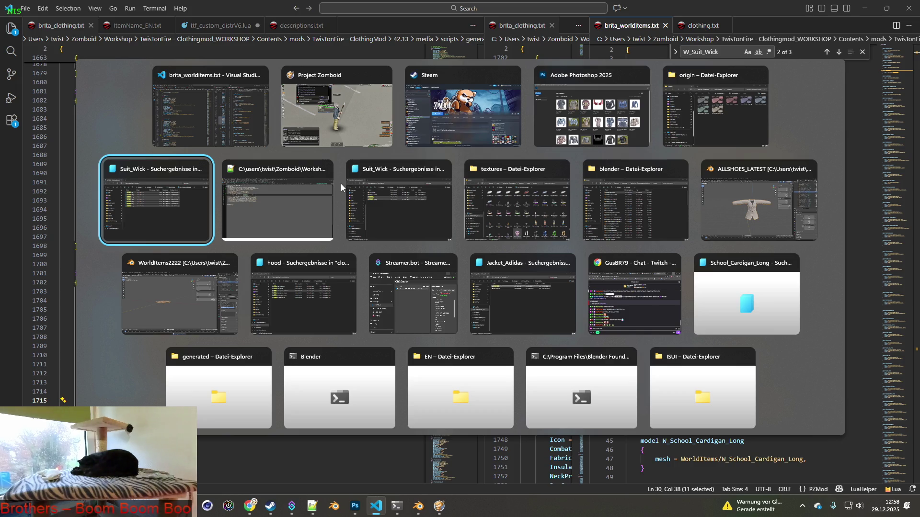
pyautogui.press('Tab')
pyautogui.press('Tab')
pyautogui.press('Tab')
pyautogui.press('Tab')
pyautogui.press('Tab')
pyautogui.press('Tab')
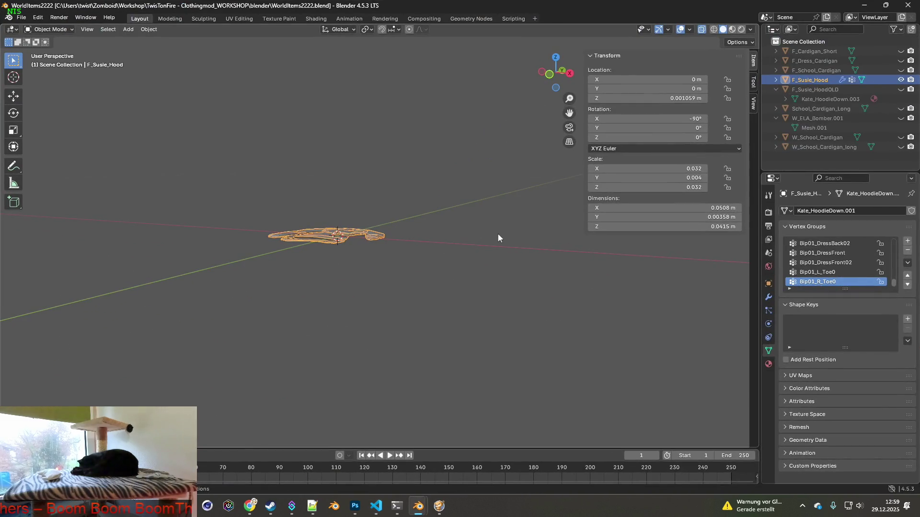
# - Hide F_Susie_Hood and append the F_Suit_Wick object from another blend file
pyautogui.click(901, 80)
pyautogui.moveTo(431, 216)
pyautogui.mouseDown(button='middle')
pyautogui.moveTo(503, 212)
pyautogui.moveTo(432, 200)
pyautogui.moveTo(518, 228)
pyautogui.mouseUp(button='middle')
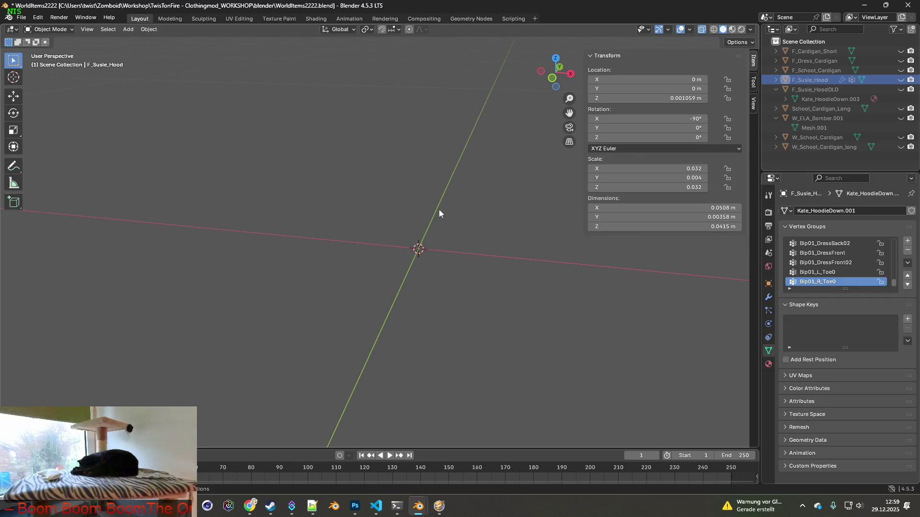
pyautogui.click(27, 17)
pyautogui.moveTo(37, 153)
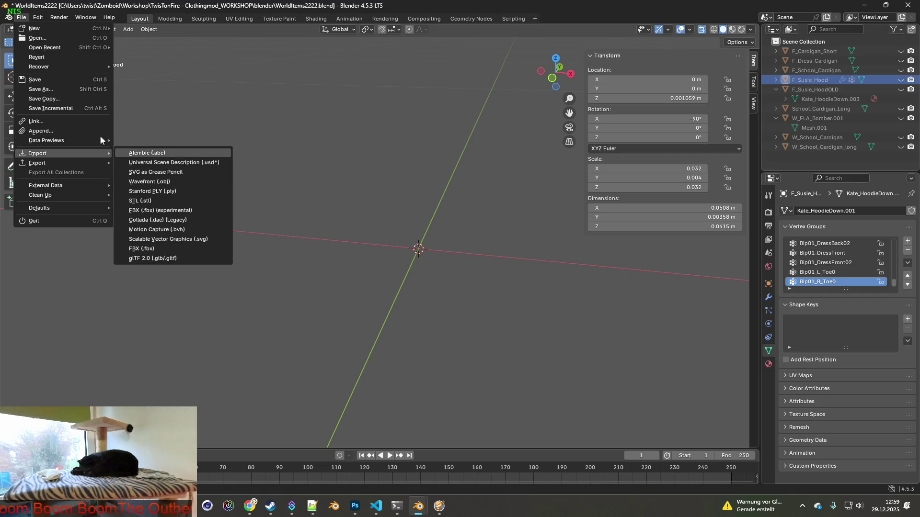
pyautogui.click(40, 132)
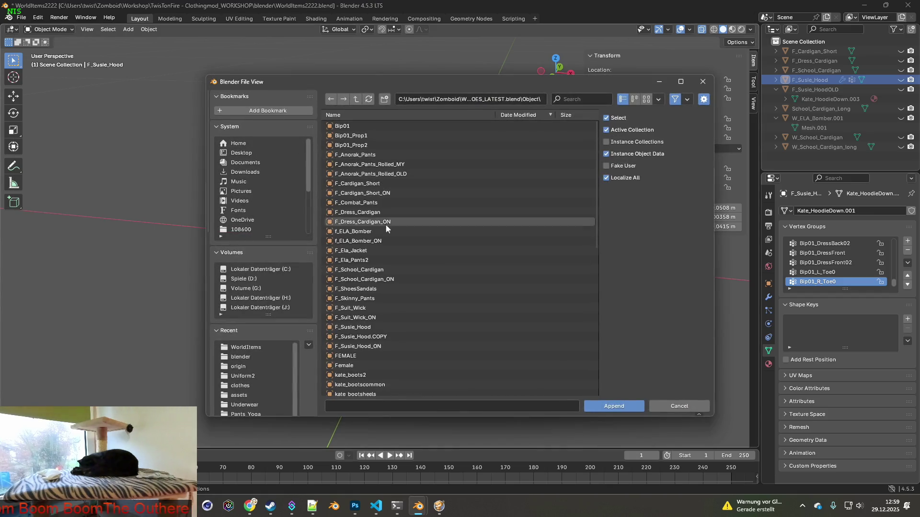
pyautogui.click(353, 307)
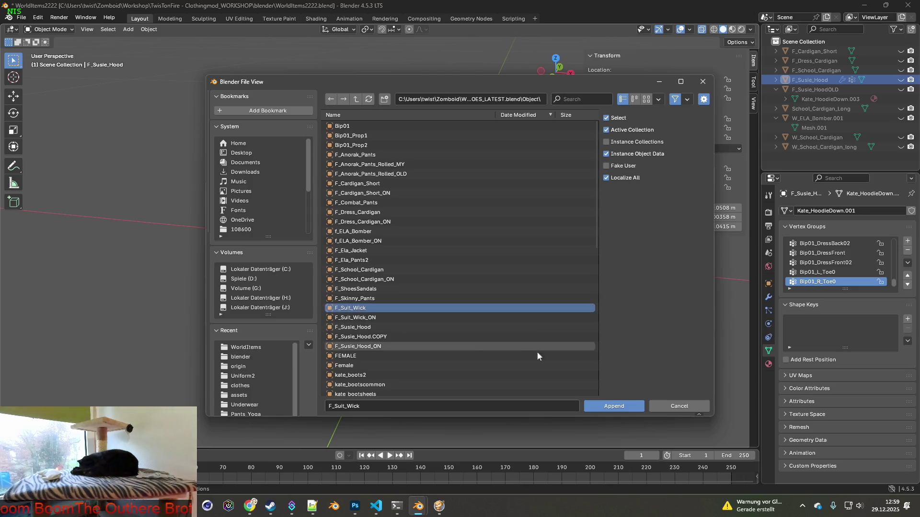
pyautogui.click(613, 406)
# - Delete the appended Female mesh and Bip01 armature, leaving F_Suit_Wick selected
pyautogui.click(786, 108)
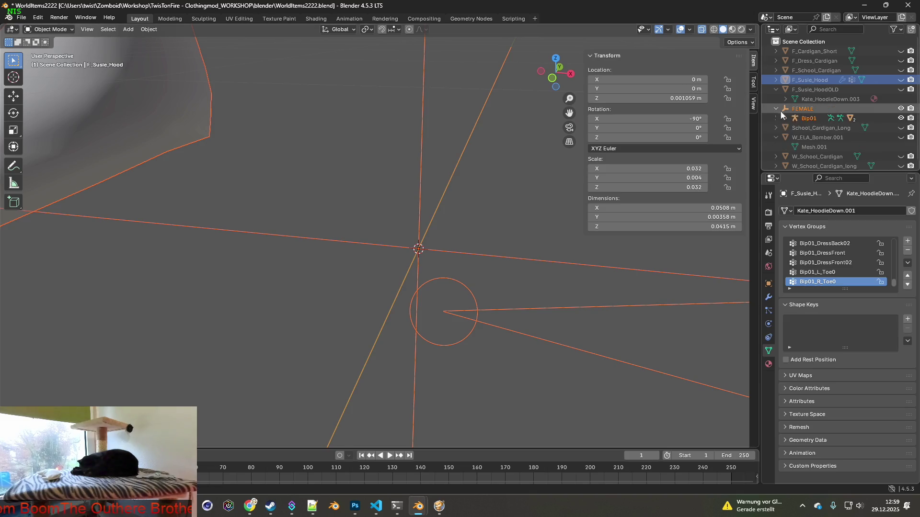
pyautogui.scroll(-1, 785, 114)
pyautogui.click(785, 114)
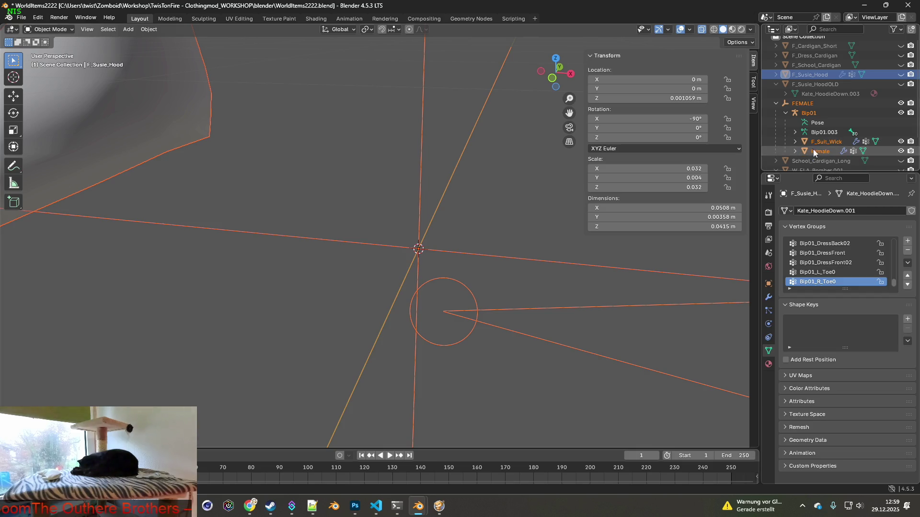
pyautogui.click(825, 152)
pyautogui.press('Delete')
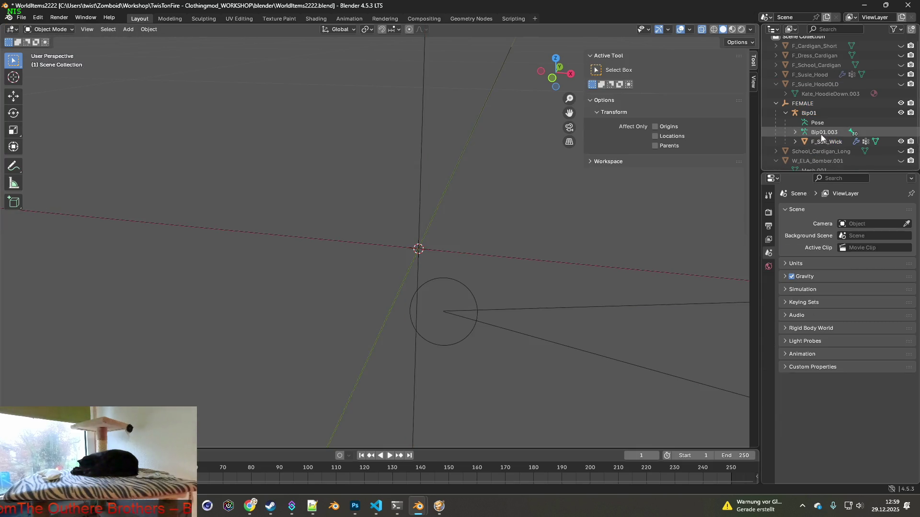
pyautogui.click(823, 132)
pyautogui.click(809, 112)
pyautogui.press('Delete')
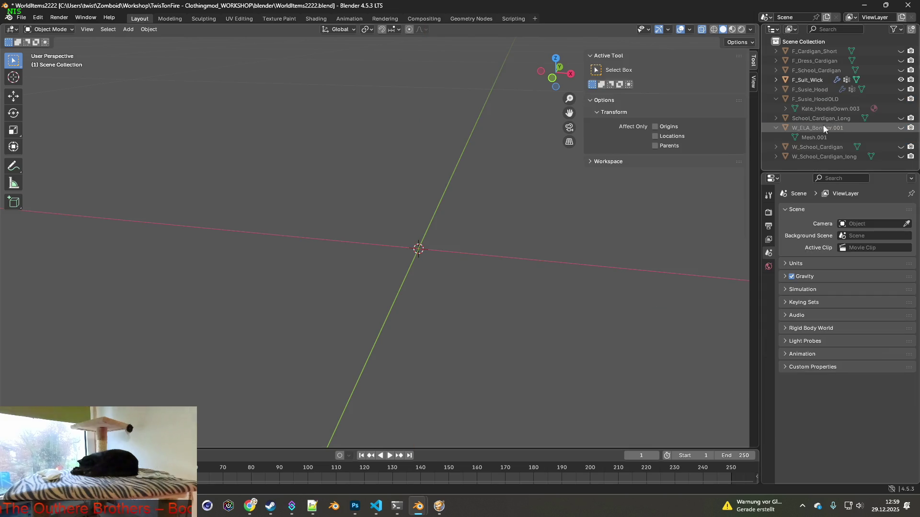
pyautogui.click(807, 80)
pyautogui.moveTo(490, 125)
pyautogui.mouseDown(button='middle')
pyautogui.moveTo(447, 149)
pyautogui.moveTo(443, 185)
pyautogui.moveTo(497, 201)
pyautogui.moveTo(482, 195)
pyautogui.moveTo(497, 184)
pyautogui.moveTo(490, 197)
pyautogui.mouseUp(button='middle')
pyautogui.scroll(3, 438, 182)
# - Move the jacket geometry to its origin and give it XYZ Euler rotation with -90° on X
pyautogui.click(149, 29)
pyautogui.moveTo(165, 49)
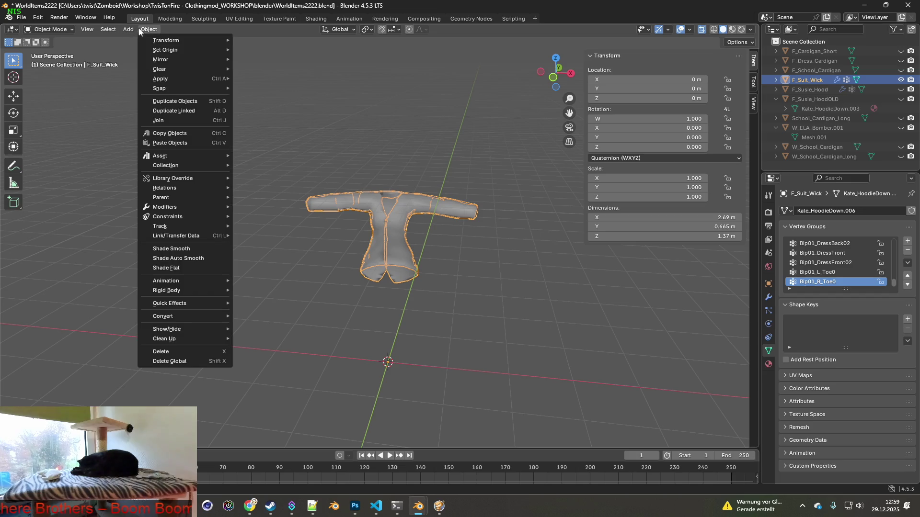
pyautogui.click(271, 49)
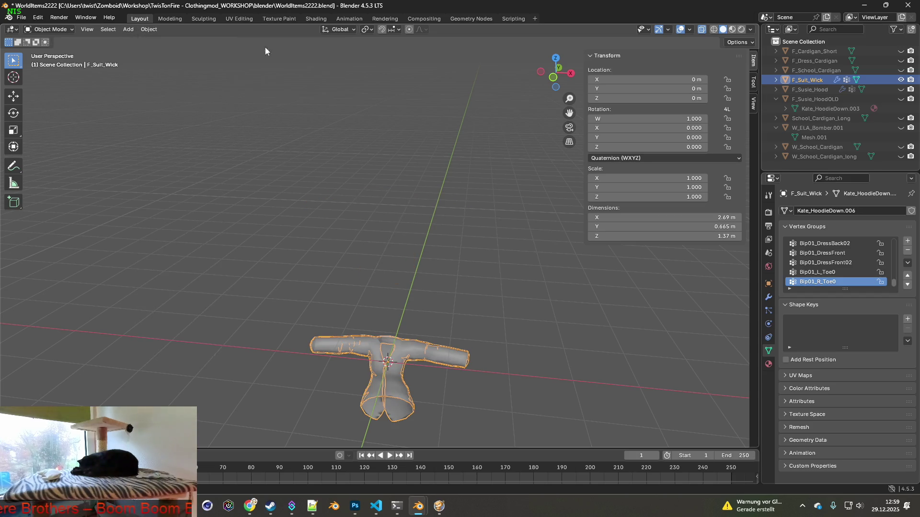
pyautogui.moveTo(444, 163)
pyautogui.mouseDown(button='middle')
pyautogui.moveTo(422, 160)
pyautogui.moveTo(463, 250)
pyautogui.moveTo(435, 131)
pyautogui.mouseUp(button='middle')
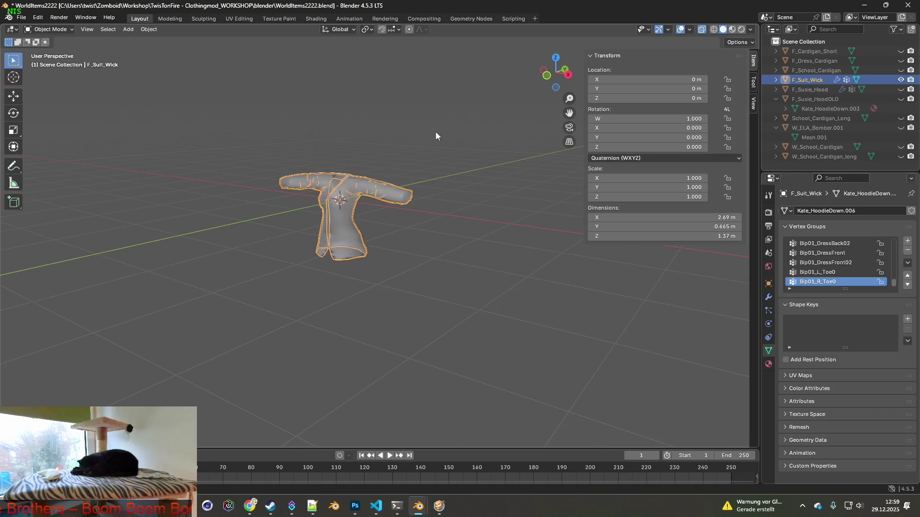
pyautogui.click(636, 160)
pyautogui.click(626, 192)
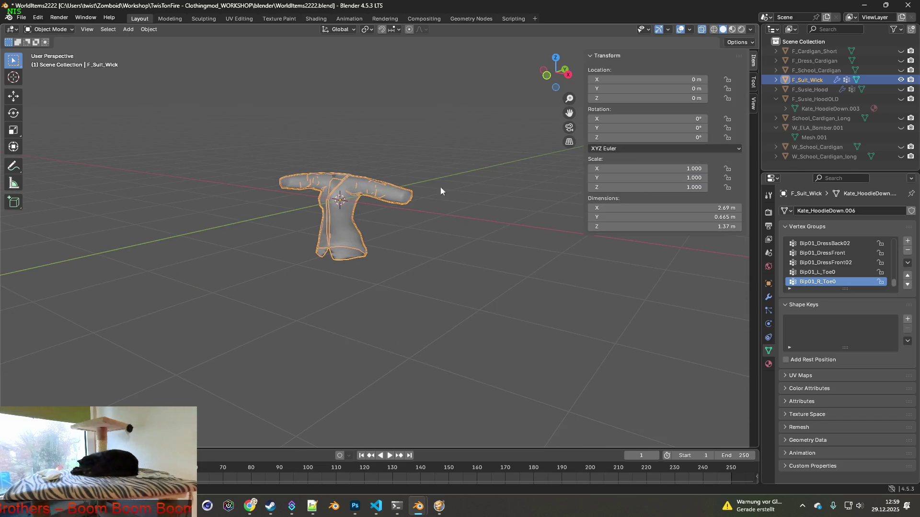
pyautogui.moveTo(455, 186); pyautogui.dragTo(403, 212, button='middle')
pyautogui.moveTo(401, 159); pyautogui.dragTo(431, 166, button='middle')
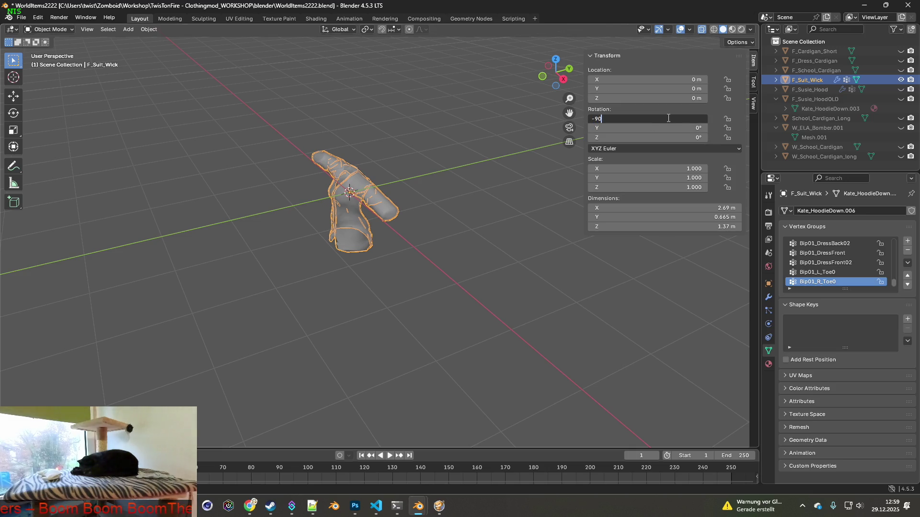
pyautogui.press('Return')
pyautogui.moveTo(433, 170); pyautogui.dragTo(446, 136, button='middle')
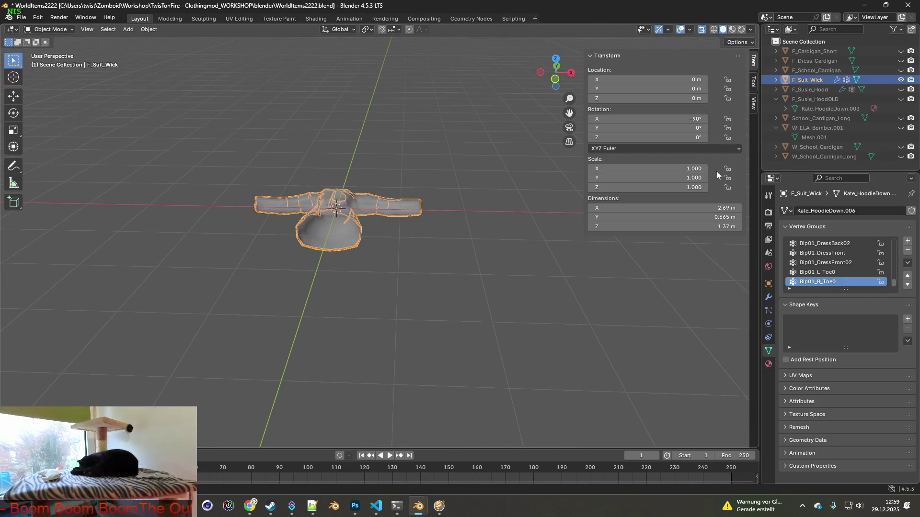
# - Lock X scale and scale the garment's depth down to 0.149 Y, checking it edge-on
pyautogui.click(729, 167)
pyautogui.moveTo(477, 153); pyautogui.dragTo(449, 153, button='middle')
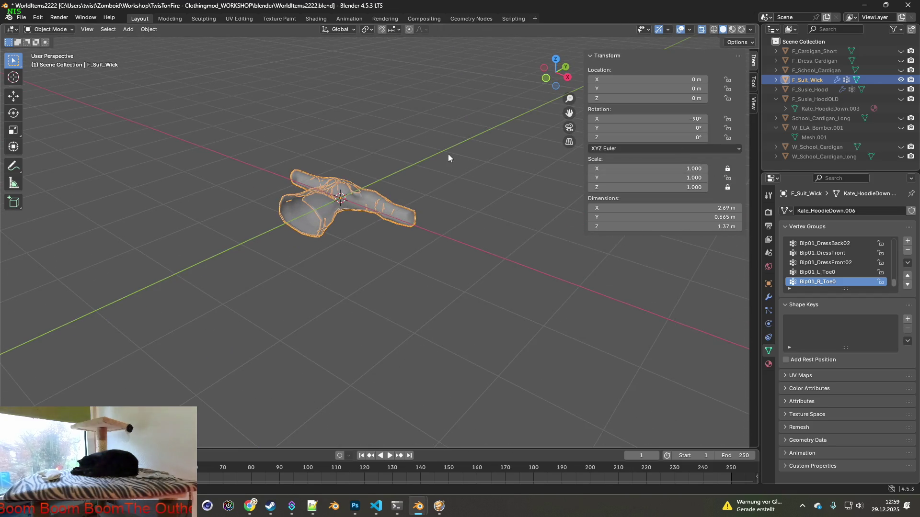
pyautogui.press('s')
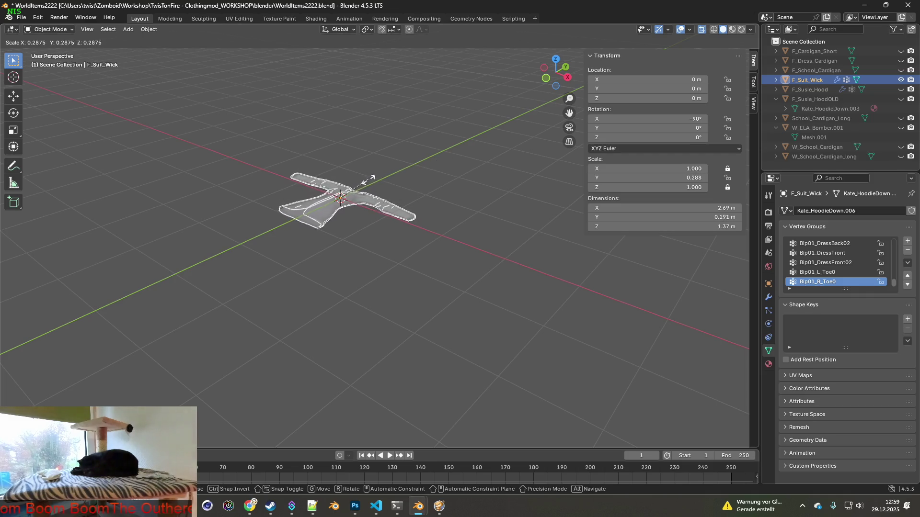
pyautogui.click(356, 185)
pyautogui.moveTo(357, 199); pyautogui.dragTo(389, 175, button='middle')
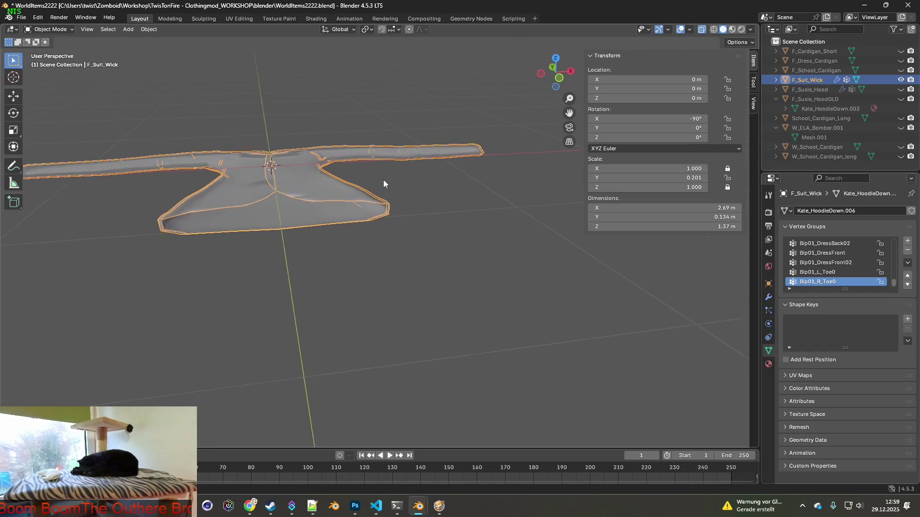
pyautogui.press('s')
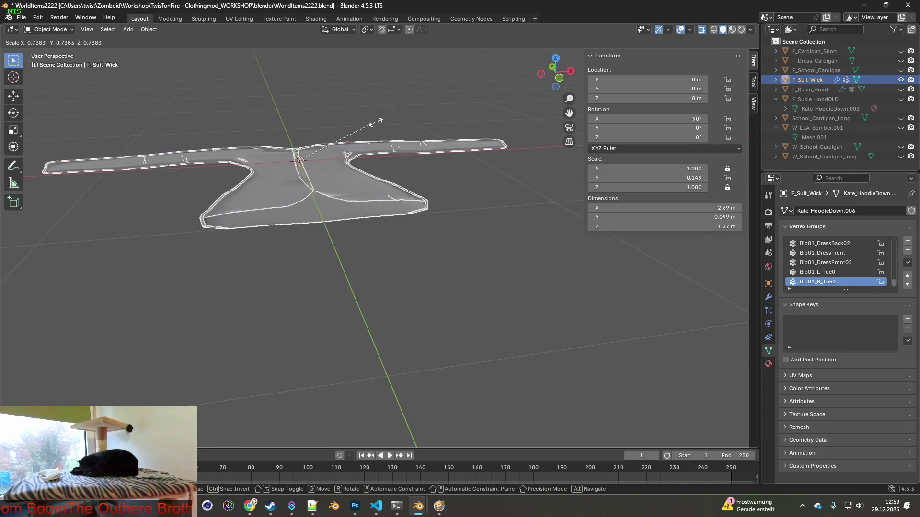
pyautogui.click(381, 118)
pyautogui.moveTo(378, 124)
pyautogui.mouseDown(button='middle')
pyautogui.moveTo(392, 122)
pyautogui.moveTo(300, 189)
pyautogui.moveTo(398, 154)
pyautogui.moveTo(382, 137)
pyautogui.moveTo(335, 166)
pyautogui.moveTo(260, 151)
pyautogui.moveTo(336, 163)
pyautogui.moveTo(359, 178)
pyautogui.moveTo(386, 166)
pyautogui.moveTo(360, 151)
pyautogui.mouseUp(button='middle')
pyautogui.scroll(-2, 360, 179)
pyautogui.moveTo(428, 152)
pyautogui.mouseDown(button='middle')
pyautogui.moveTo(488, 227)
pyautogui.moveTo(514, 182)
pyautogui.mouseUp(button='middle')
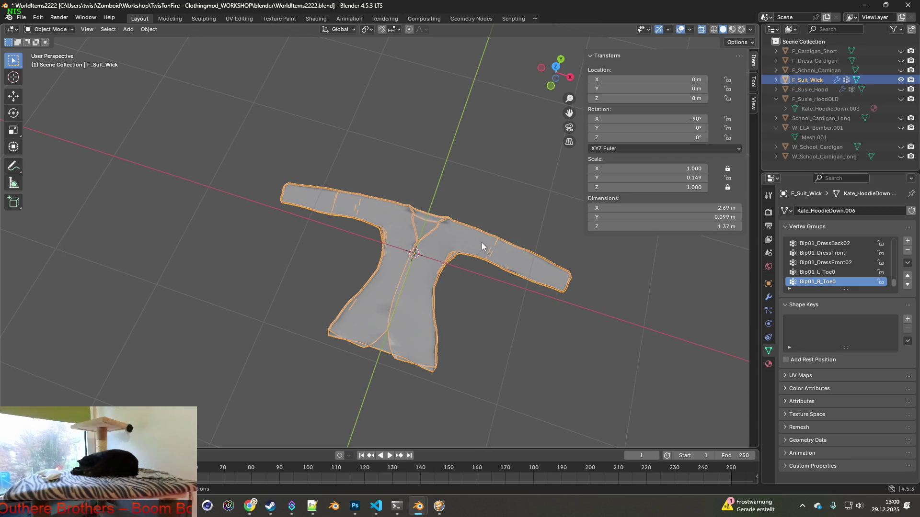
pyautogui.click(50, 30)
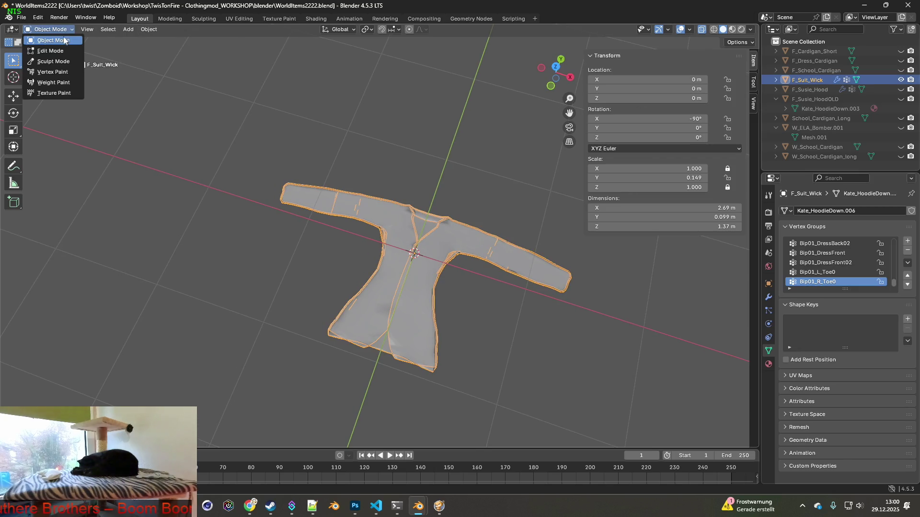
# - In Edit Mode, select the vertices along the right sleeve's top edge
pyautogui.click(50, 51)
pyautogui.moveTo(417, 130)
pyautogui.mouseDown(button='middle')
pyautogui.moveTo(402, 147)
pyautogui.moveTo(391, 137)
pyautogui.moveTo(388, 149)
pyautogui.mouseUp(button='middle')
pyautogui.scroll(2, 388, 149)
pyautogui.scroll(2, 424, 176)
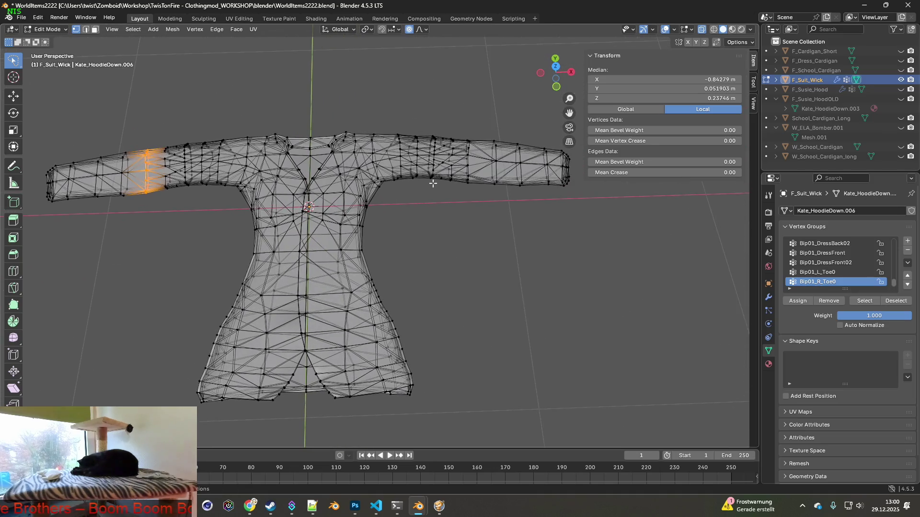
pyautogui.moveTo(438, 187); pyautogui.dragTo(432, 198, button='middle')
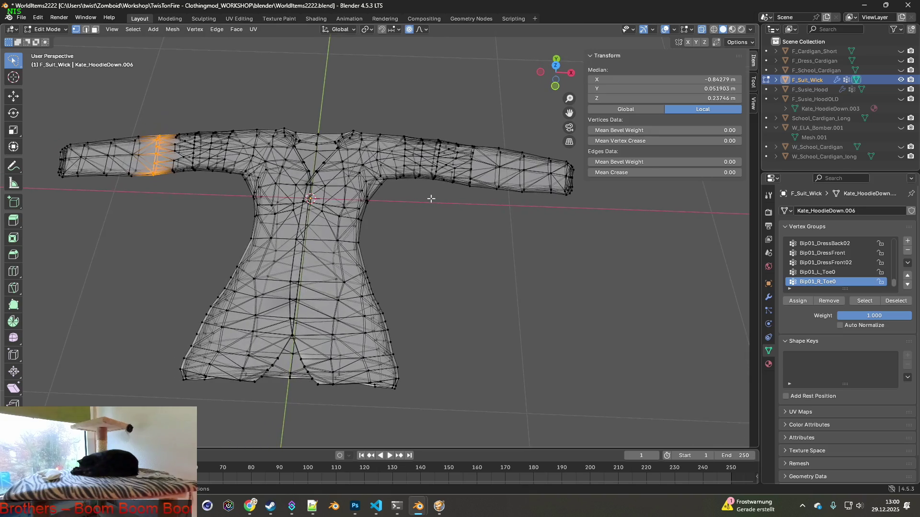
pyautogui.click(403, 203)
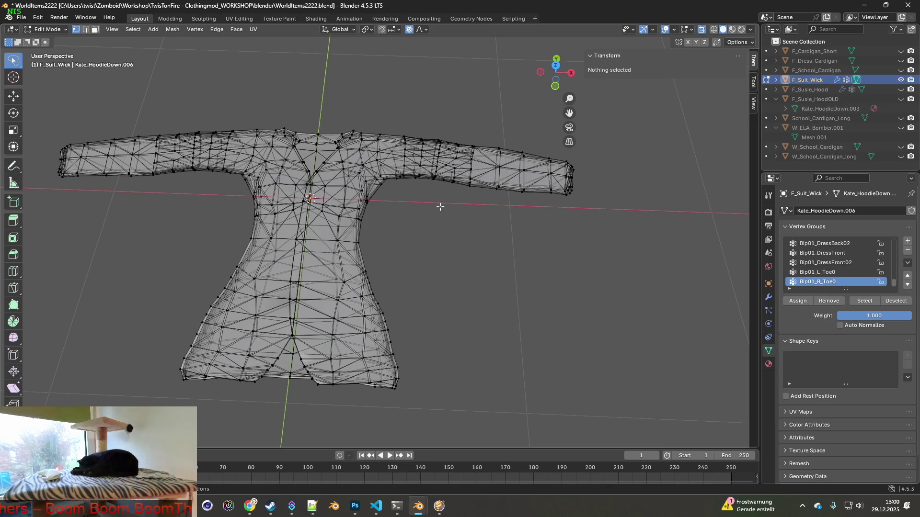
pyautogui.moveTo(477, 203); pyautogui.dragTo(426, 202, button='middle')
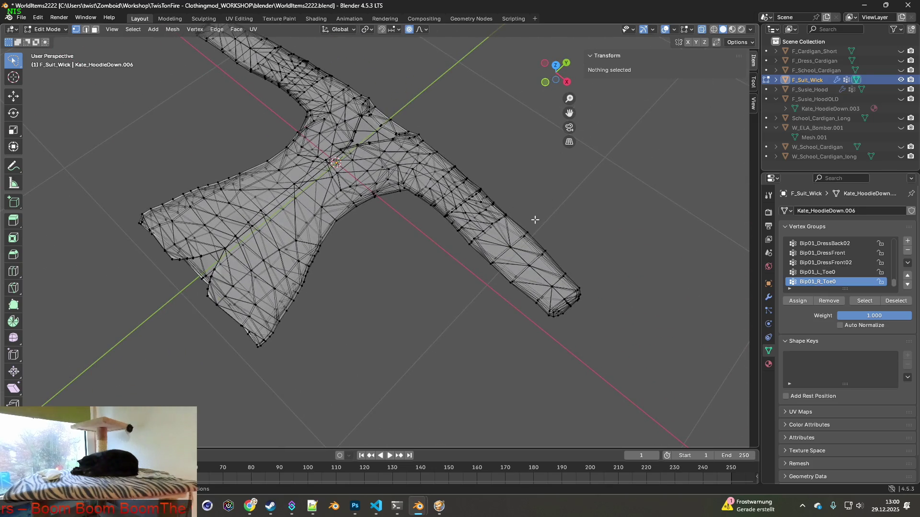
pyautogui.keyDown('ctrl'); pyautogui.moveTo(480, 190); pyautogui.dragTo(469, 183); pyautogui.keyUp('ctrl')
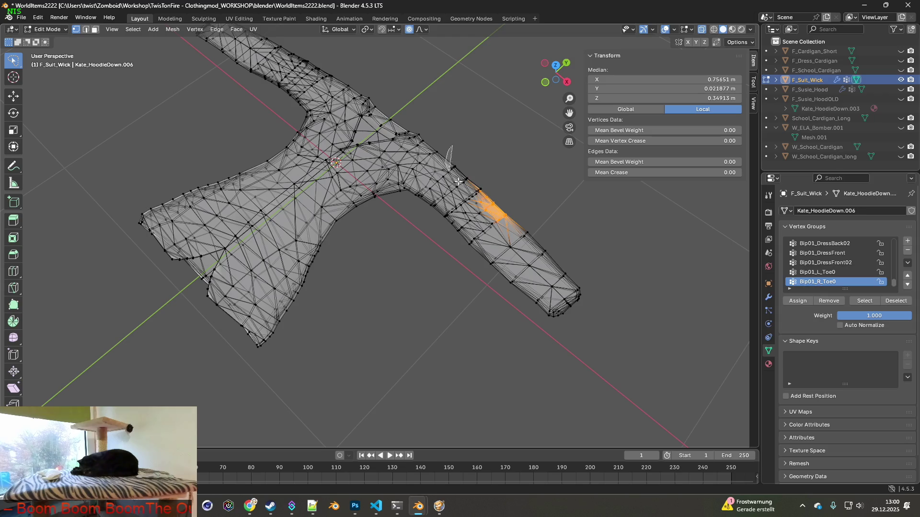
pyautogui.keyDown('ctrl'); pyautogui.moveTo(553, 281); pyautogui.dragTo(579, 291); pyautogui.keyUp('ctrl')
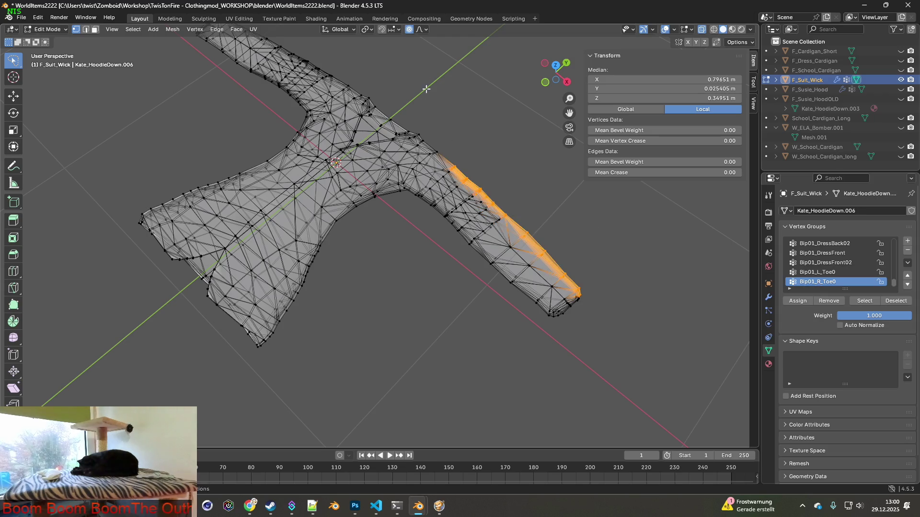
# - Shift the sleeve edge along Y, then pull the whole sleeve end outward with soft falloff
pyautogui.press('g')
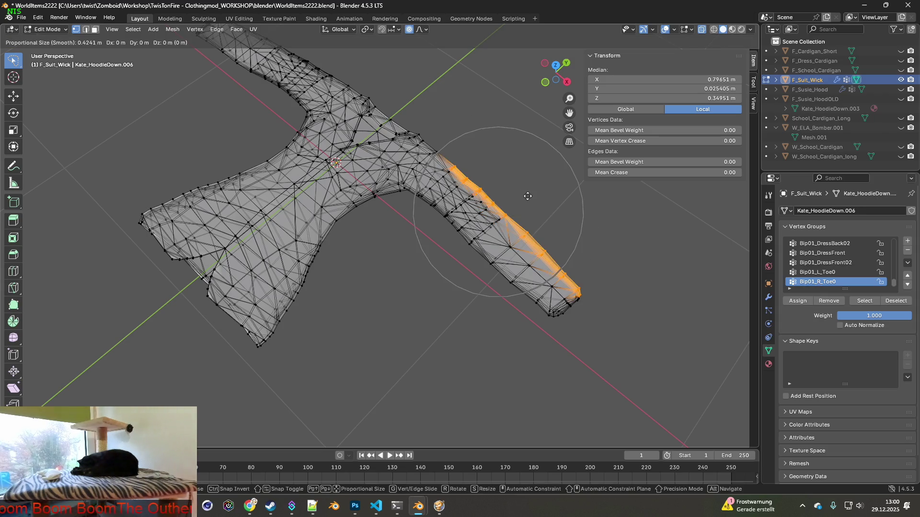
pyautogui.scroll(3, 528, 196)
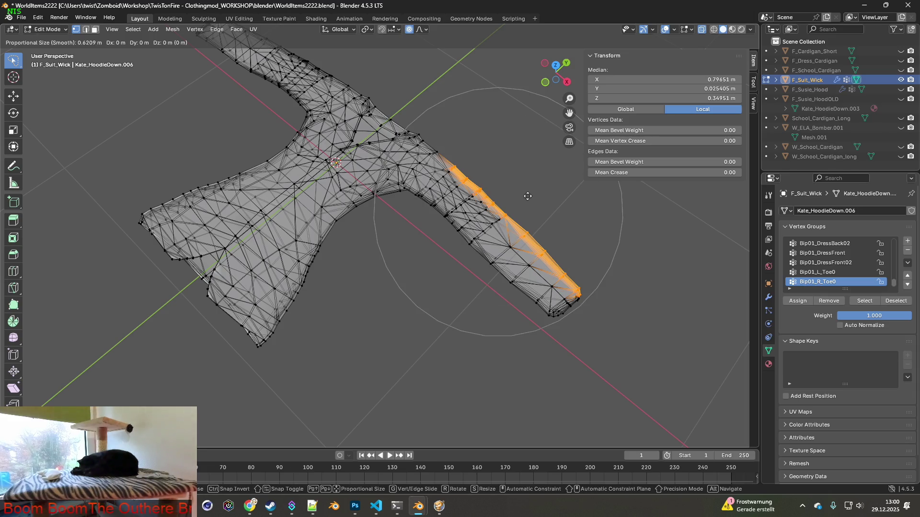
pyautogui.press('y')
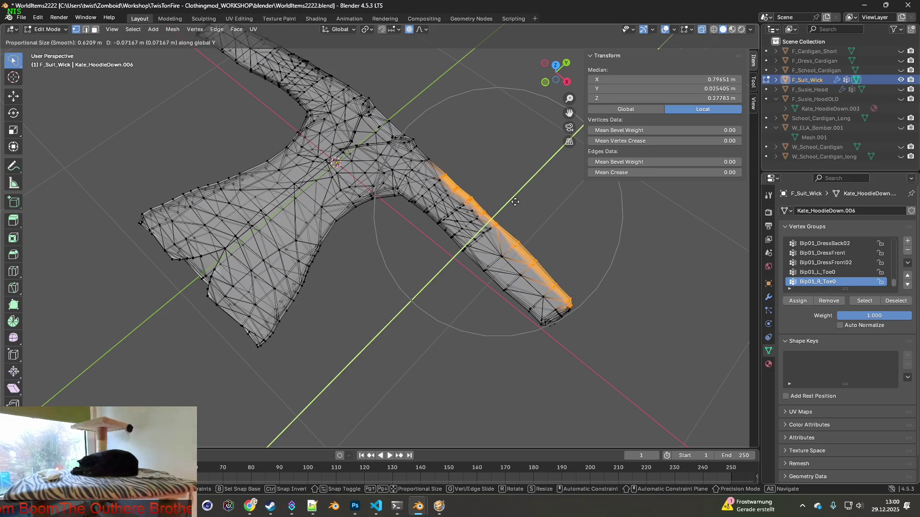
pyautogui.click(514, 202)
pyautogui.keyDown('ctrl'); pyautogui.moveTo(599, 279); pyautogui.dragTo(593, 235, button='right'); pyautogui.keyUp('ctrl')
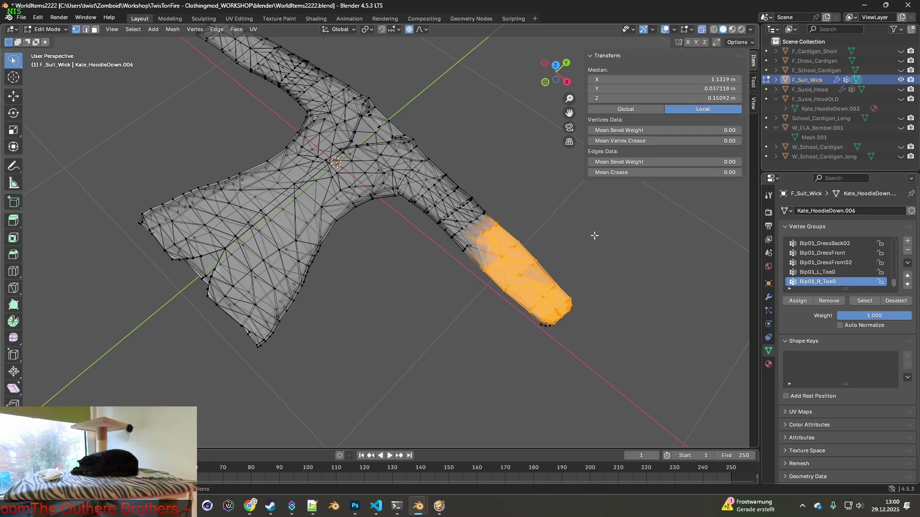
pyautogui.click(59, 18)
pyautogui.press('Escape')
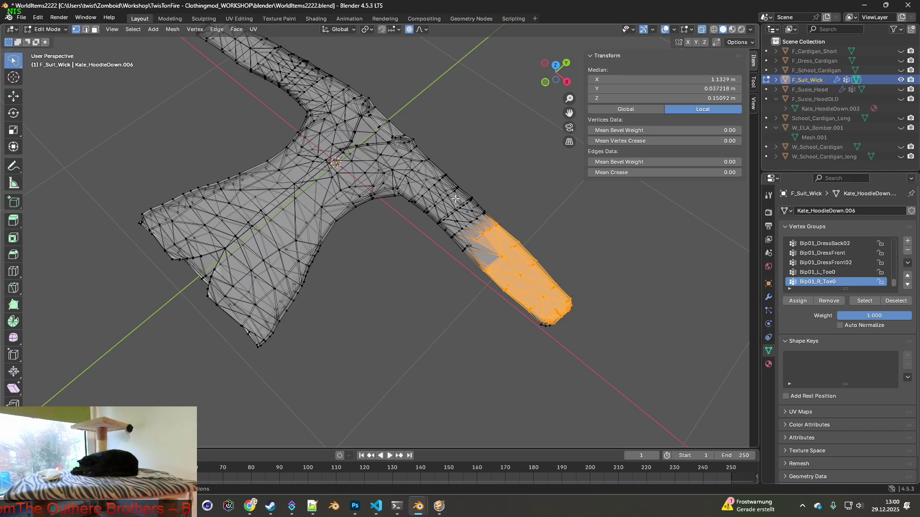
pyautogui.press('g')
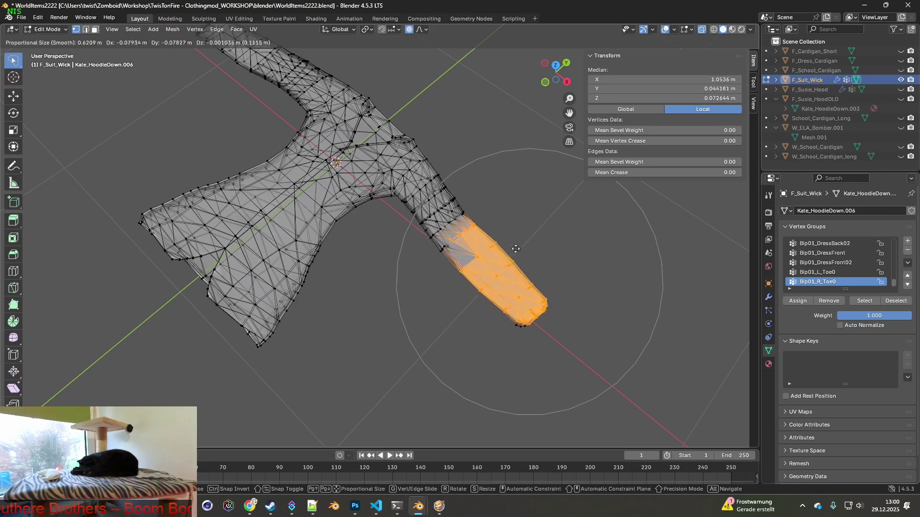
pyautogui.keyDown('alt'); pyautogui.moveTo(524, 230); pyautogui.dragTo(511, 171, button='middle'); pyautogui.keyUp('alt')
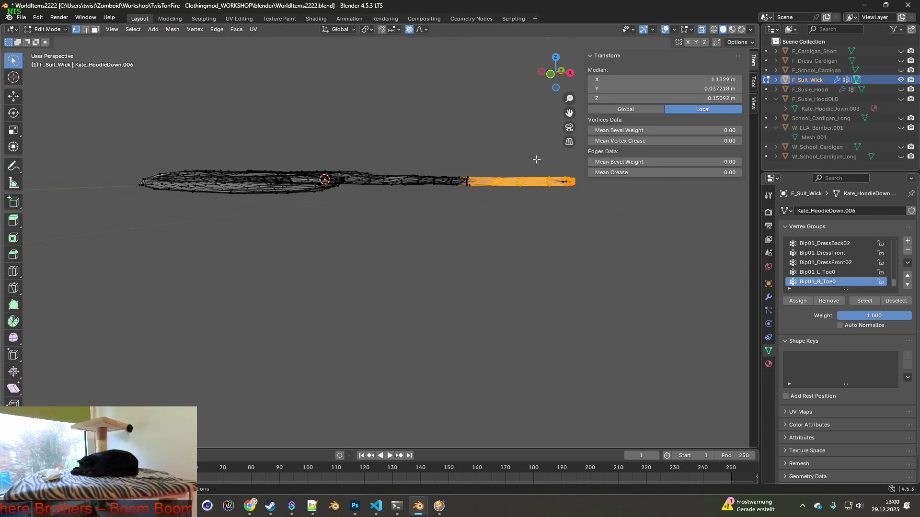
pyautogui.click(474, 166)
pyautogui.moveTo(474, 167)
pyautogui.mouseDown(button='middle')
pyautogui.moveTo(465, 193)
pyautogui.moveTo(504, 208)
pyautogui.mouseUp(button='middle')
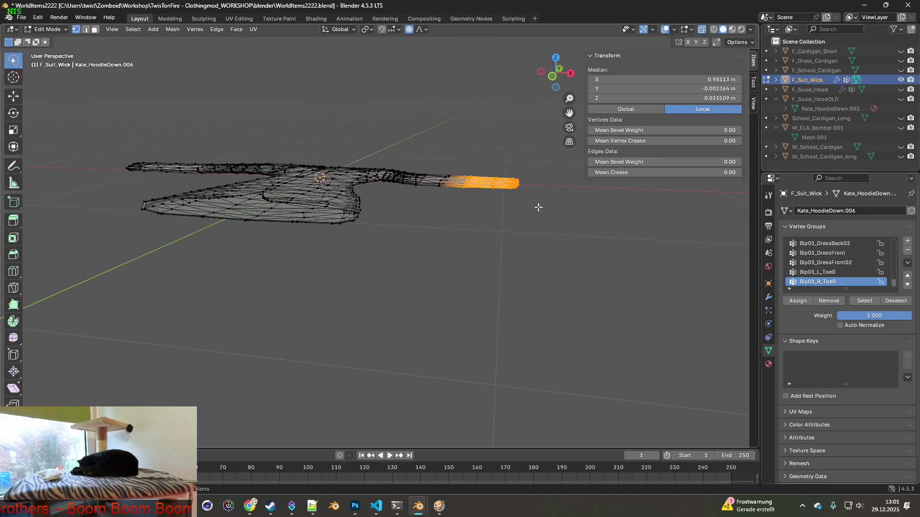
pyautogui.press('g')
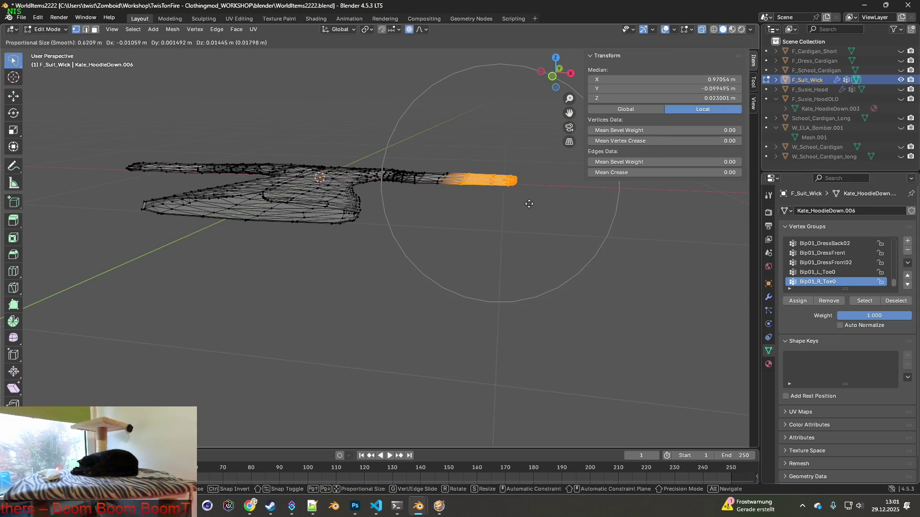
pyautogui.click(503, 210)
# - Reposition the shoulder patch vertices with soft falloff, including a sideways shift
pyautogui.moveTo(503, 209)
pyautogui.mouseDown(button='middle')
pyautogui.moveTo(407, 207)
pyautogui.moveTo(424, 216)
pyautogui.mouseUp(button='middle')
pyautogui.press('c')
pyautogui.moveTo(402, 195); pyautogui.dragTo(446, 143)
pyautogui.press('g')
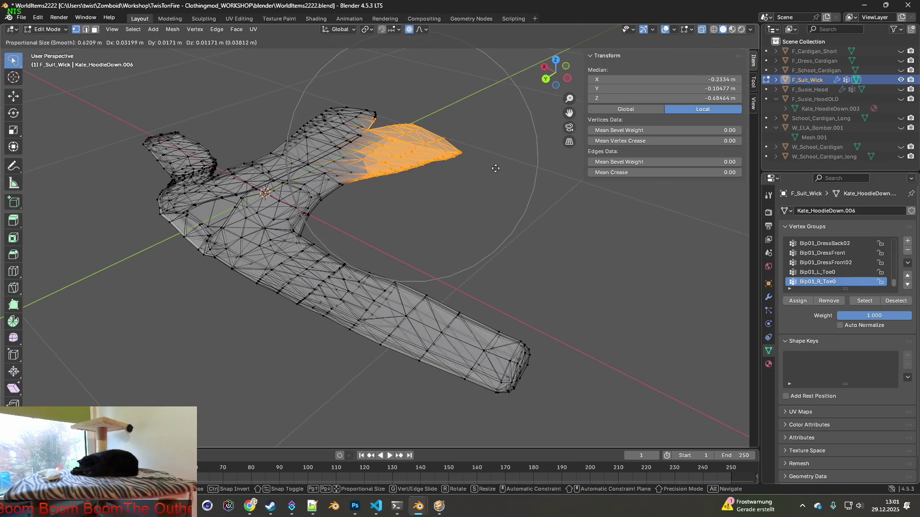
pyautogui.click(503, 172)
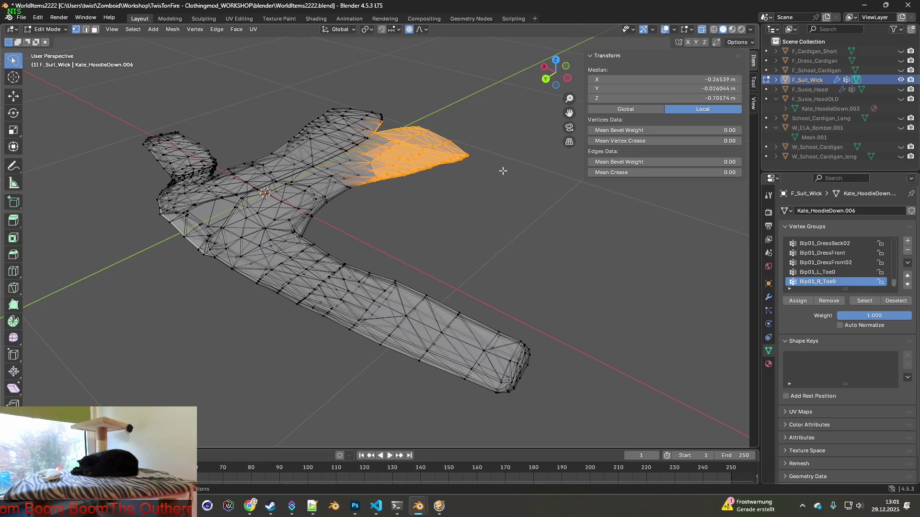
pyautogui.moveTo(496, 180); pyautogui.dragTo(347, 147, button='middle')
pyautogui.press('g')
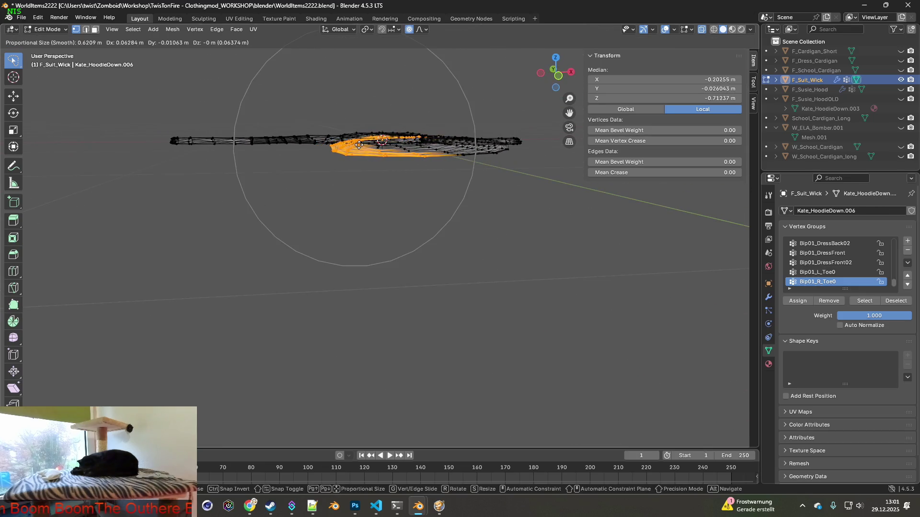
pyautogui.click(381, 144)
# - Select the lower sleeve vertices and move them into a new position
pyautogui.moveTo(388, 152); pyautogui.dragTo(351, 177, button='middle')
pyautogui.moveTo(408, 162)
pyautogui.mouseDown(button='middle')
pyautogui.moveTo(417, 195)
pyautogui.moveTo(400, 197)
pyautogui.moveTo(428, 229)
pyautogui.moveTo(403, 198)
pyautogui.mouseUp(button='middle')
pyautogui.keyDown('ctrl'); pyautogui.moveTo(288, 149); pyautogui.dragTo(276, 361); pyautogui.keyUp('ctrl')
pyautogui.moveTo(294, 215); pyautogui.dragTo(343, 201, button='middle')
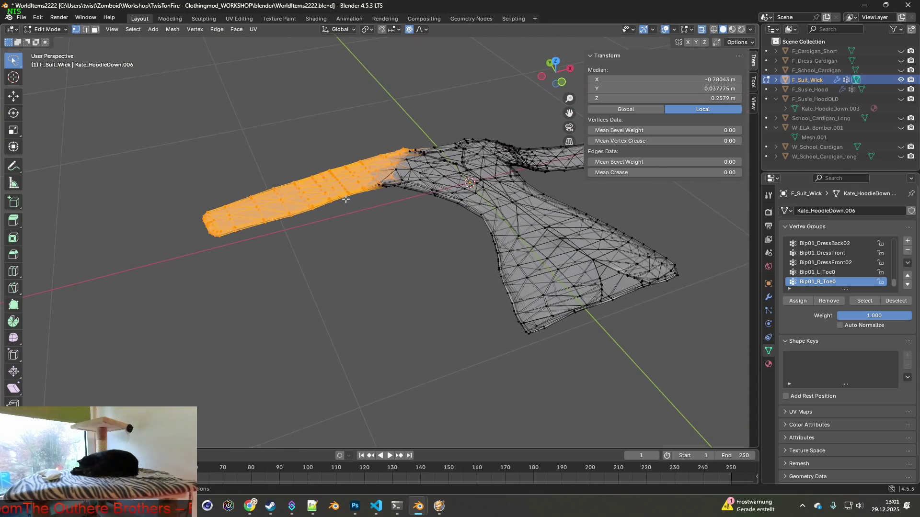
pyautogui.press('g')
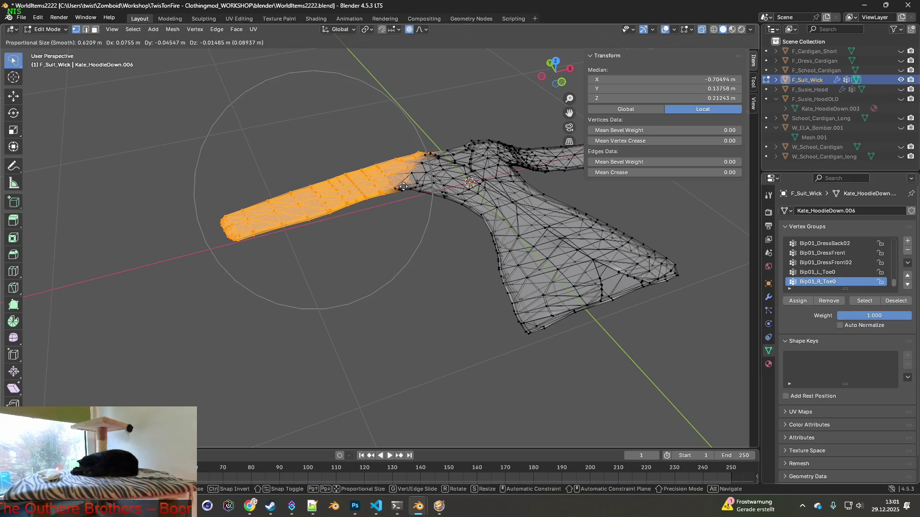
pyautogui.click(404, 187)
# - Select the sleeve tube and shift it along Y, then along X
pyautogui.click(327, 175)
pyautogui.moveTo(331, 173); pyautogui.dragTo(233, 157, button='middle')
pyautogui.keyDown('ctrl'); pyautogui.moveTo(204, 192); pyautogui.dragTo(375, 200); pyautogui.keyUp('ctrl')
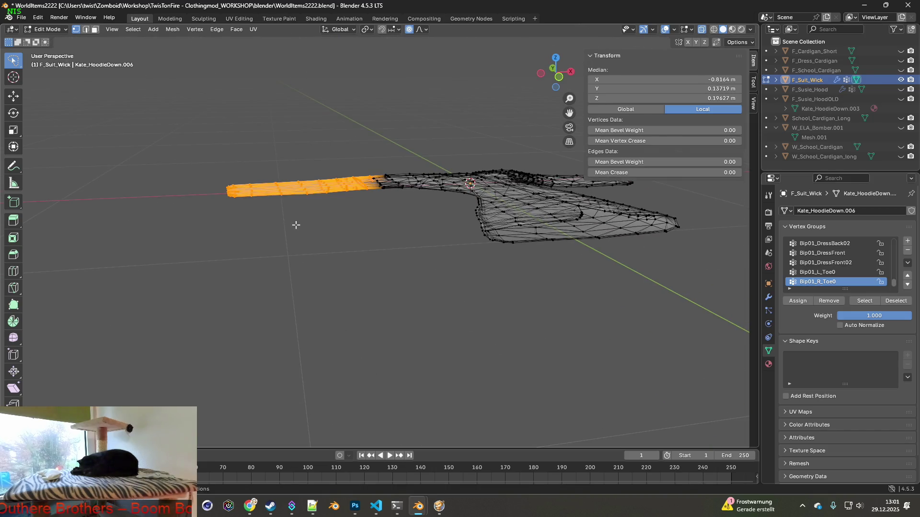
pyautogui.press('g')
pyautogui.press('y')
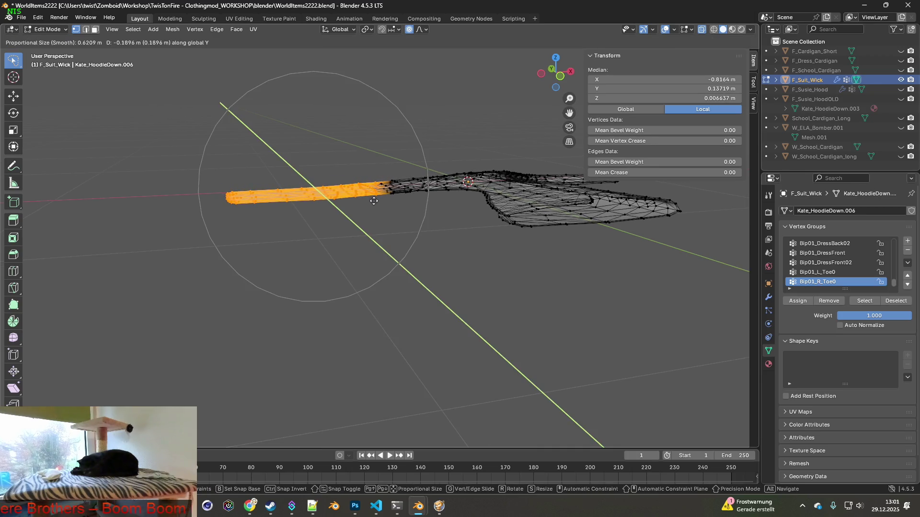
pyautogui.click(374, 202)
pyautogui.press('g')
pyautogui.press('x')
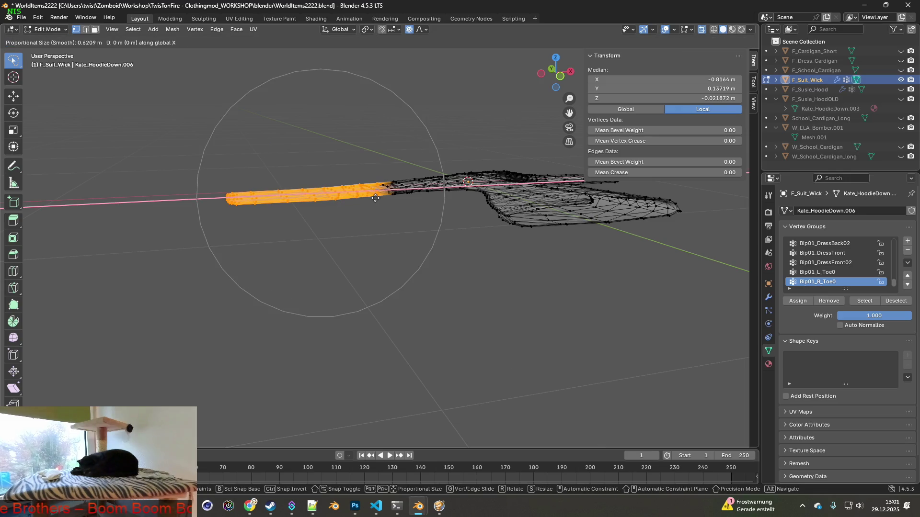
pyautogui.click(393, 196)
# - Reselect the sleeve vertices and rotate them around the Z axis toward the body
pyautogui.moveTo(393, 196)
pyautogui.mouseDown(button='middle')
pyautogui.moveTo(376, 219)
pyautogui.moveTo(325, 201)
pyautogui.moveTo(346, 189)
pyautogui.mouseUp(button='middle')
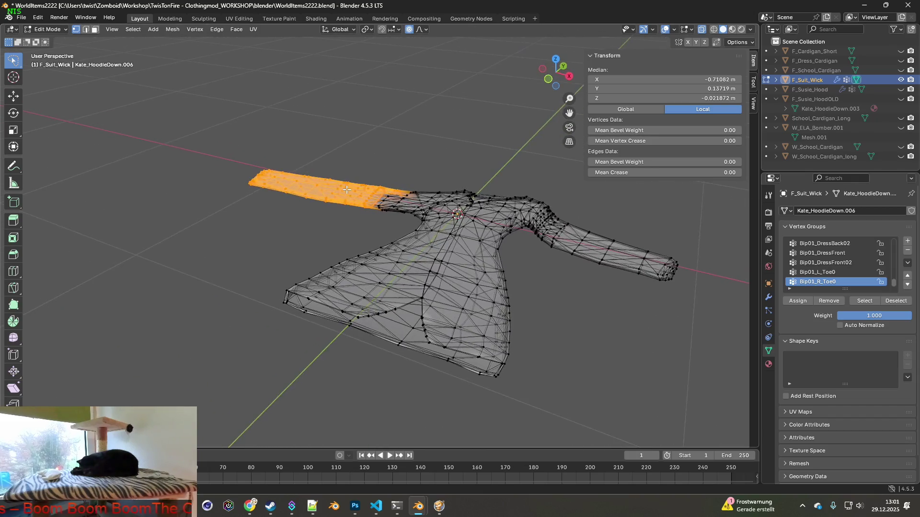
pyautogui.click(378, 160)
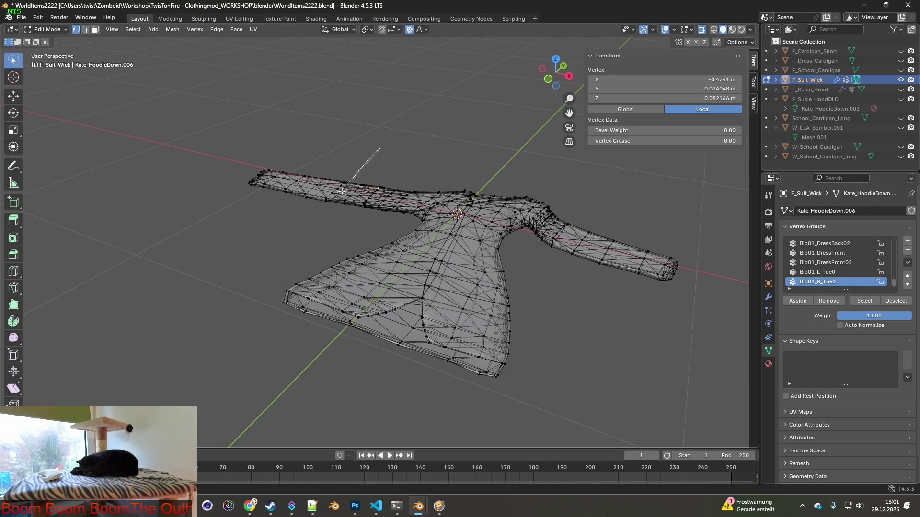
pyautogui.moveTo(237, 159); pyautogui.dragTo(345, 215)
pyautogui.press('r')
pyautogui.press('z')
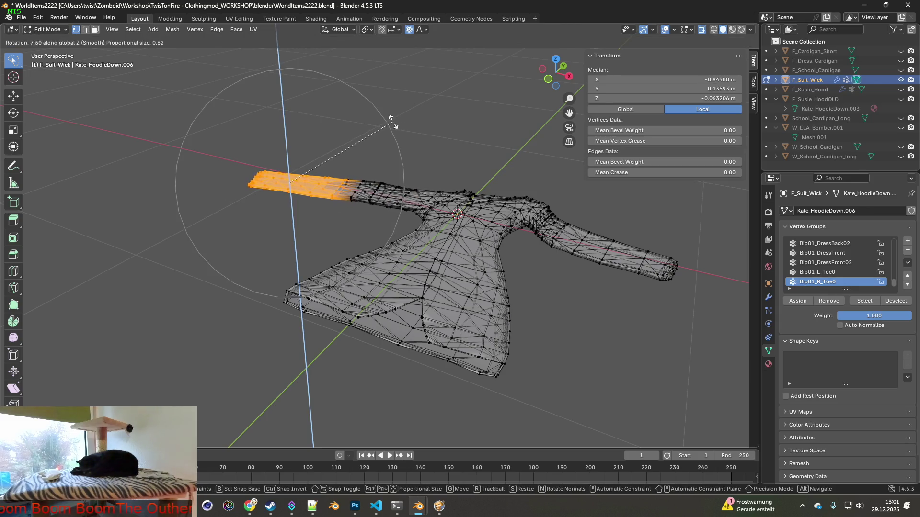
pyautogui.click(353, 122)
# - Stretch the sleeve tip along X, turn it slightly around Z, then undo that rotation
pyautogui.press('g')
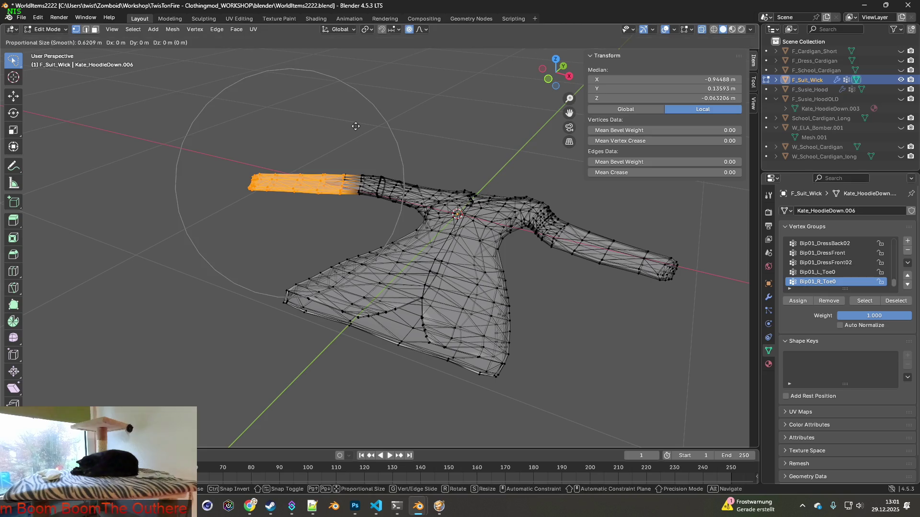
pyautogui.press('x')
pyautogui.click(376, 131)
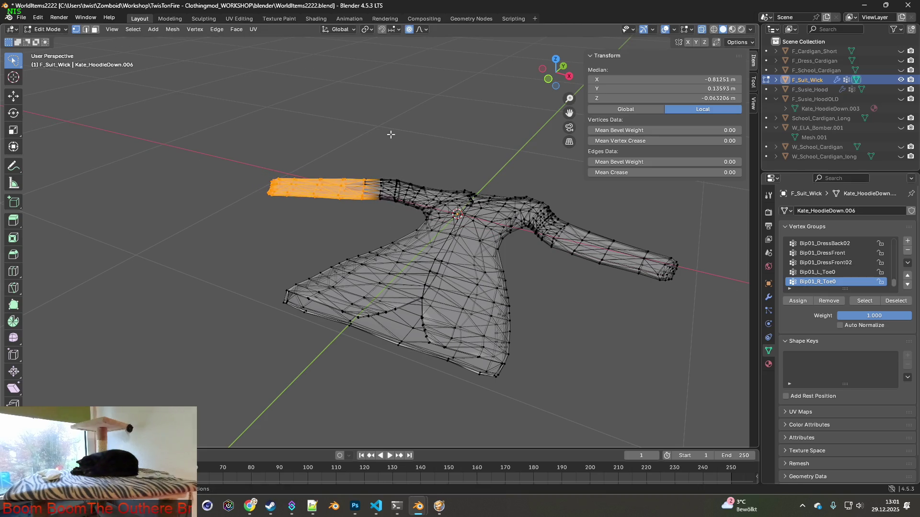
pyautogui.press('r')
pyautogui.press('z')
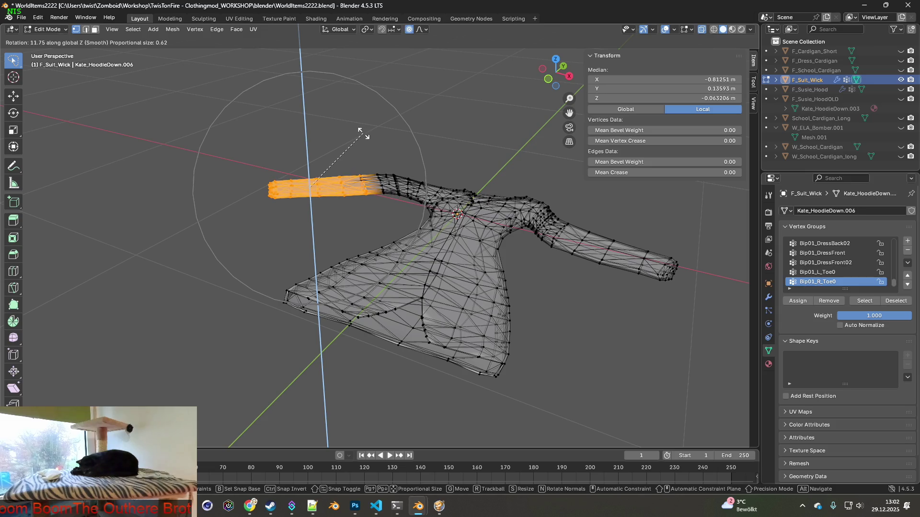
pyautogui.click(367, 138)
pyautogui.hotkey('ctrl', 'z')
pyautogui.click(38, 17)
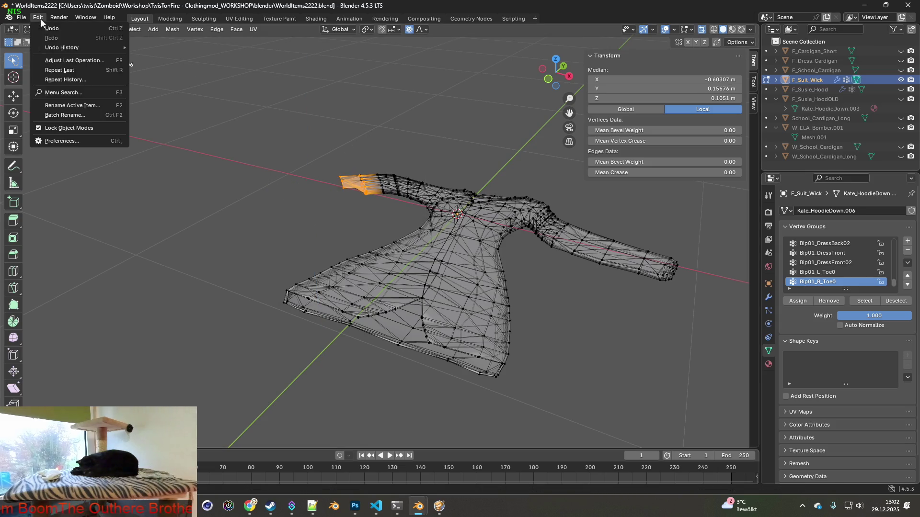
# - Redo the sleeve change, then lower the sleeve tip along Z and shift it along X
pyautogui.click(51, 36)
pyautogui.moveTo(347, 130); pyautogui.dragTo(360, 144, button='middle')
pyautogui.press('g')
pyautogui.press('z')
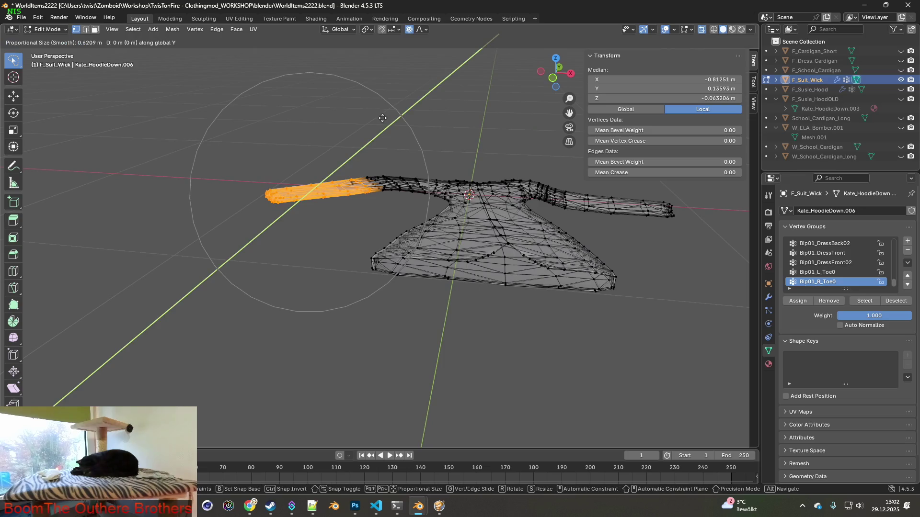
pyautogui.click(372, 131)
pyautogui.press('g')
pyautogui.press('x')
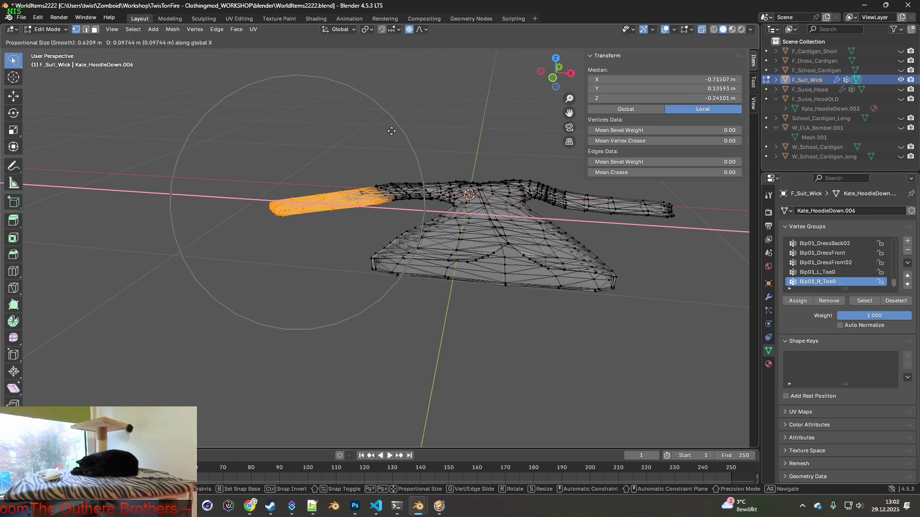
pyautogui.click(398, 132)
# - Circle-select only the sleeve tip, cancel a trial vertex slide and undo the last change
pyautogui.press('c')
pyautogui.moveTo(338, 173); pyautogui.dragTo(388, 202, button='middle')
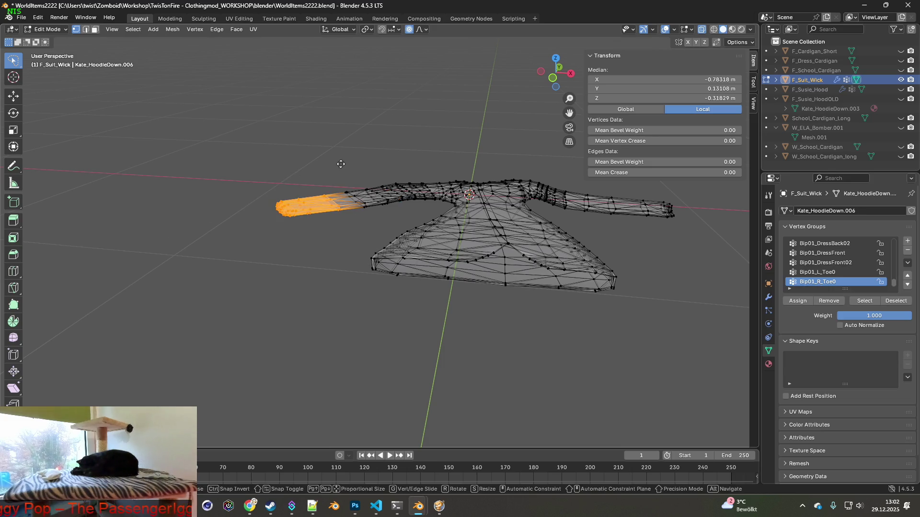
pyautogui.press('g')
pyautogui.scroll(-3, 341, 164)
pyautogui.scroll(-2, 342, 164)
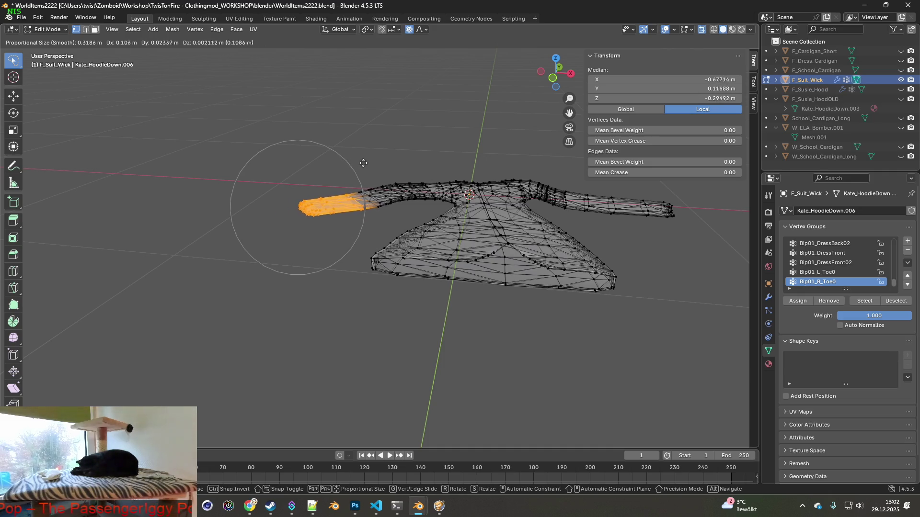
pyautogui.press('g')
pyautogui.press('Escape')
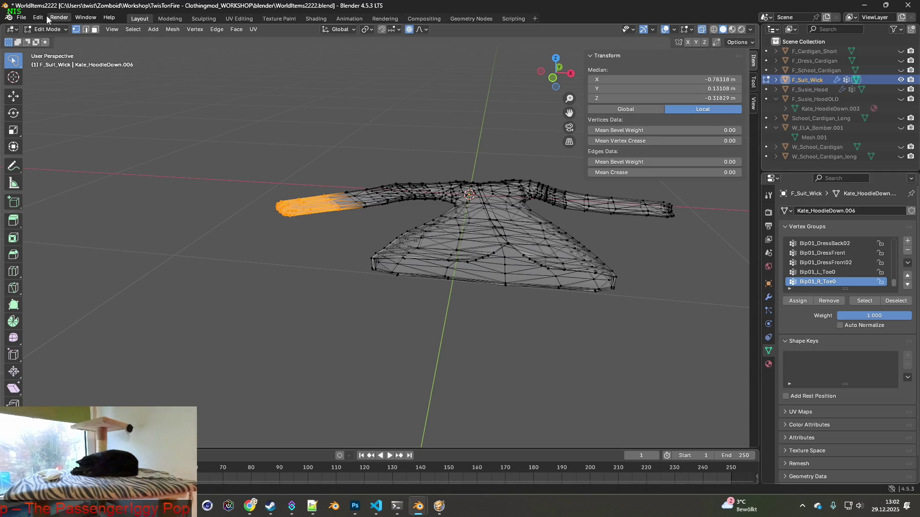
pyautogui.click(38, 18)
pyautogui.click(49, 32)
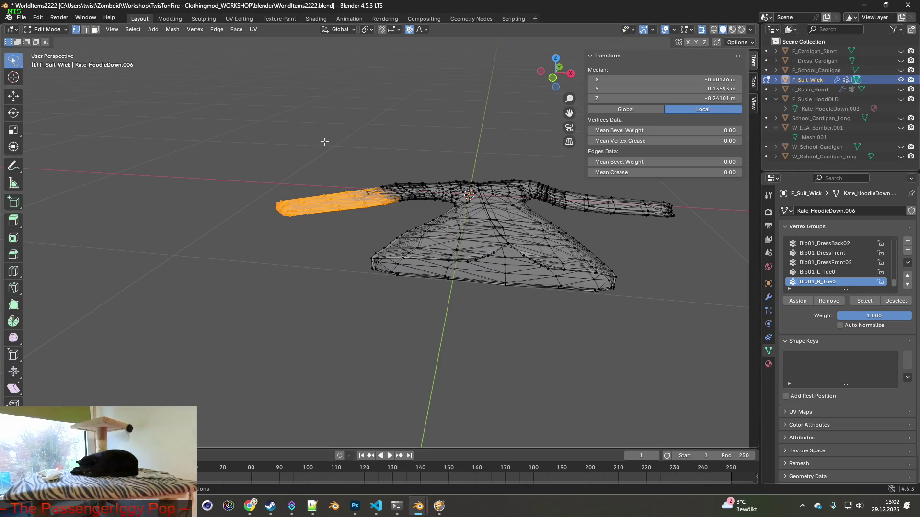
# - Reselect just the sleeve tip vertices and move them along X to set the sleeve length
pyautogui.click(321, 165)
pyautogui.keyDown('ctrl'); pyautogui.moveTo(331, 169); pyautogui.dragTo(237, 216); pyautogui.keyUp('ctrl')
pyautogui.press('g')
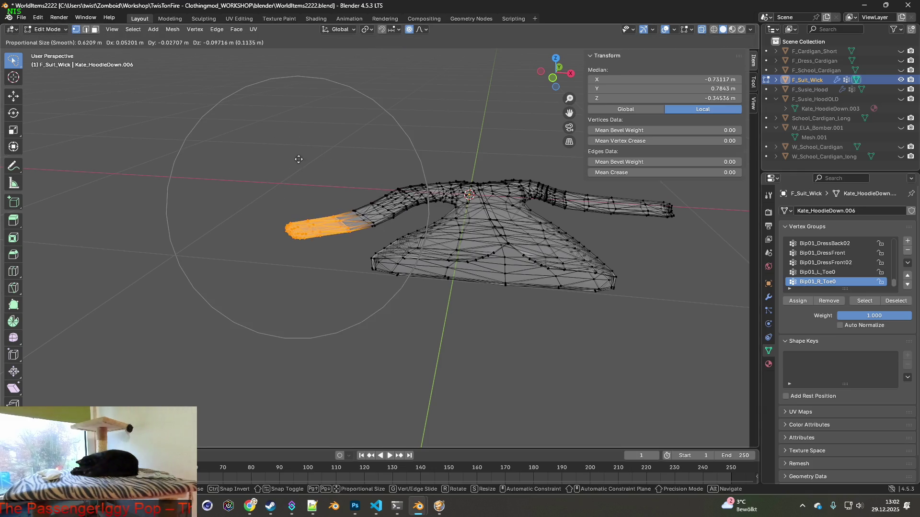
pyautogui.press('x')
pyautogui.scroll(-3, 305, 135)
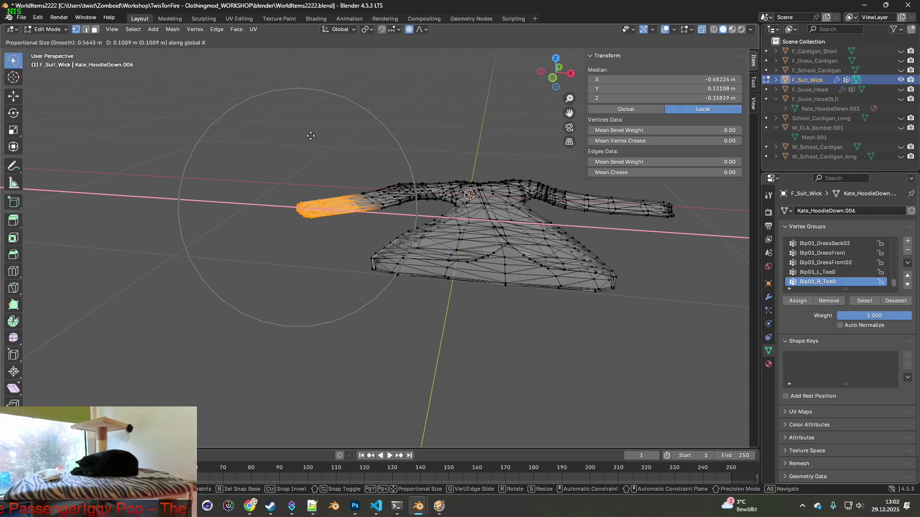
pyautogui.click(339, 142)
# - Return to Object Mode on F_Suit_Wick and cancel a trial scaling, keeping 0.149 Y scale
pyautogui.moveTo(412, 149)
pyautogui.mouseDown(button='middle')
pyautogui.moveTo(508, 189)
pyautogui.moveTo(506, 226)
pyautogui.moveTo(472, 216)
pyautogui.moveTo(584, 186)
pyautogui.moveTo(279, 178)
pyautogui.mouseUp(button='middle')
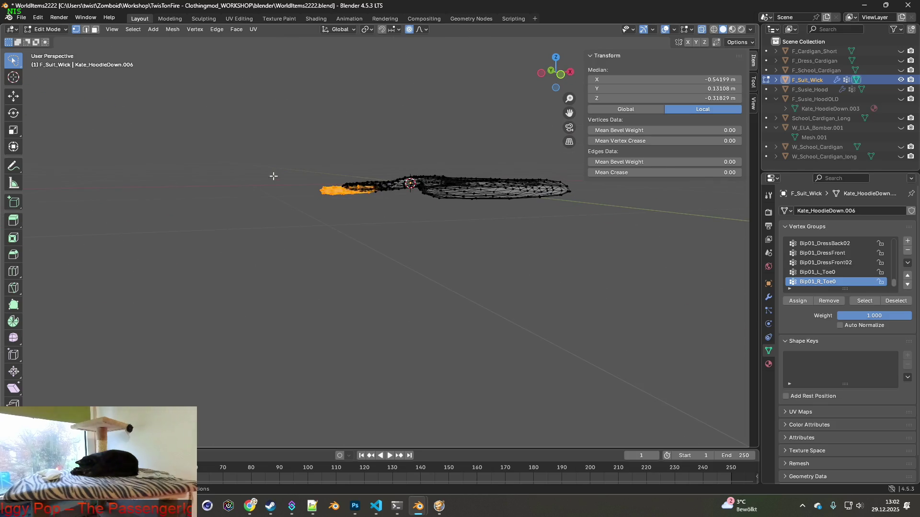
pyautogui.click(47, 29)
pyautogui.moveTo(386, 154)
pyautogui.mouseDown(button='middle')
pyautogui.moveTo(460, 220)
pyautogui.moveTo(510, 165)
pyautogui.moveTo(456, 176)
pyautogui.moveTo(480, 160)
pyautogui.mouseUp(button='middle')
pyautogui.press('s')
pyautogui.press('Escape')
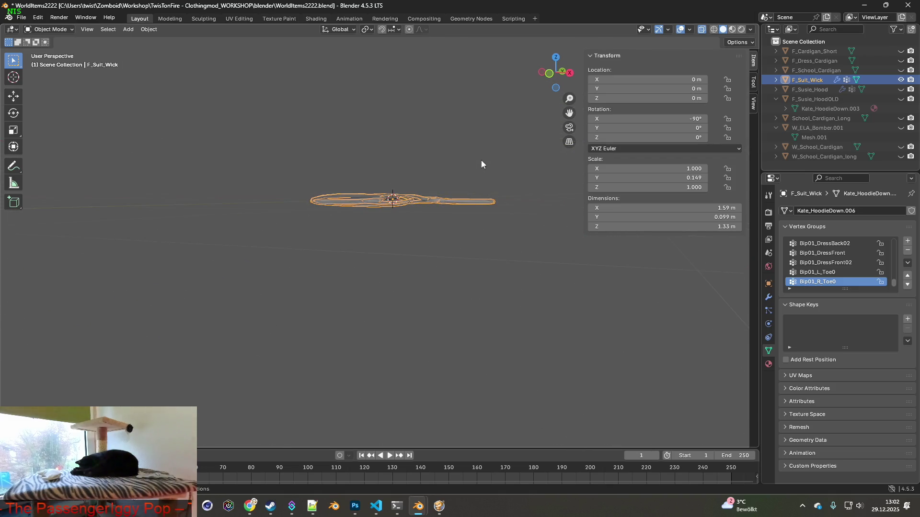
# - Raise the coat slightly along Z and shrink it uniformly to 0.174 scale
pyautogui.press('g')
pyautogui.press('z')
pyautogui.click(482, 157)
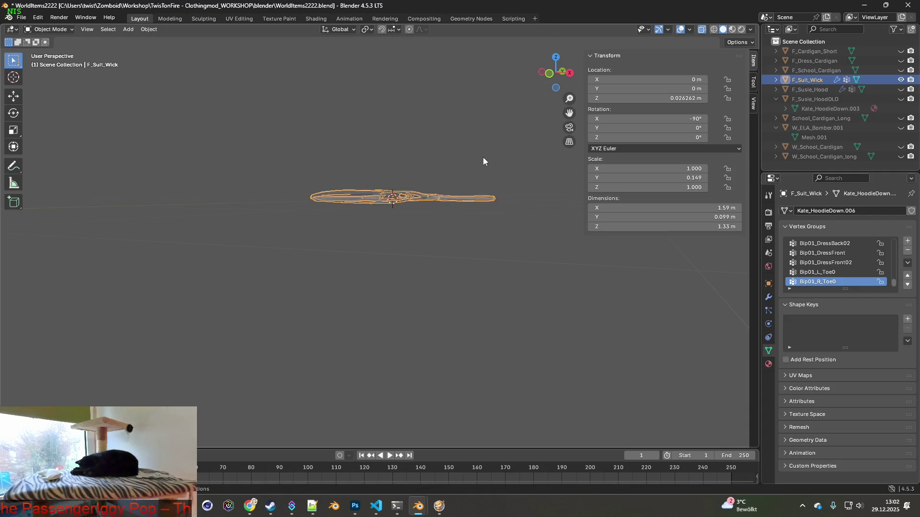
pyautogui.moveTo(482, 157); pyautogui.dragTo(481, 186, button='middle')
pyautogui.press('s')
pyautogui.click(408, 196)
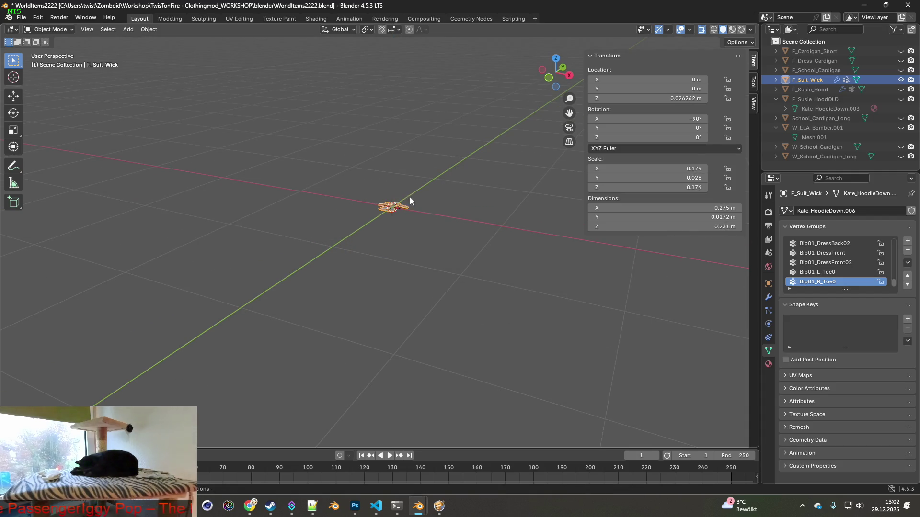
pyautogui.scroll(3, 452, 157)
pyautogui.scroll(3, 413, 251)
pyautogui.scroll(3, 424, 208)
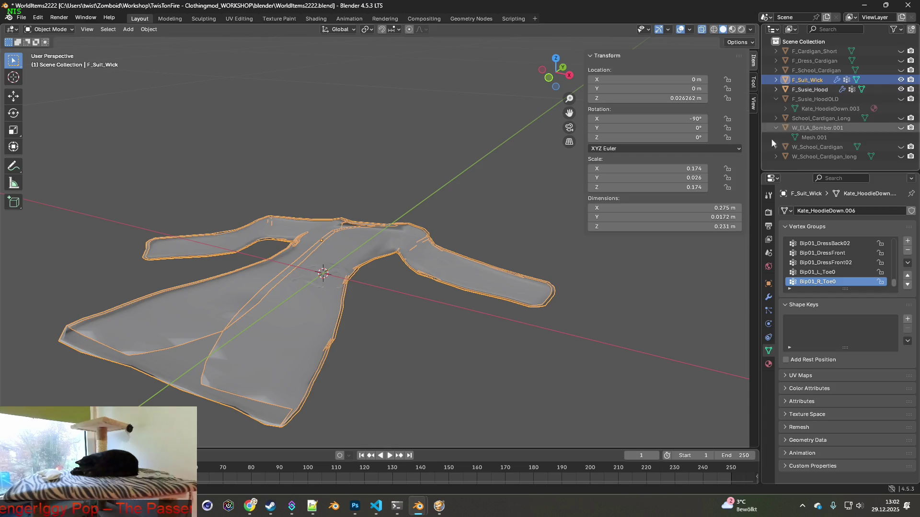
# - Shrink the coat further to 0.036 scale and lower it along Z onto the other garment
pyautogui.moveTo(460, 158); pyautogui.dragTo(413, 205, button='middle')
pyautogui.press('s')
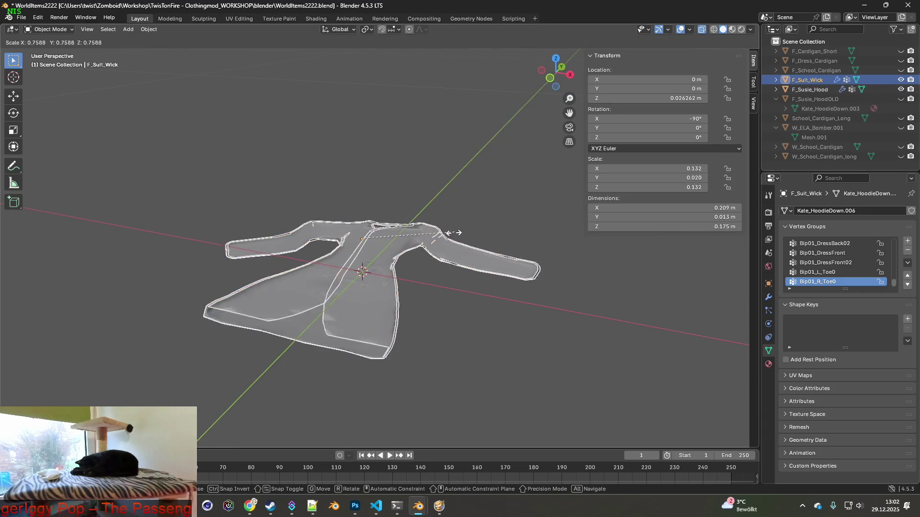
pyautogui.click(392, 237)
pyautogui.moveTo(406, 246)
pyautogui.mouseDown(button='middle')
pyautogui.moveTo(438, 201)
pyautogui.moveTo(431, 215)
pyautogui.moveTo(440, 216)
pyautogui.mouseUp(button='middle')
pyautogui.scroll(5, 442, 215)
pyautogui.scroll(4, 452, 220)
pyautogui.press('g')
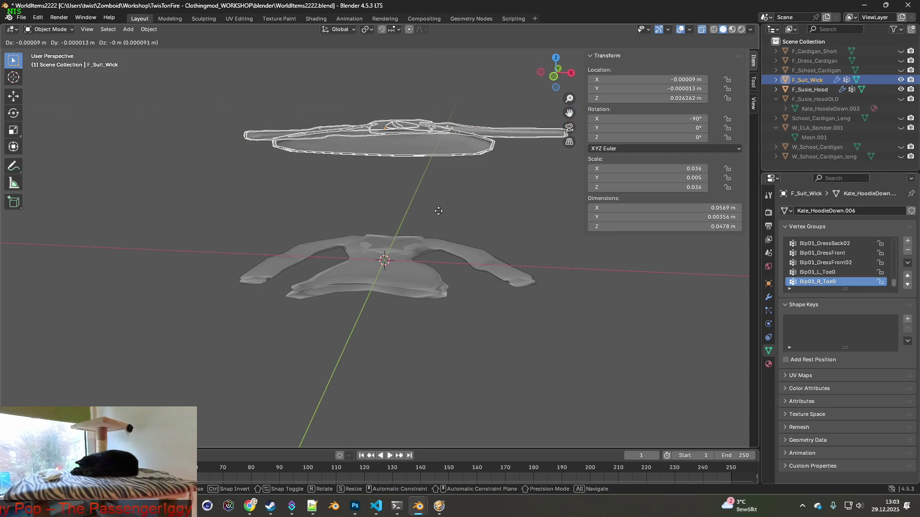
pyautogui.press('z')
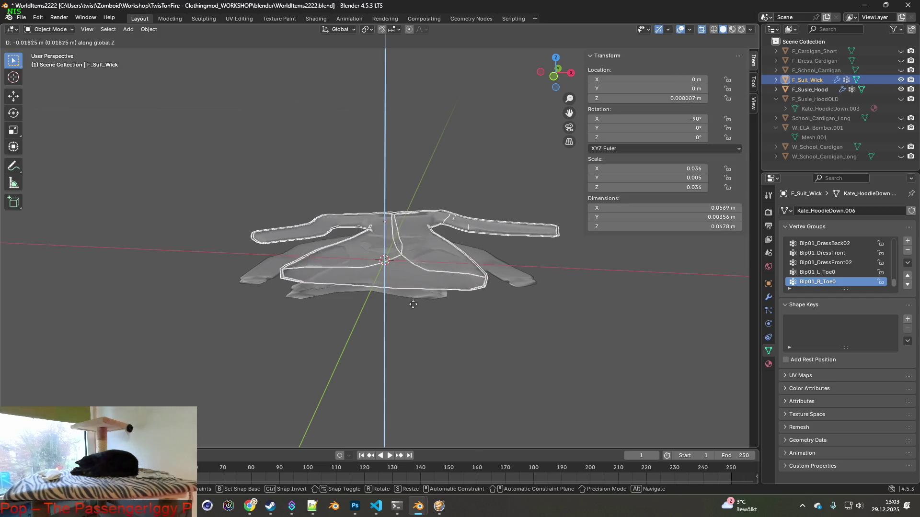
pyautogui.click(409, 322)
pyautogui.scroll(6, 410, 338)
pyautogui.scroll(-8, 423, 345)
pyautogui.scroll(2, 457, 316)
pyautogui.scroll(3, 454, 323)
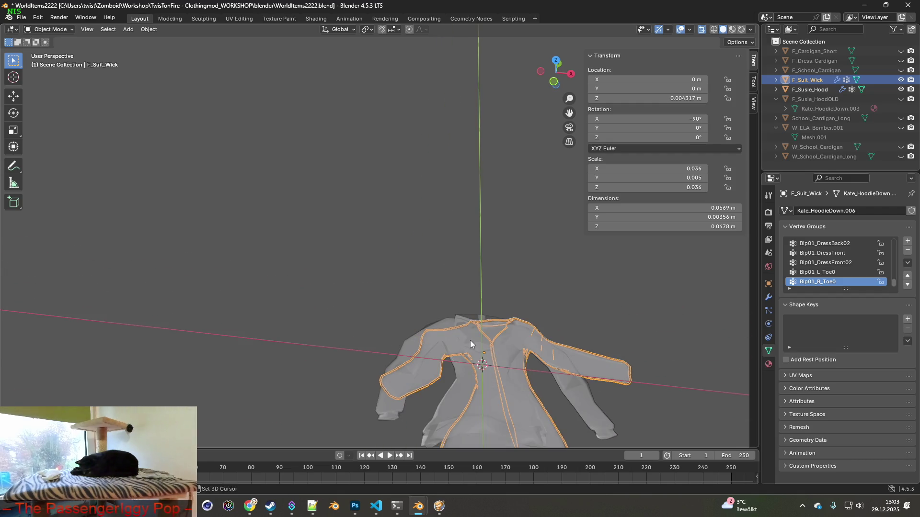
# - Nudge the coat sideways along X and adjust its height along Z
pyautogui.moveTo(470, 343); pyautogui.dragTo(438, 307, button='middle')
pyautogui.press('g')
pyautogui.press('x')
pyautogui.click(432, 308)
pyautogui.scroll(3, 438, 305)
pyautogui.scroll(6, 445, 296)
pyautogui.scroll(-5, 445, 301)
pyautogui.moveTo(436, 340)
pyautogui.mouseDown(button='middle')
pyautogui.moveTo(434, 312)
pyautogui.moveTo(429, 324)
pyautogui.mouseUp(button='middle')
pyautogui.press('g')
pyautogui.press('z')
pyautogui.click(427, 291)
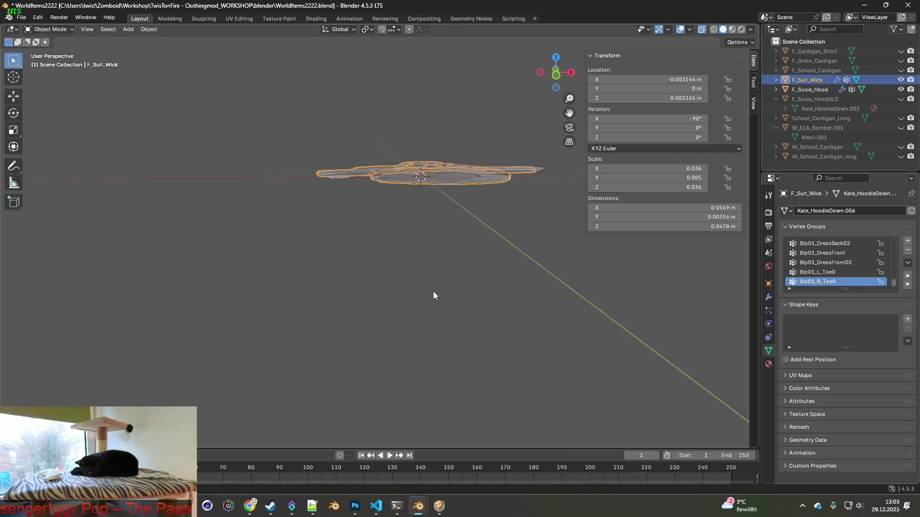
# - Fine-tune the coat's height along Z to 0.002552
pyautogui.moveTo(433, 290); pyautogui.dragTo(436, 298, button='middle')
pyautogui.press('g')
pyautogui.press('z')
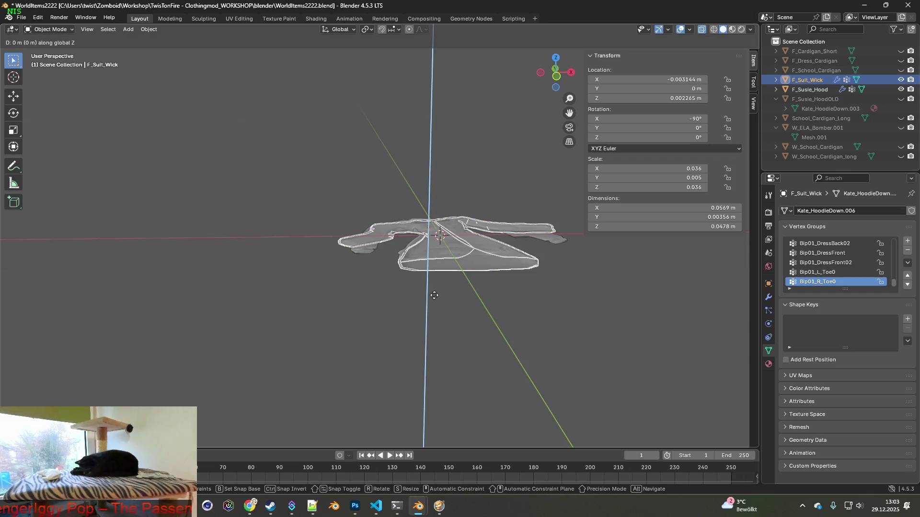
pyautogui.click(437, 284)
pyautogui.scroll(-8, 419, 287)
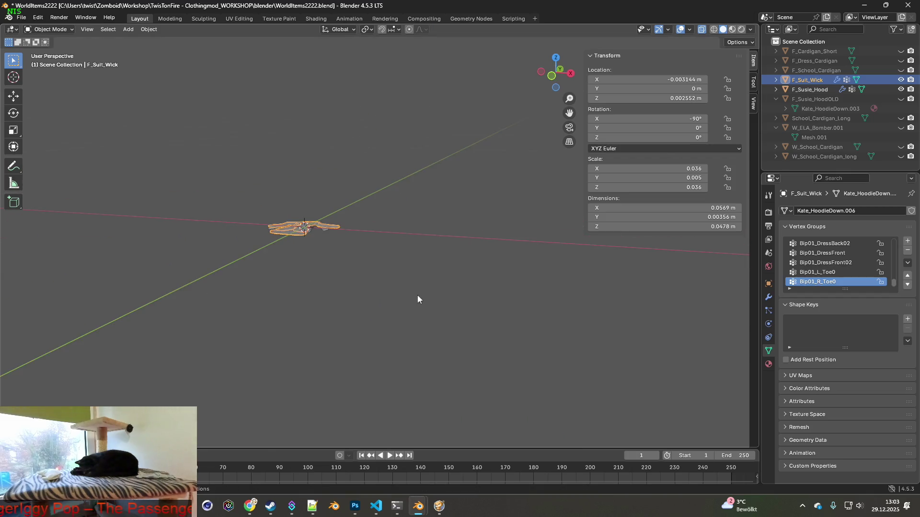
pyautogui.scroll(-2, 343, 180)
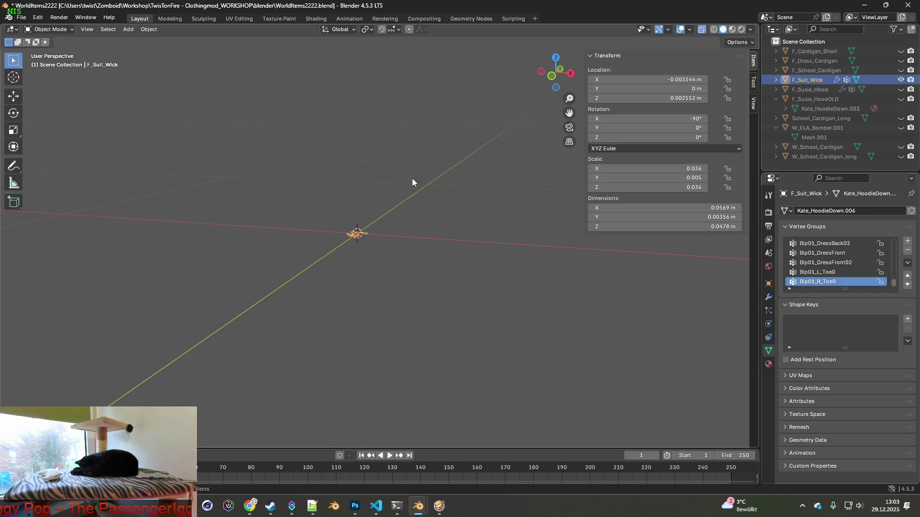
pyautogui.click(26, 17)
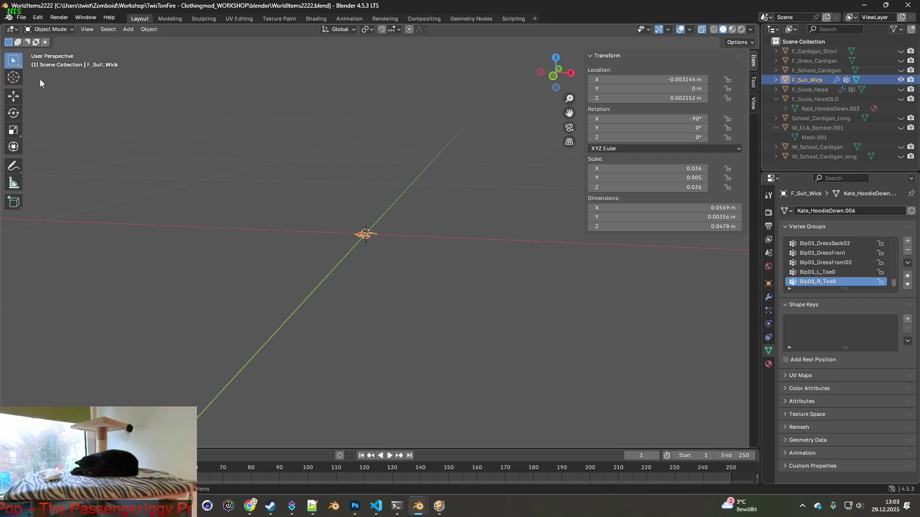
# - Save WorldItems2222.blend
pyautogui.click(40, 80)
pyautogui.click(22, 18)
pyautogui.moveTo(39, 66)
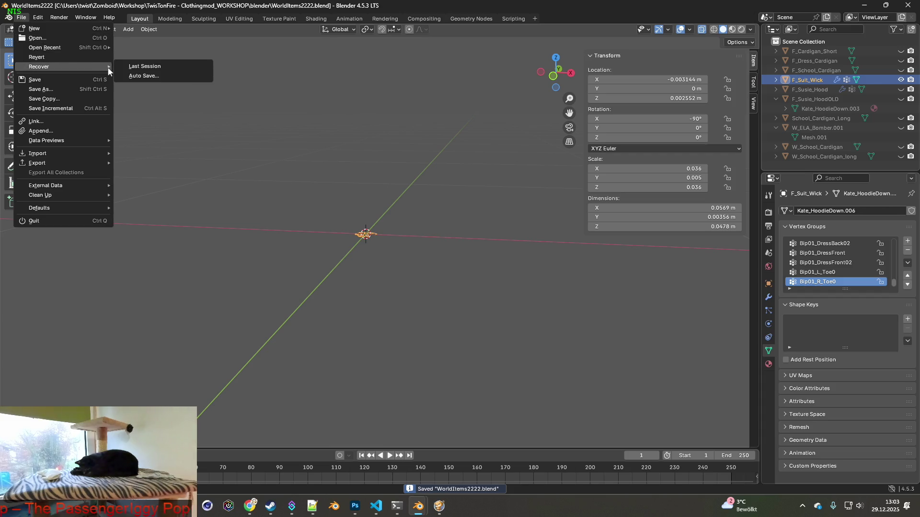
pyautogui.press('Escape')
# - Remove all of F_Suit_Wick's vertex groups and its DataTransfer and Armature modifiers
pyautogui.click(785, 79)
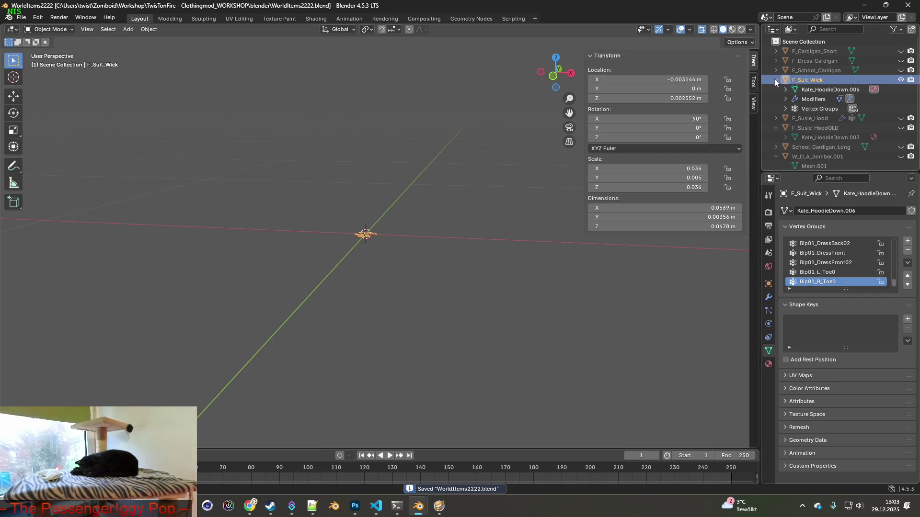
pyautogui.click(812, 99)
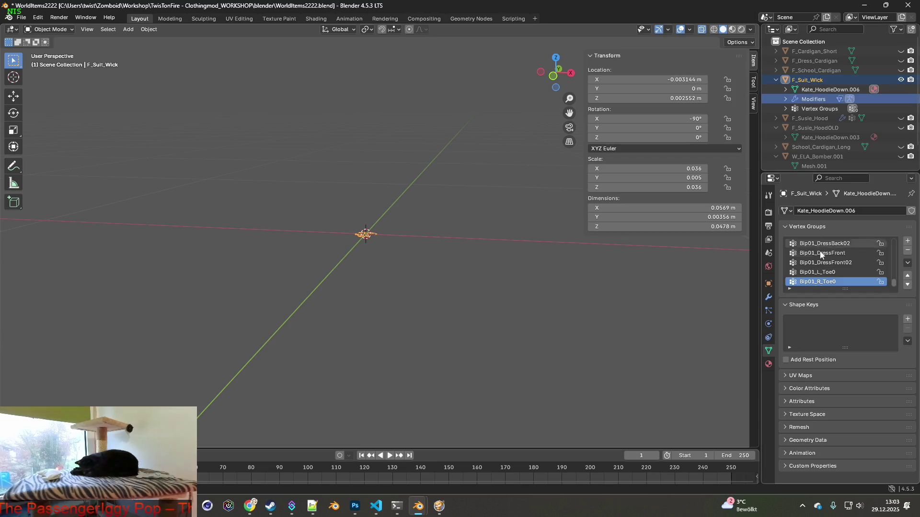
pyautogui.click(909, 252)
pyautogui.click(908, 251)
pyautogui.click(769, 298)
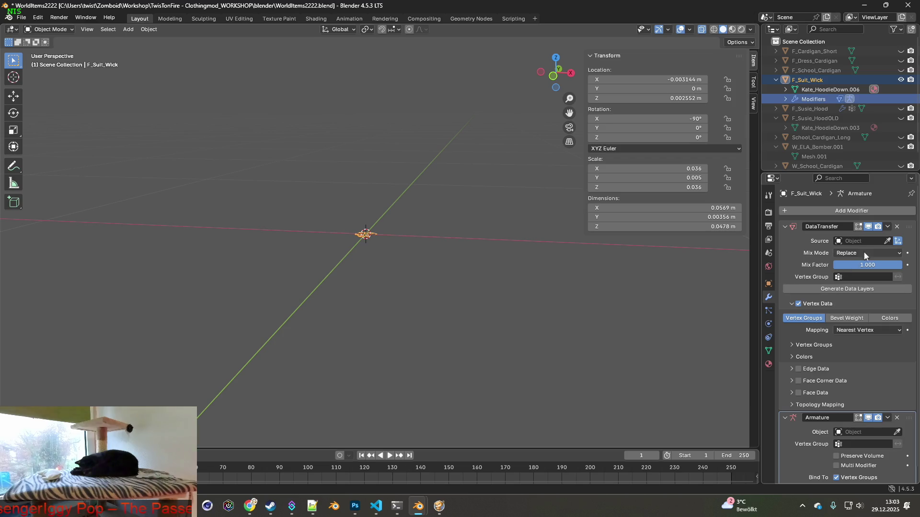
pyautogui.click(896, 226)
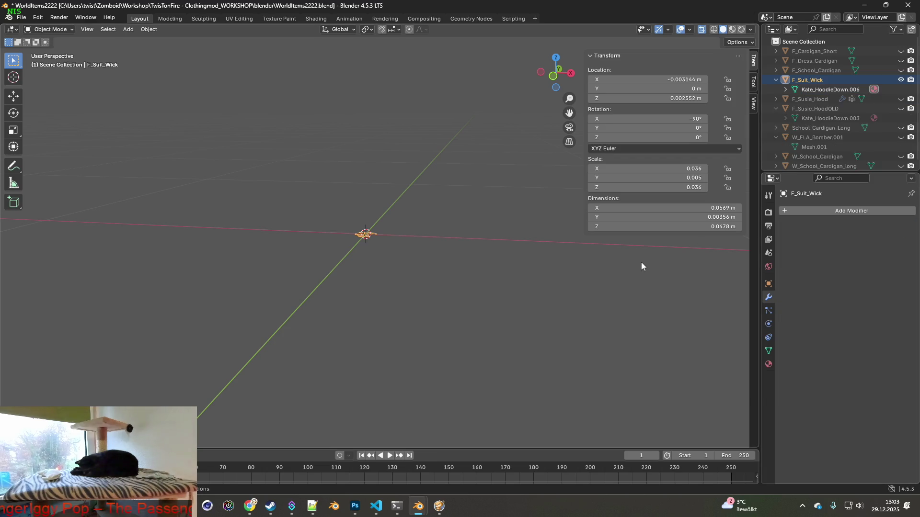
pyautogui.moveTo(415, 218); pyautogui.dragTo(398, 223, button='middle')
# - Save WorldItems2222.blend, export F_Suit_Wick as W_Suit_Wick.fbx into WorldItems, and switch to Project Zomboid
pyautogui.click(21, 18)
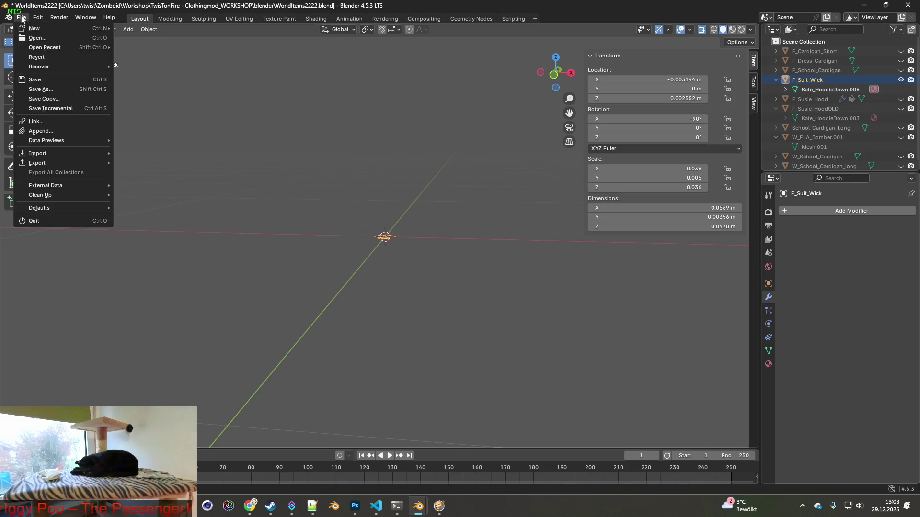
pyautogui.click(43, 80)
pyautogui.click(22, 18)
pyautogui.moveTo(37, 163)
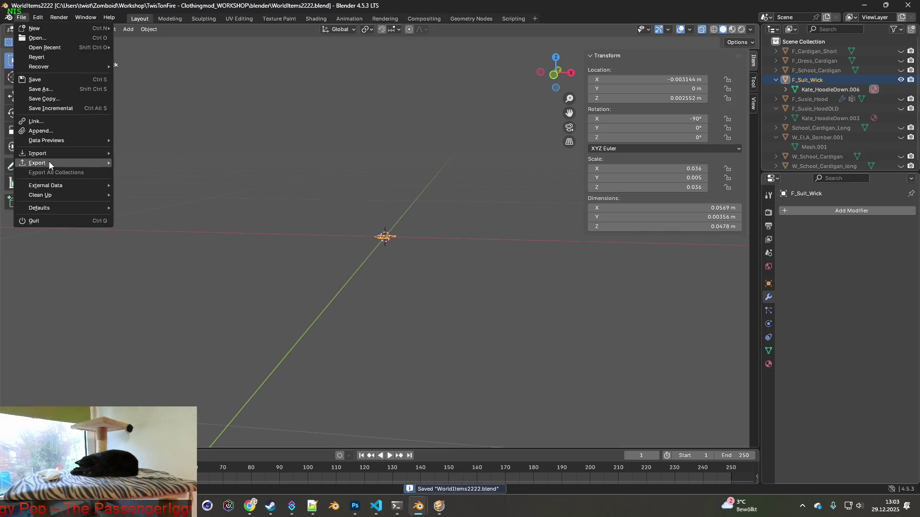
pyautogui.click(165, 249)
pyautogui.write('W_Suit_Wick.fbx')
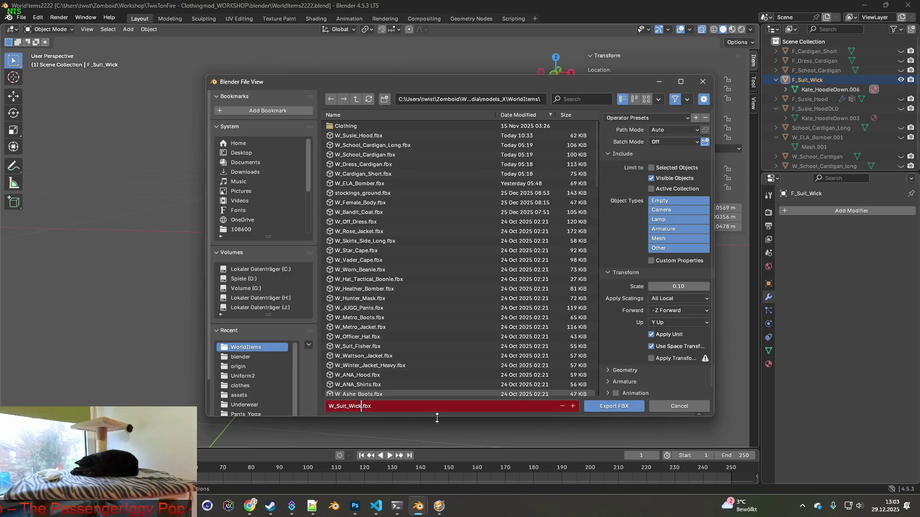
pyautogui.click(627, 118)
pyautogui.click(618, 325)
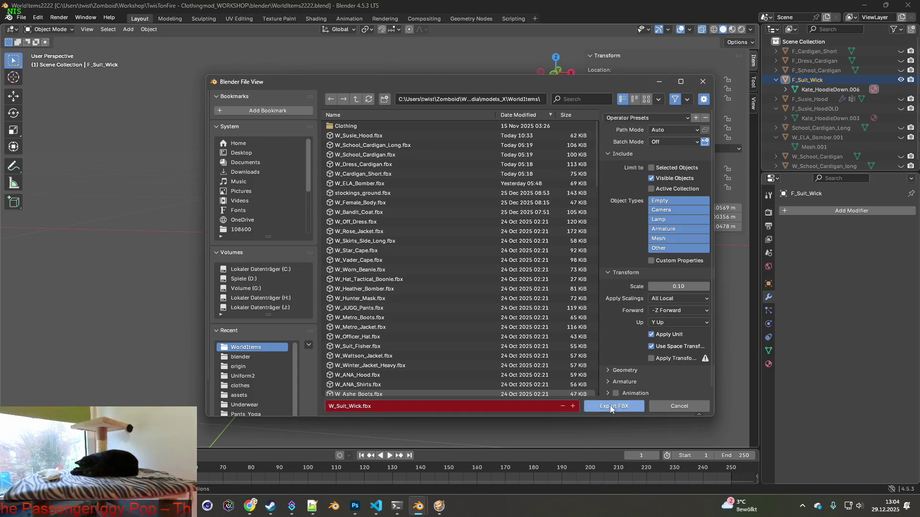
pyautogui.click(613, 407)
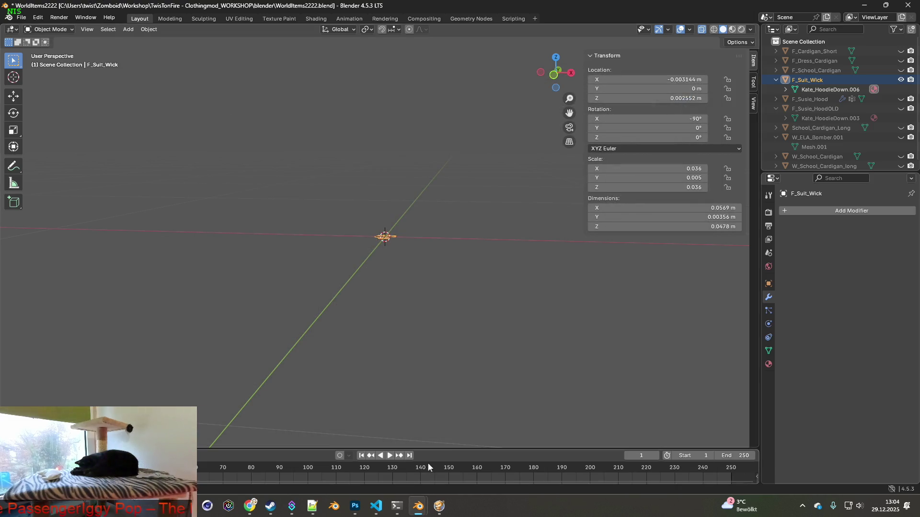
pyautogui.click(438, 506)
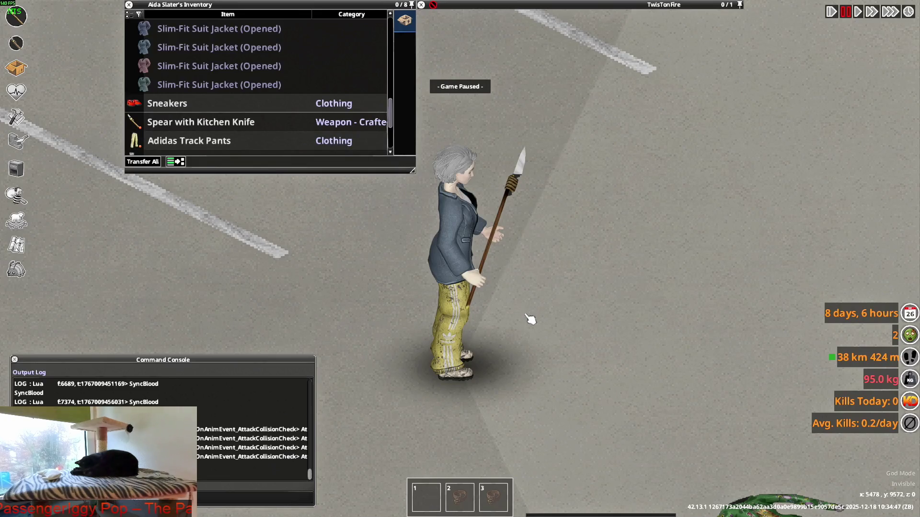
# - Quit Project Zomboid to the desktop from its pause menu
pyautogui.press('Escape')
pyautogui.click(156, 372)
pyautogui.click(433, 279)
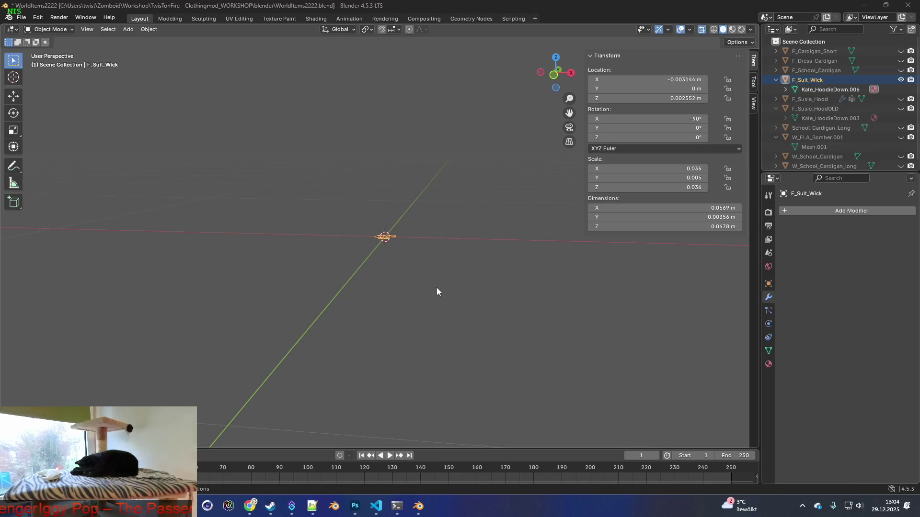
# - Switch to the VS Code window with brita_worlditems.txt
pyautogui.hotkey('alt', 'Tab')
pyautogui.press('Tab')
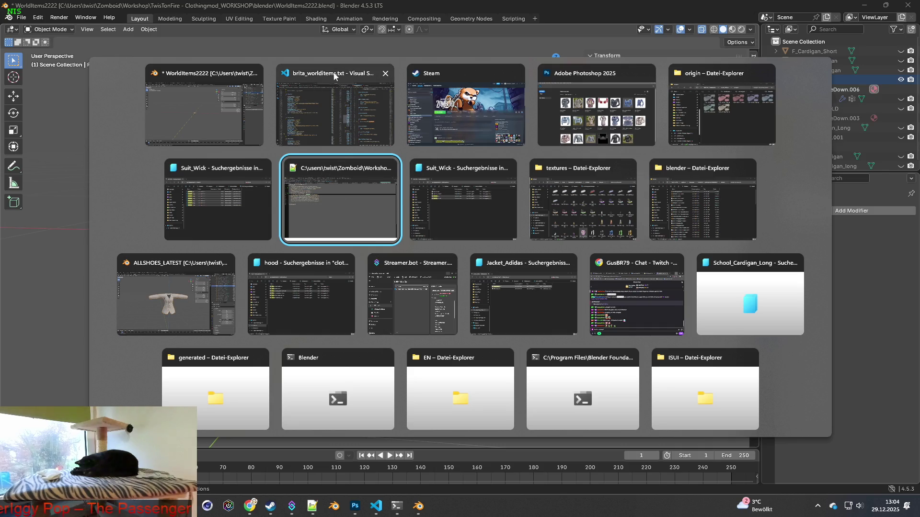
pyautogui.click(334, 100)
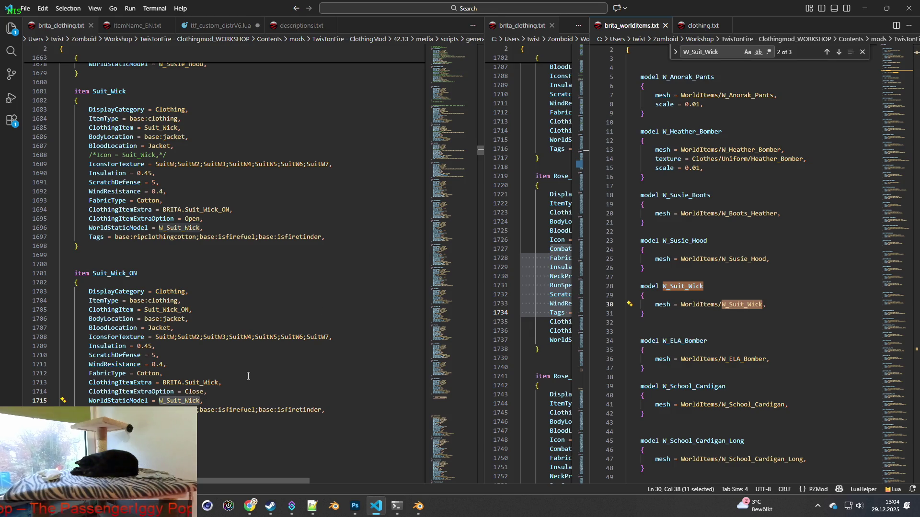
# - Launch Project Zomboid from the Steam library and confirm the launch option
pyautogui.click(271, 506)
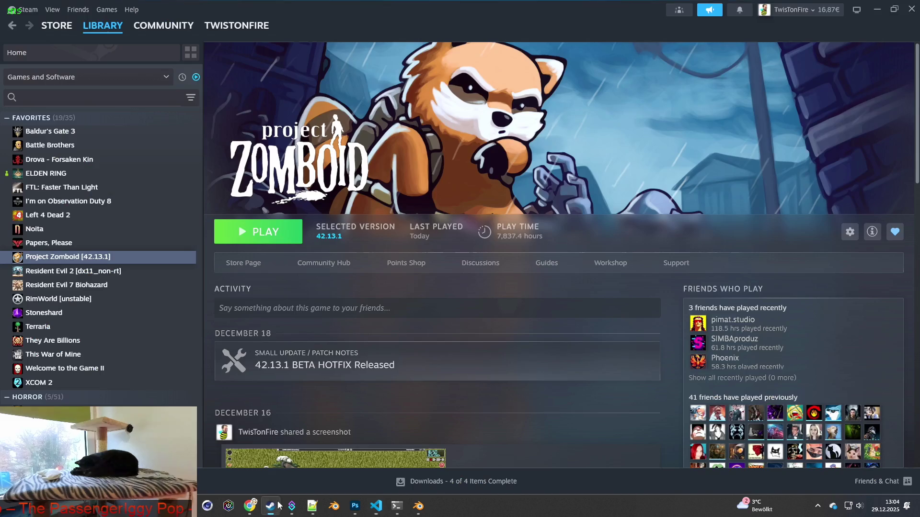
pyautogui.click(265, 234)
pyautogui.click(487, 344)
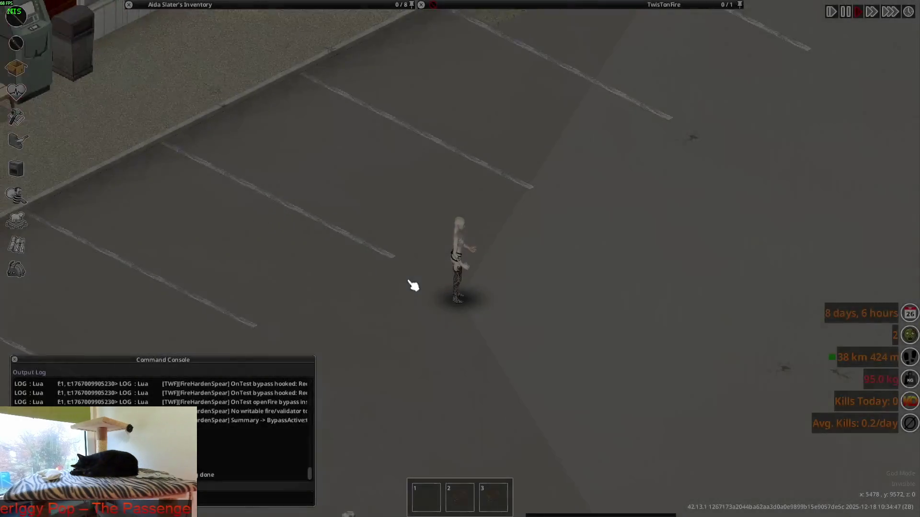
pyautogui.scroll(5, 413, 285)
pyautogui.scroll(-5, 373, 154)
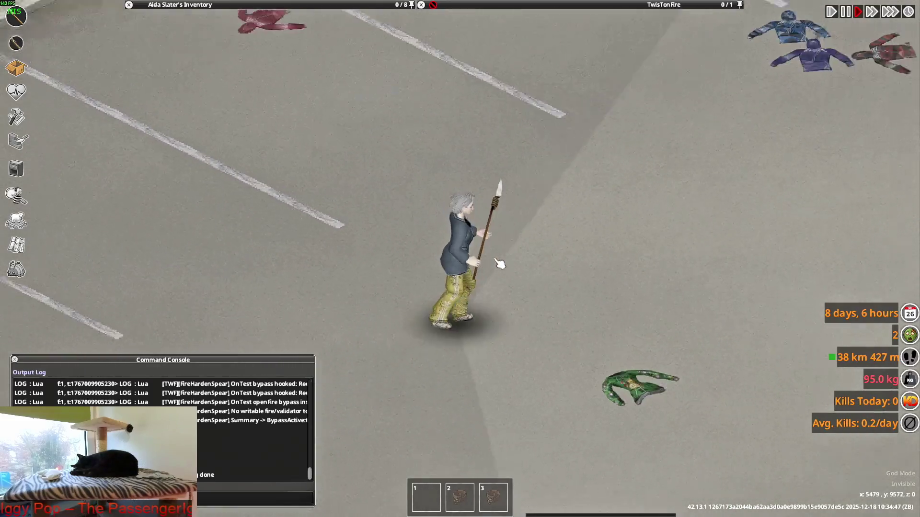
# - Drop a closed Slim-Fit Suit Jacket from the inventory and walk around it to inspect its world model
pyautogui.click(180, 4)
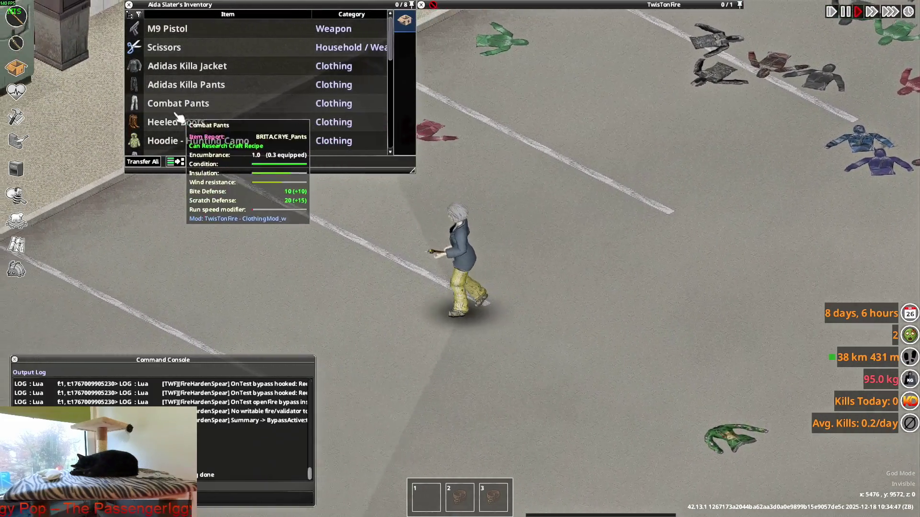
pyautogui.scroll(-3, 216, 86)
pyautogui.scroll(-3, 187, 101)
pyautogui.scroll(-3, 187, 101)
pyautogui.click(194, 58)
pyautogui.doubleClick(194, 66)
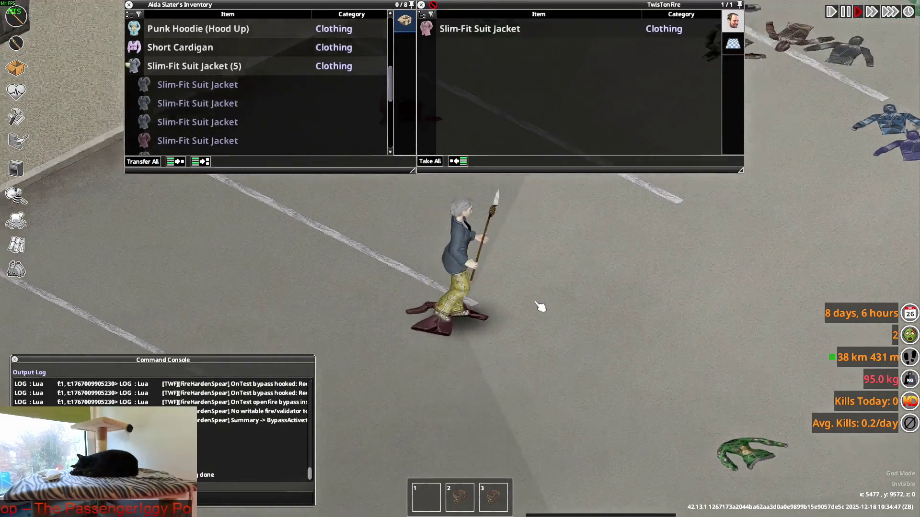
pyautogui.scroll(5, 535, 294)
pyautogui.scroll(5, 504, 310)
pyautogui.press('w')
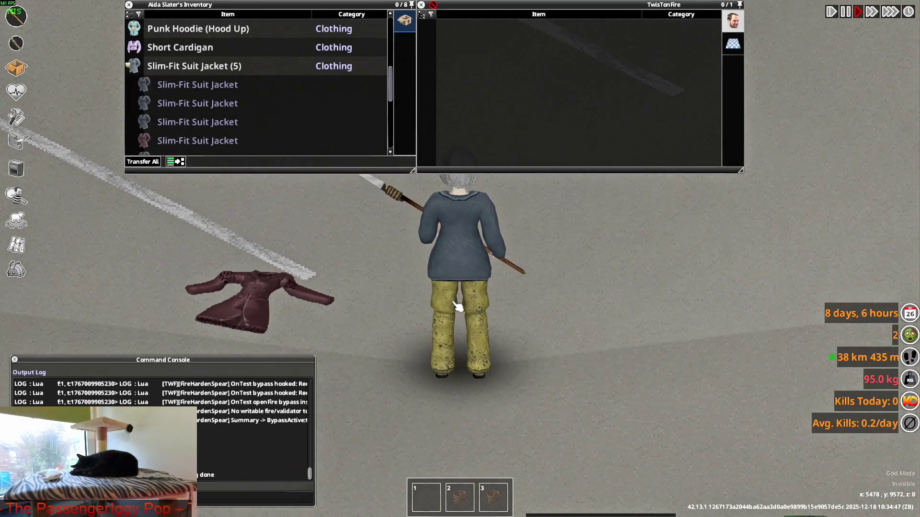
pyautogui.press('d')
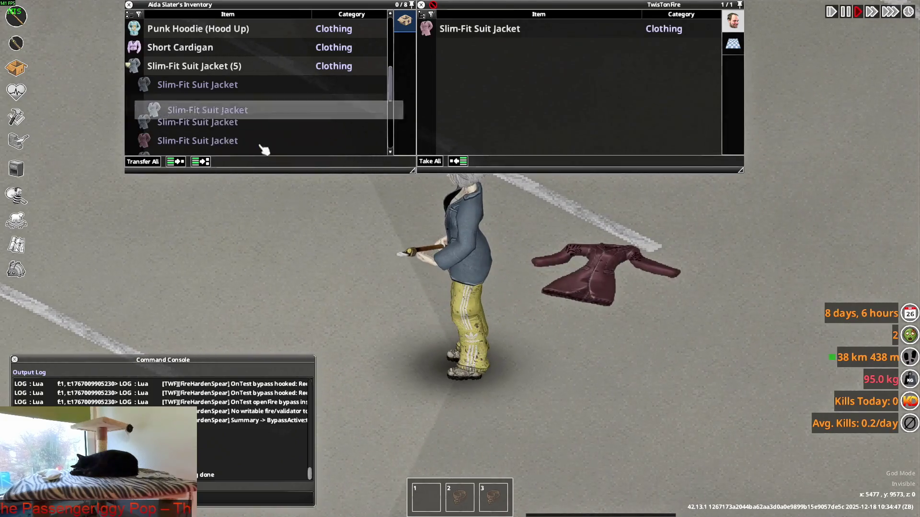
pyautogui.press('d')
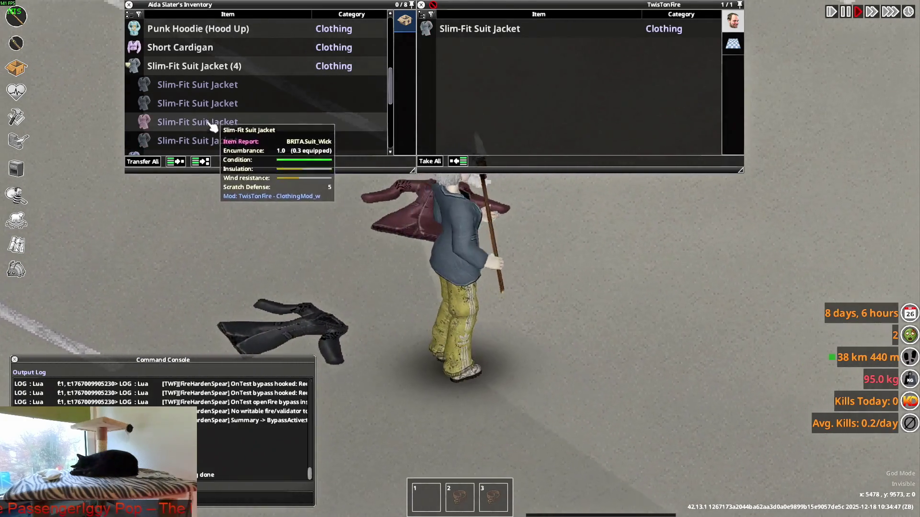
pyautogui.press('s')
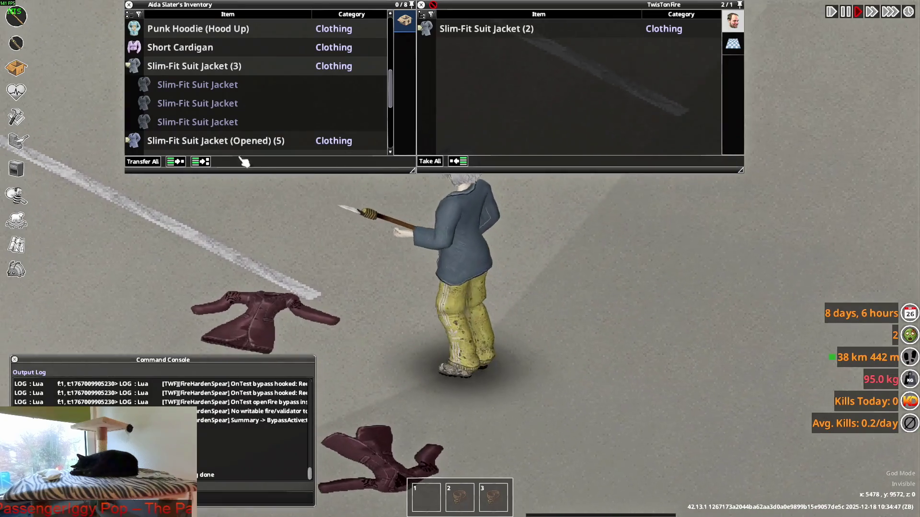
pyautogui.scroll(-3, 460, 287)
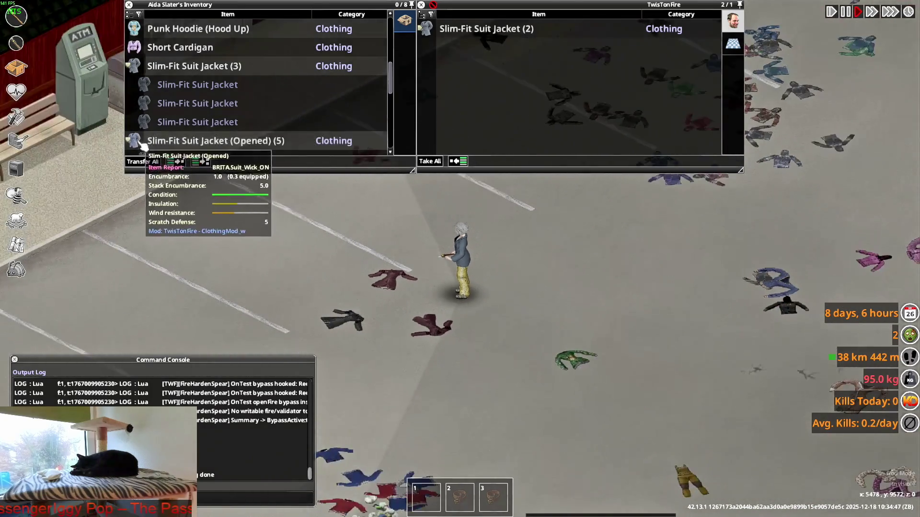
pyautogui.scroll(-1, 189, 137)
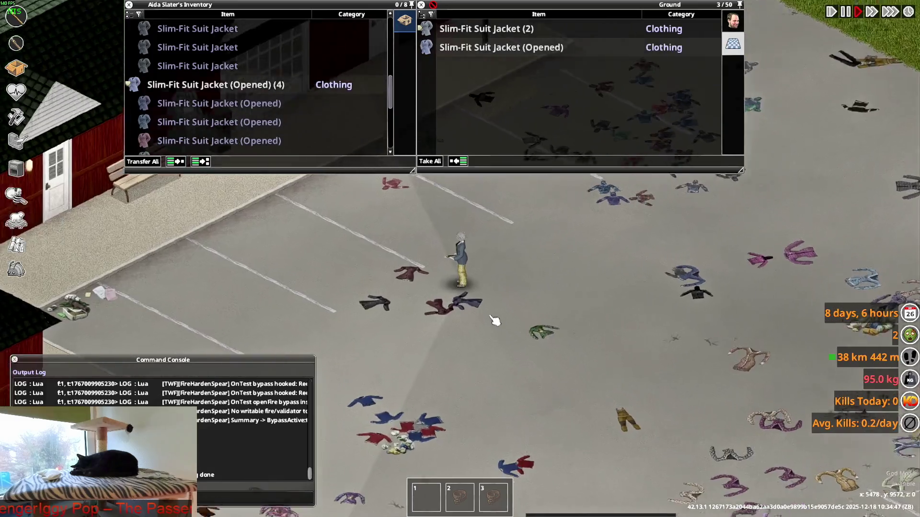
pyautogui.scroll(3, 461, 287)
# - Drop several opened Slim-Fit Suit Jackets from the inventory onto the ground beside the character
pyautogui.moveTo(219, 140); pyautogui.dragTo(548, 335)
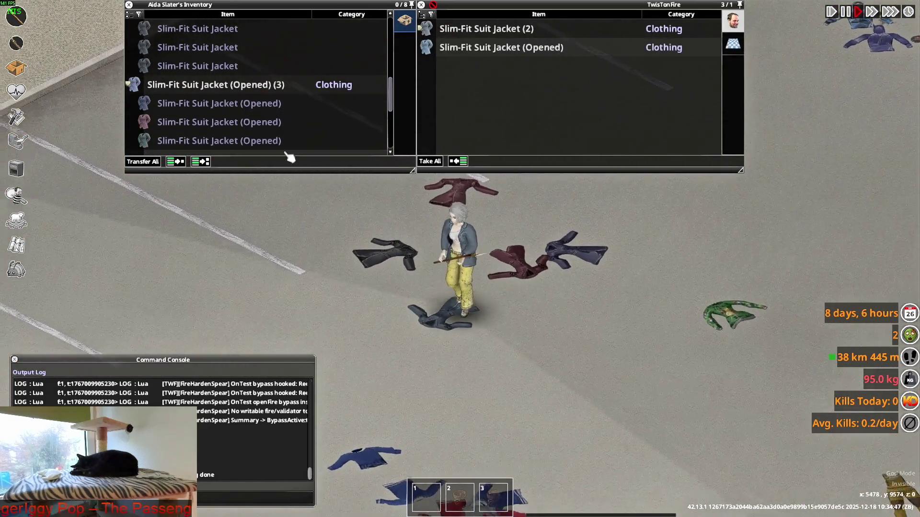
pyautogui.moveTo(219, 122); pyautogui.dragTo(567, 86)
pyautogui.doubleClick(219, 122)
pyautogui.moveTo(218, 121); pyautogui.dragTo(273, 187)
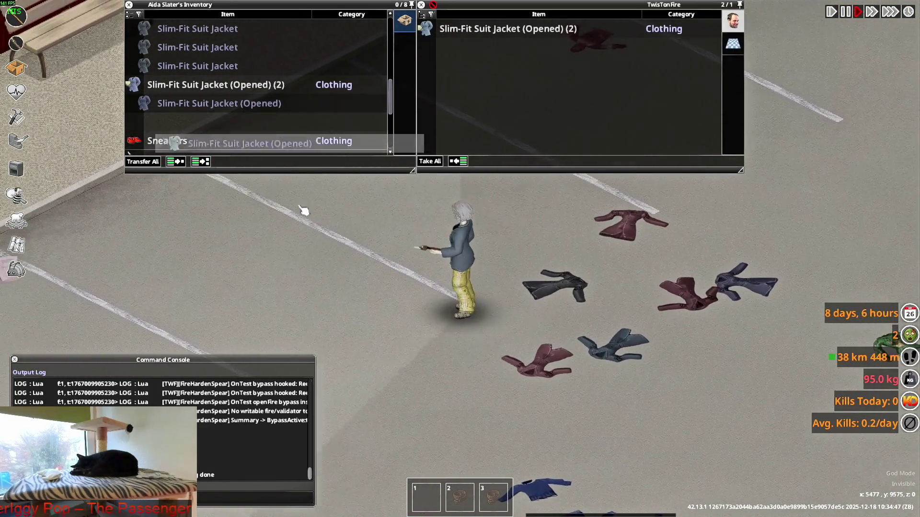
pyautogui.moveTo(209, 84); pyautogui.dragTo(503, 306)
pyautogui.scroll(3, 503, 308)
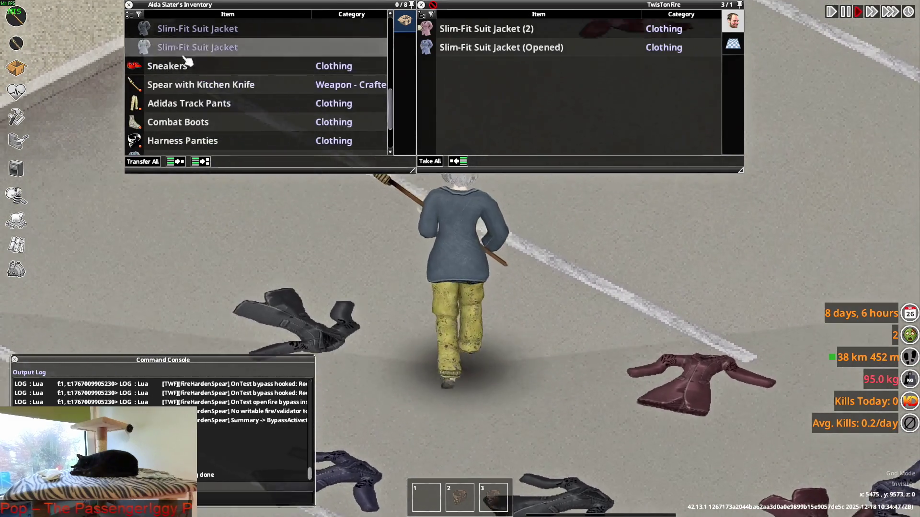
pyautogui.scroll(3, 209, 115)
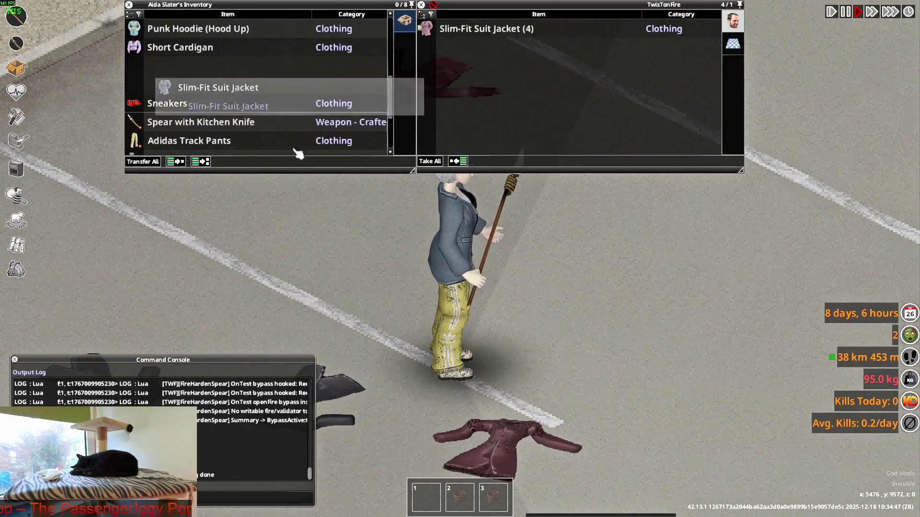
pyautogui.scroll(3, 174, 137)
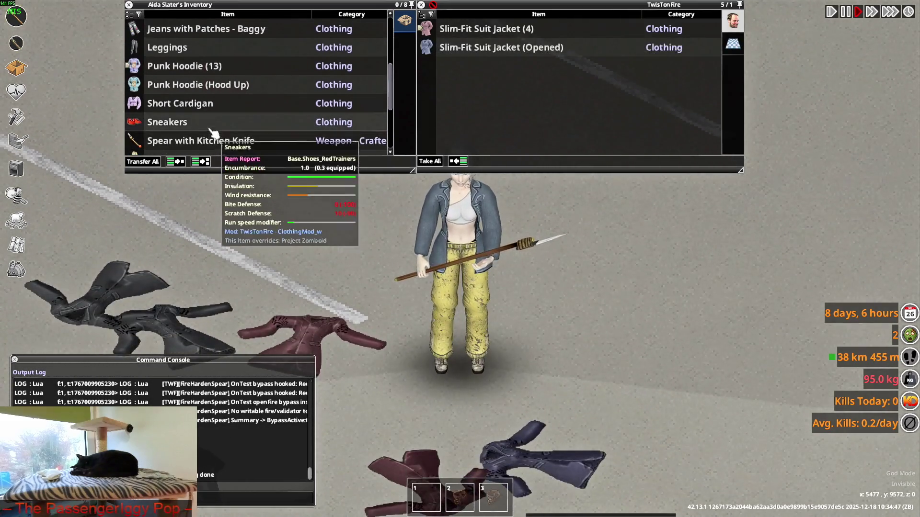
pyautogui.scroll(2, 174, 136)
pyautogui.scroll(2, 174, 136)
pyautogui.scroll(2, 174, 137)
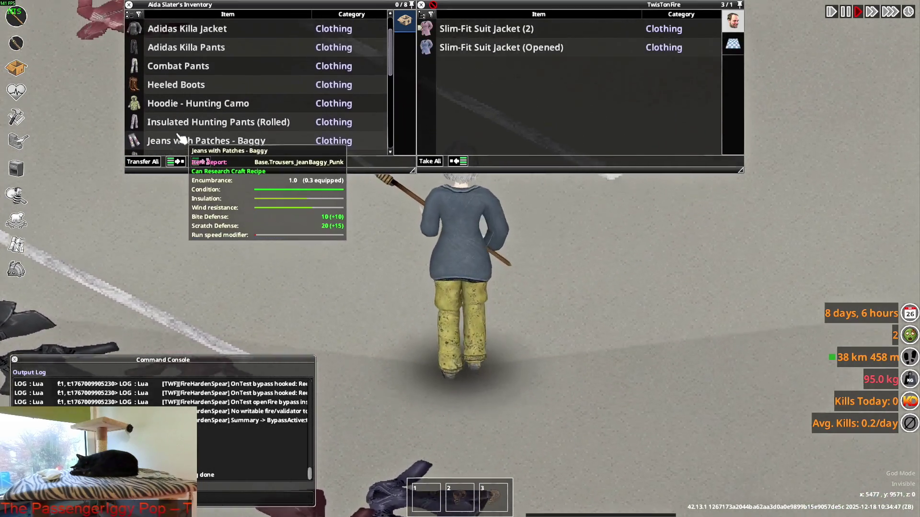
pyautogui.scroll(2, 180, 138)
pyautogui.scroll(-3, 181, 139)
pyautogui.scroll(-3, 182, 138)
pyautogui.scroll(-3, 182, 138)
pyautogui.scroll(-3, 181, 141)
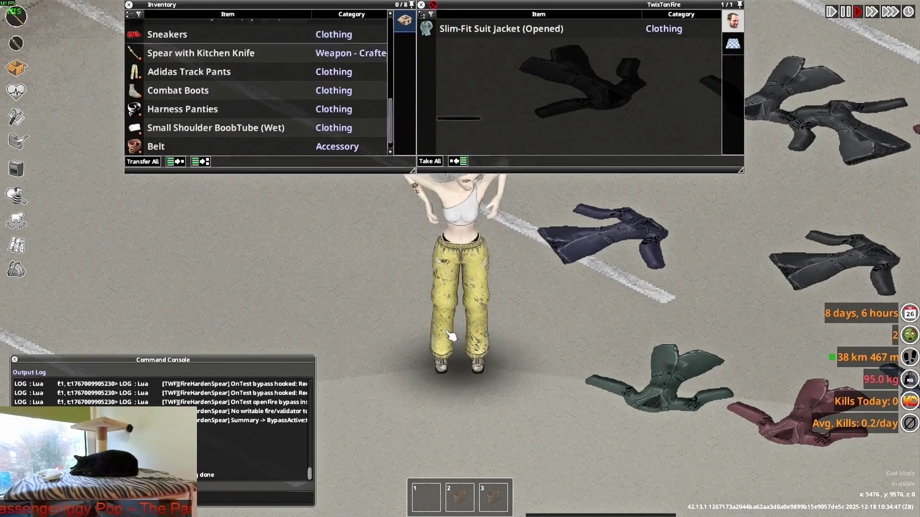
# - Hide the inventory, walk the character across the parking lot, then bring the inventory back up
pyautogui.press('Tab')
pyautogui.scroll(-3, 450, 336)
pyautogui.scroll(3, 460, 330)
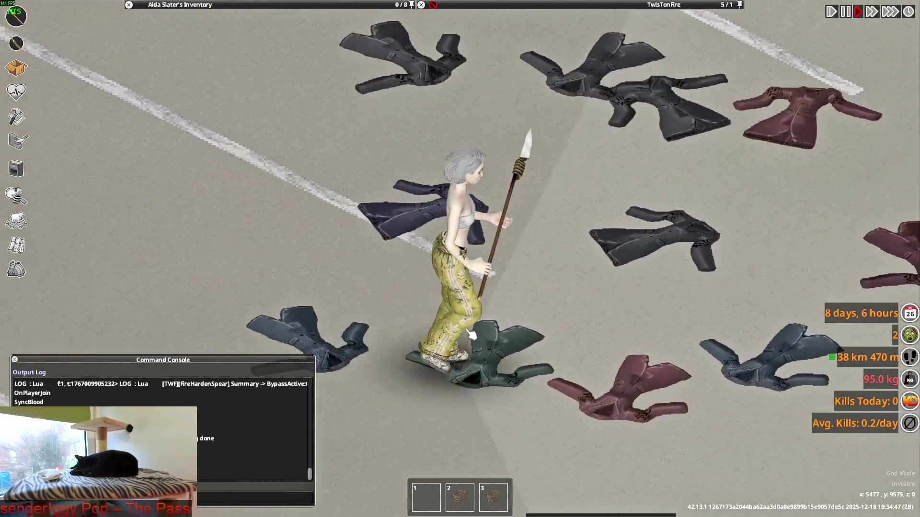
pyautogui.press('w')
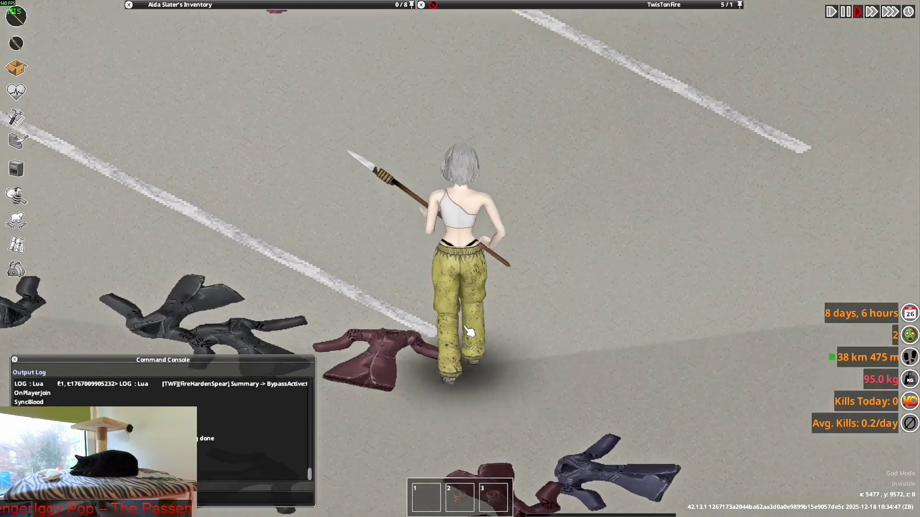
pyautogui.press('w')
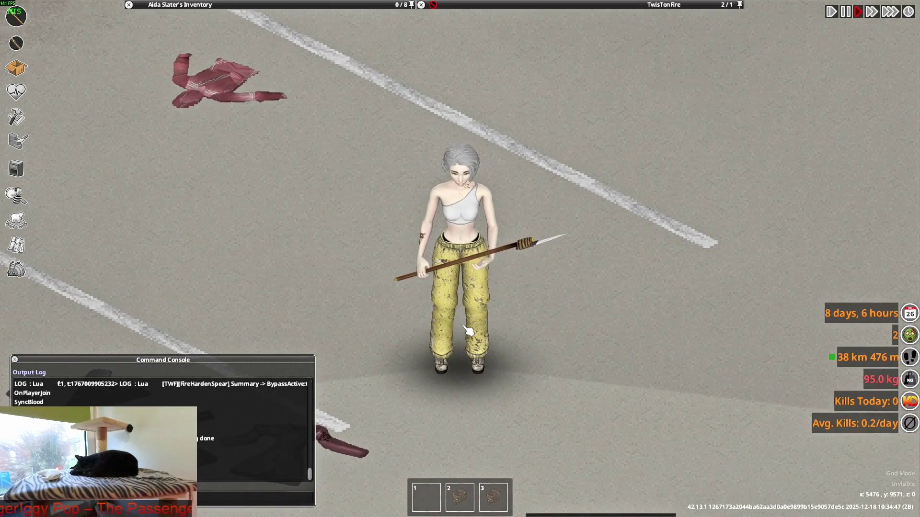
pyautogui.scroll(-2, 469, 331)
pyautogui.scroll(-2, 469, 331)
pyautogui.scroll(-1, 468, 331)
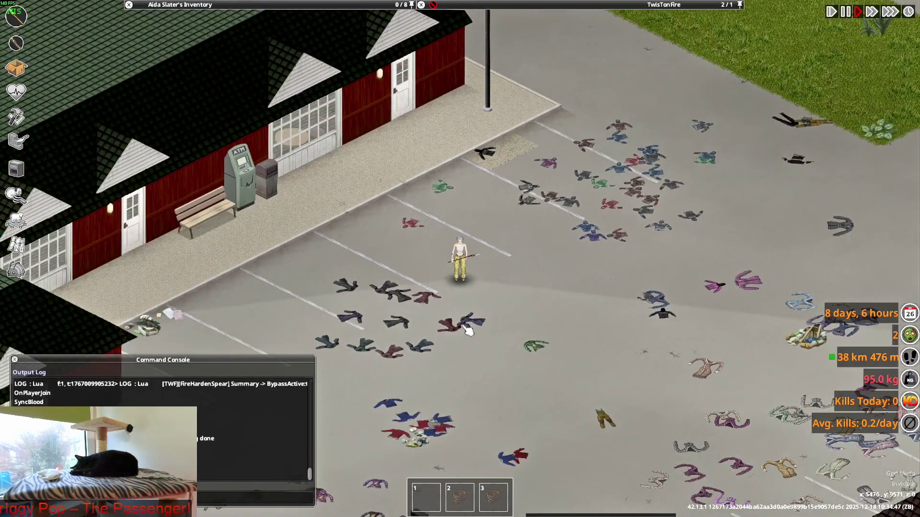
pyautogui.scroll(2, 469, 331)
pyautogui.scroll(3, 468, 331)
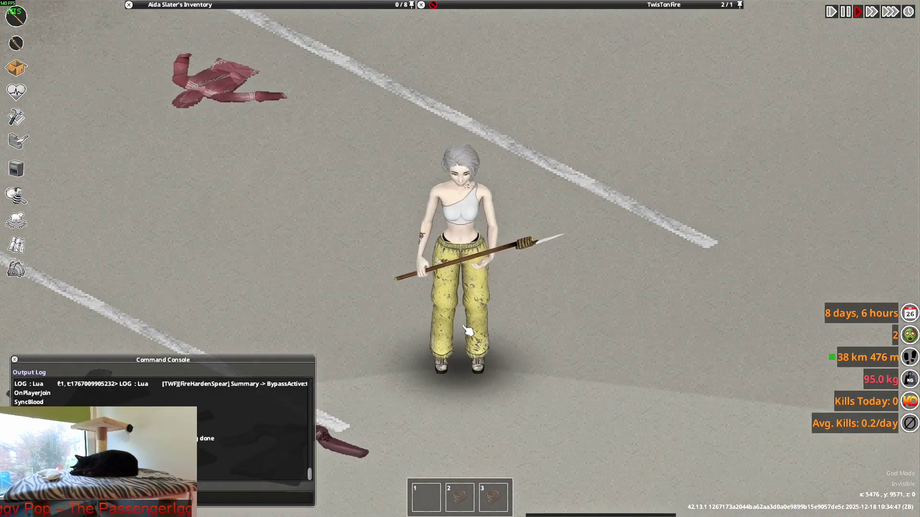
pyautogui.scroll(2, 216, 103)
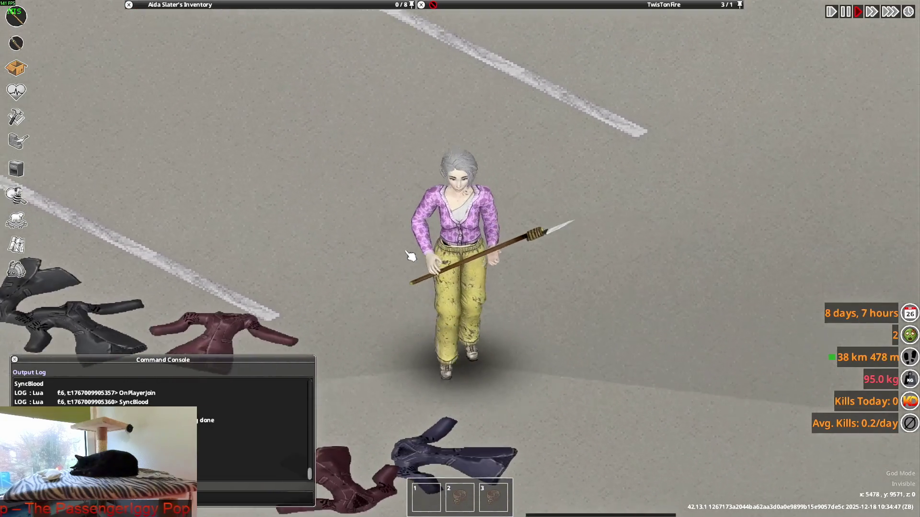
pyautogui.press('i')
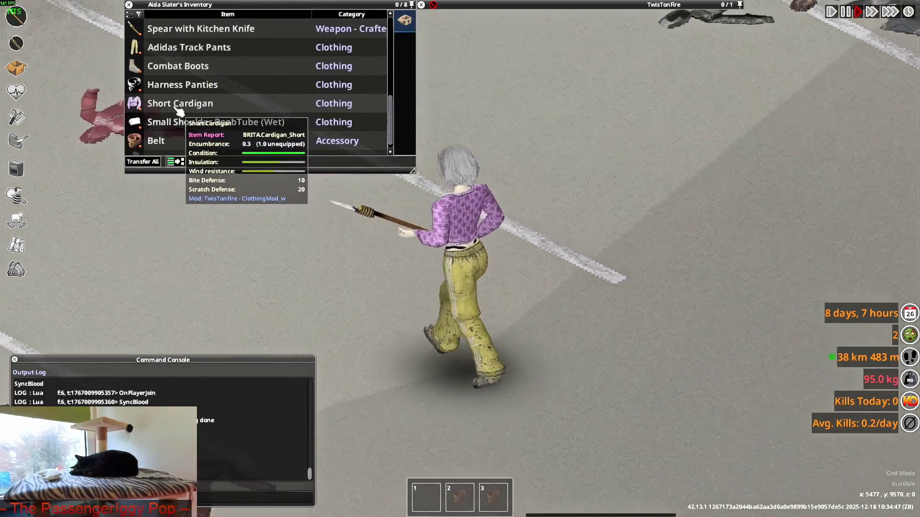
# - Wear the Short Cardigan, then bring up the actions for a Punk Hoodie
pyautogui.rightClick(179, 103)
pyautogui.click(216, 191)
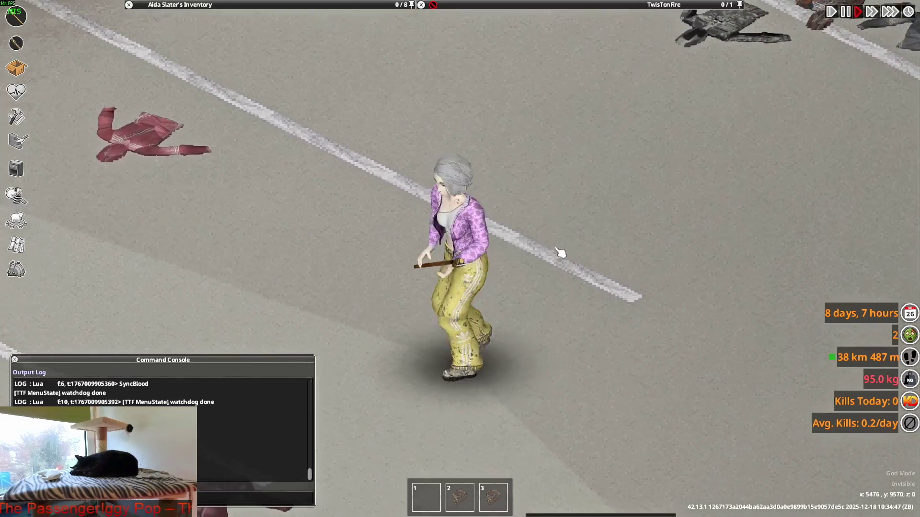
pyautogui.moveTo(177, 65)
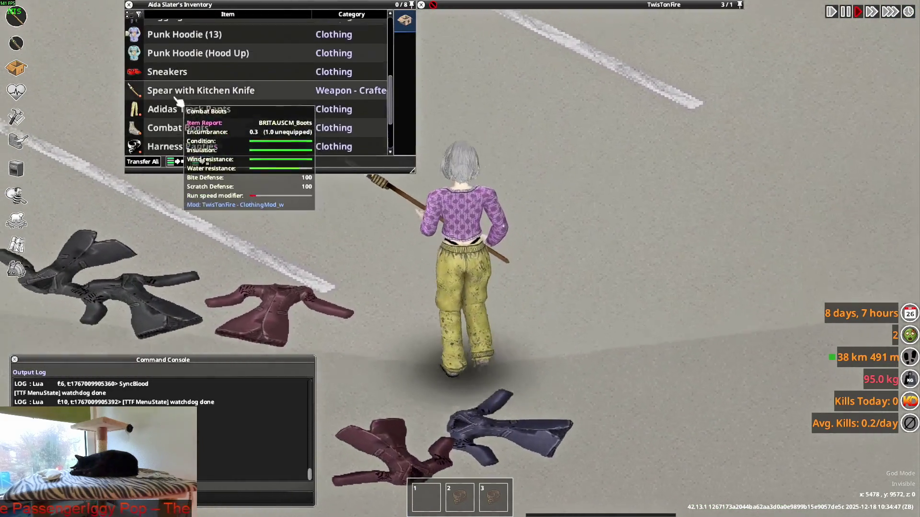
pyautogui.scroll(3, 179, 101)
pyautogui.click(141, 92)
pyautogui.rightClick(180, 103)
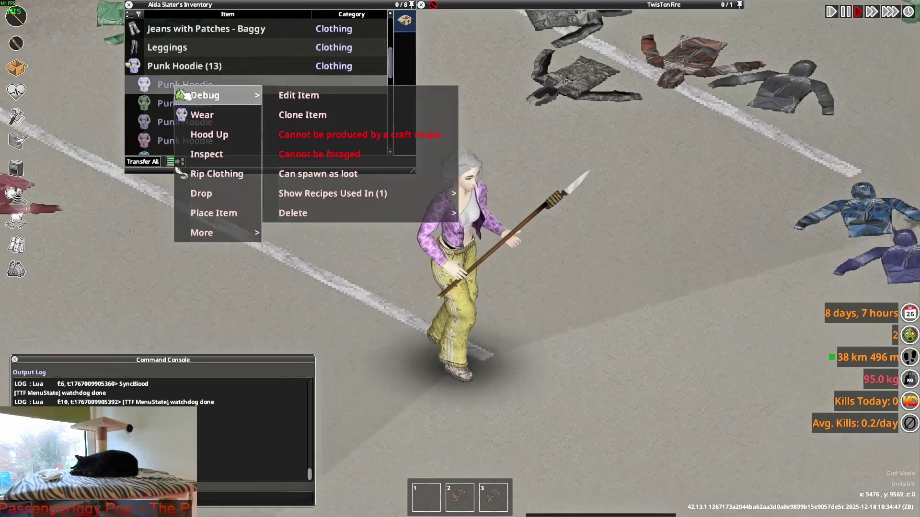
# - Put on the Punk Hoodie and walk the character around the lot to view it
pyautogui.click(205, 117)
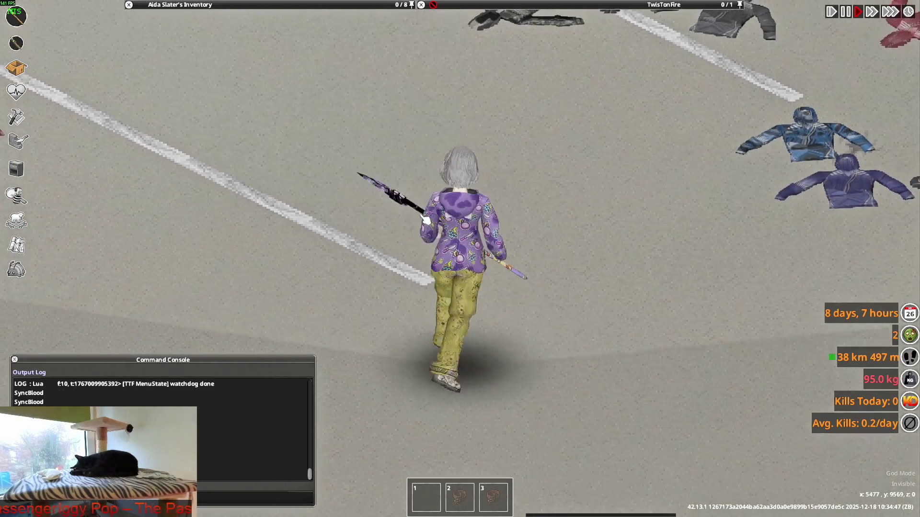
pyautogui.press('Tab')
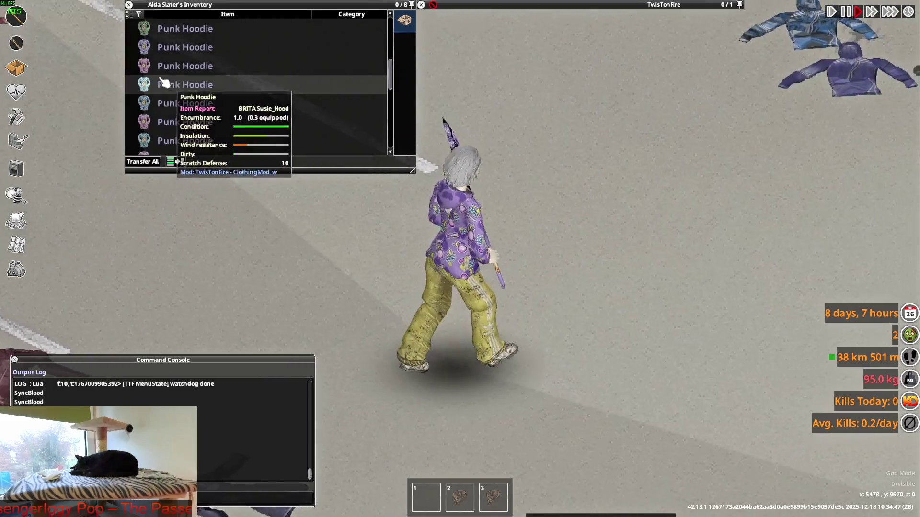
pyautogui.scroll(-3, 187, 87)
pyautogui.scroll(-4, 180, 101)
pyautogui.scroll(-1, 175, 105)
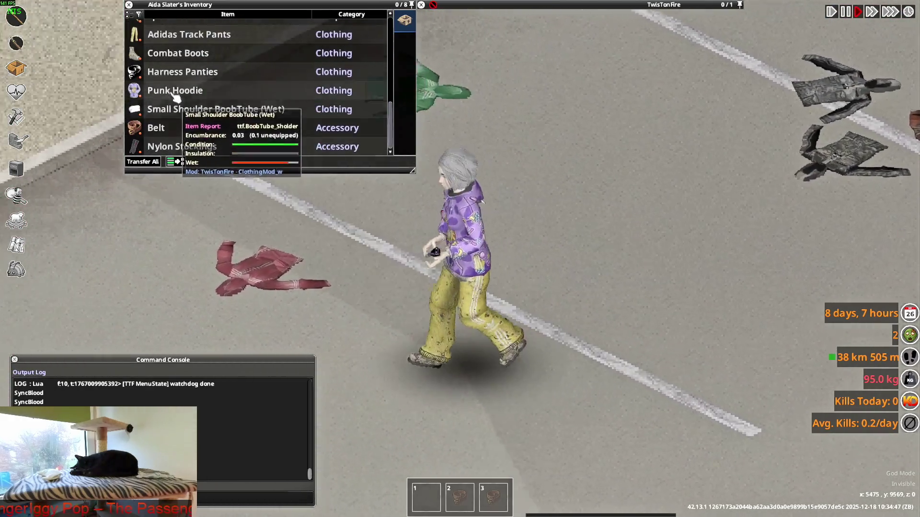
pyautogui.rightClick(175, 92)
pyautogui.press('Tab')
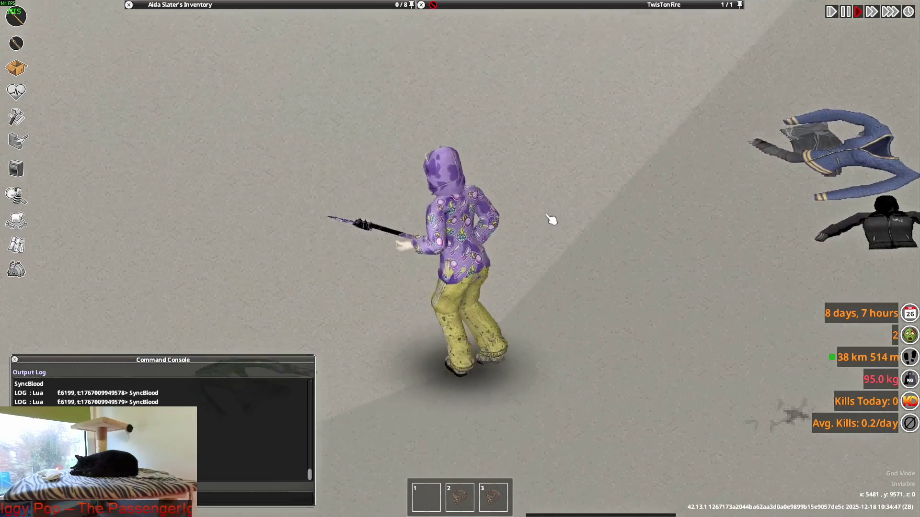
pyautogui.press('w')
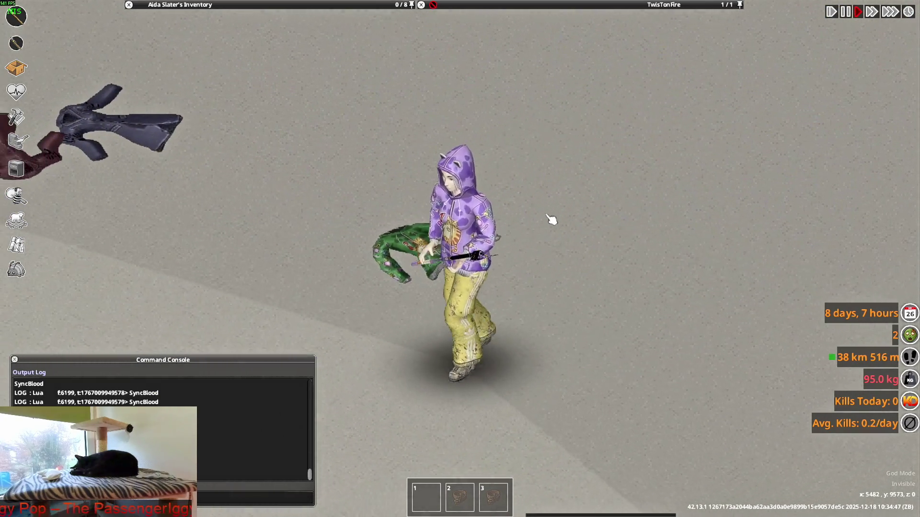
pyautogui.press('w')
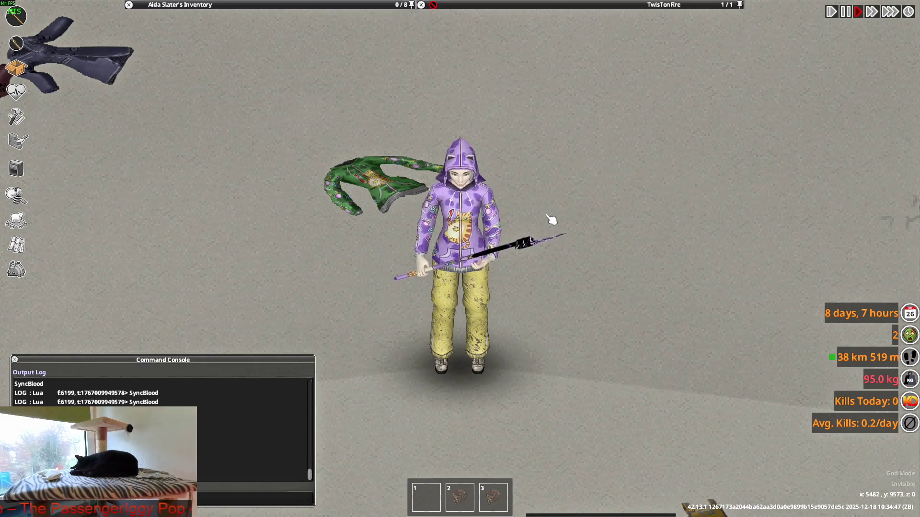
pyautogui.scroll(-3, 565, 221)
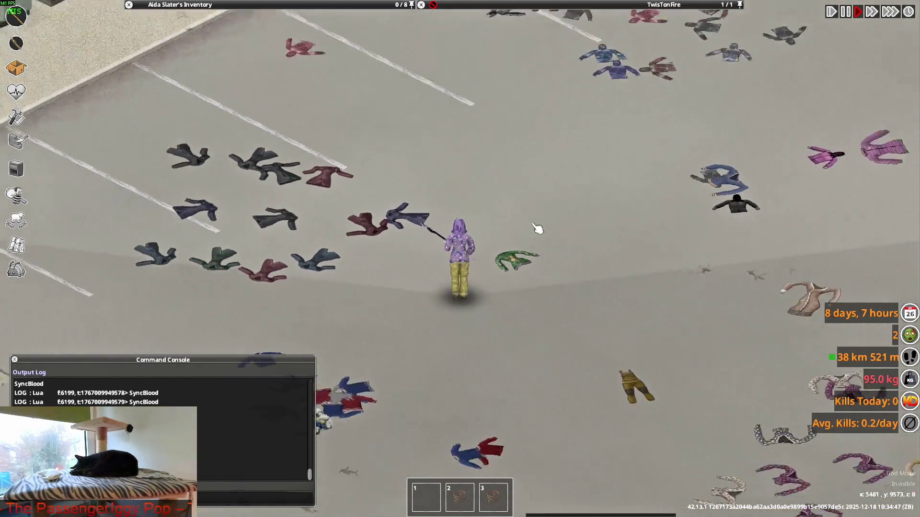
pyautogui.scroll(3, 535, 227)
pyautogui.press('w')
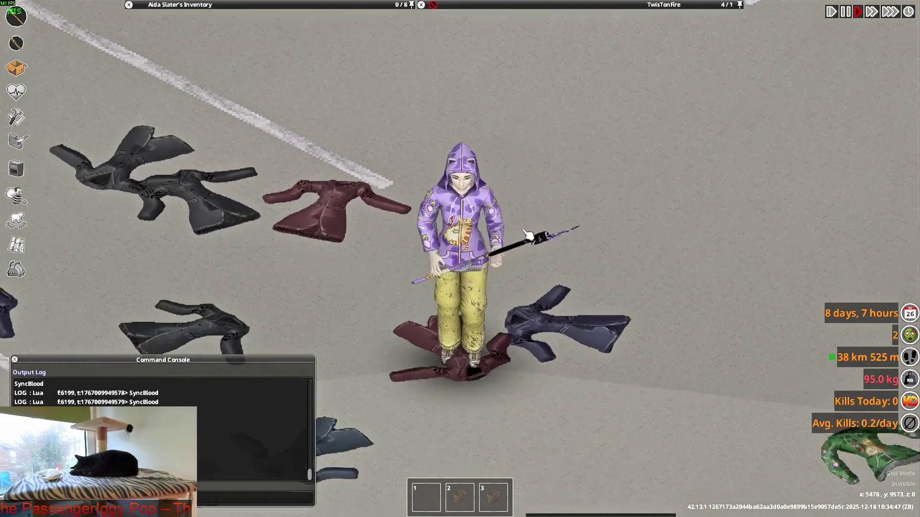
pyautogui.press('w')
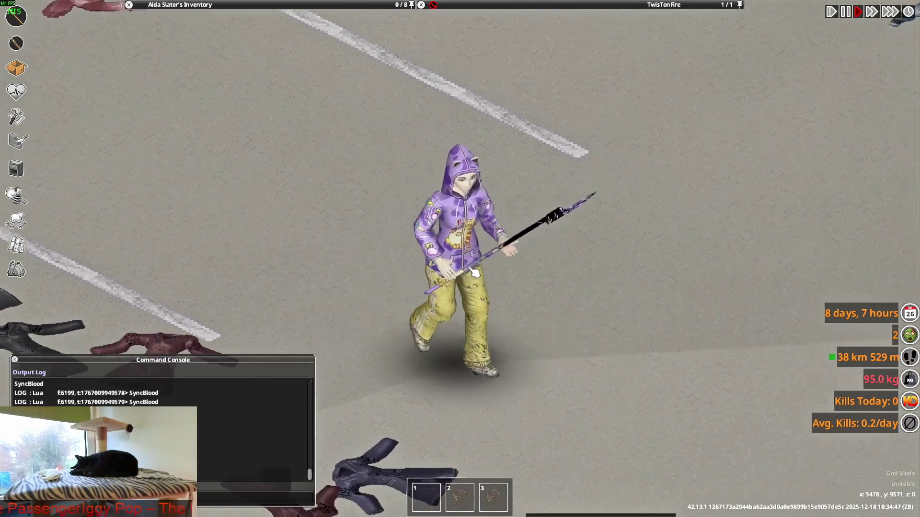
# - Put on the Adidas Killa Pants and walk around with the spear readied
pyautogui.click(274, 14)
pyautogui.scroll(3, 214, 121)
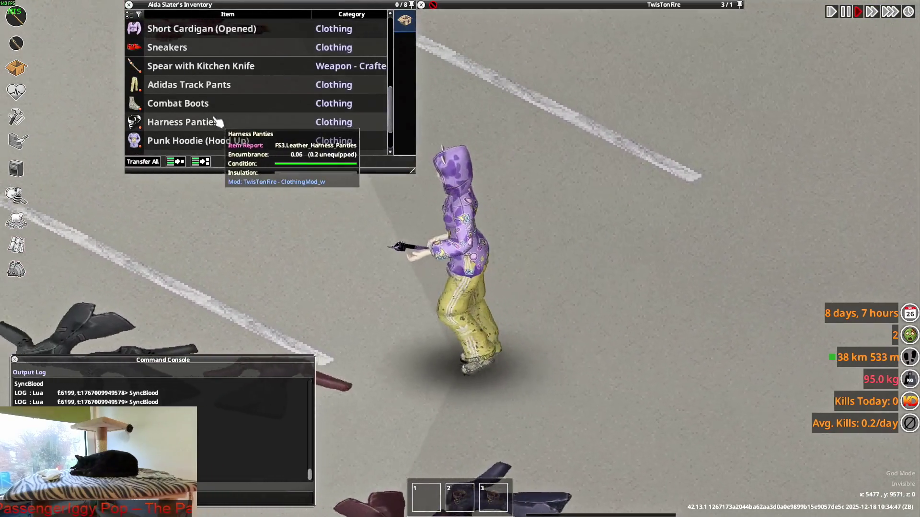
pyautogui.scroll(2, 213, 120)
pyautogui.scroll(3, 186, 108)
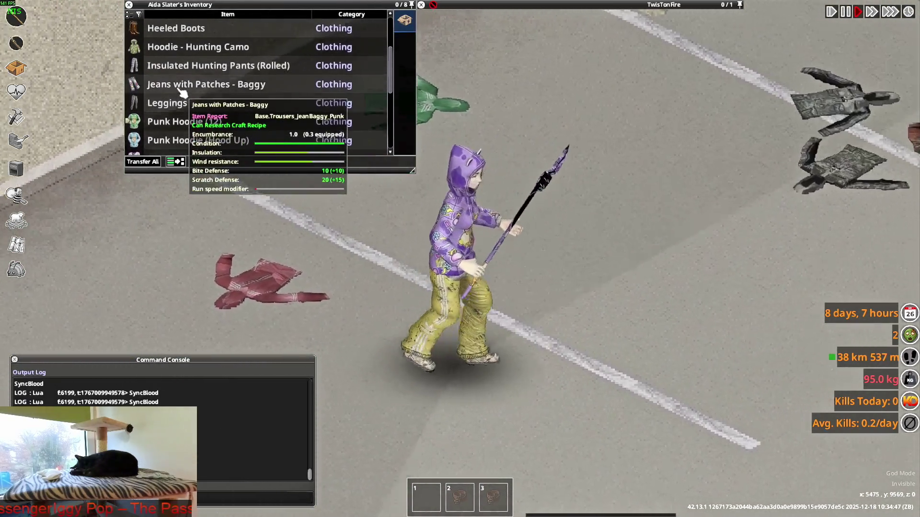
pyautogui.rightClick(172, 103)
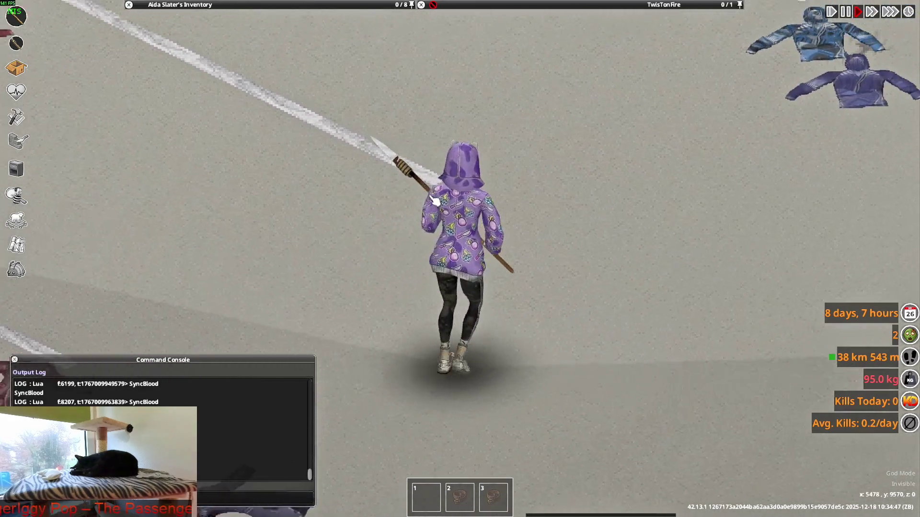
pyautogui.click(180, 5)
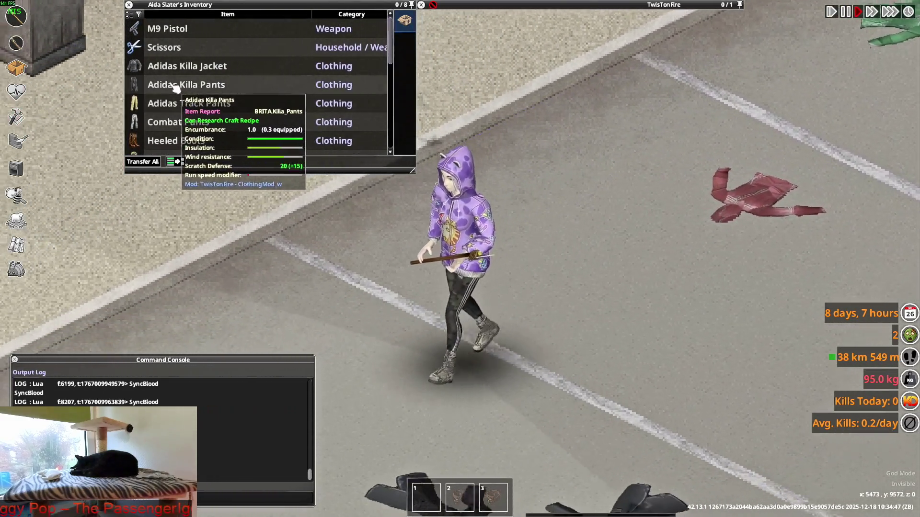
pyautogui.rightClick(173, 103)
pyautogui.click(195, 112)
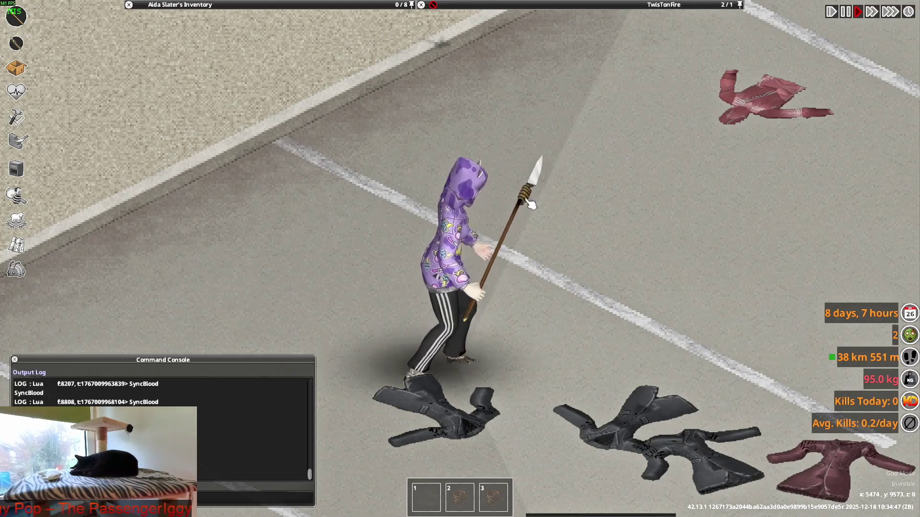
pyautogui.press('w')
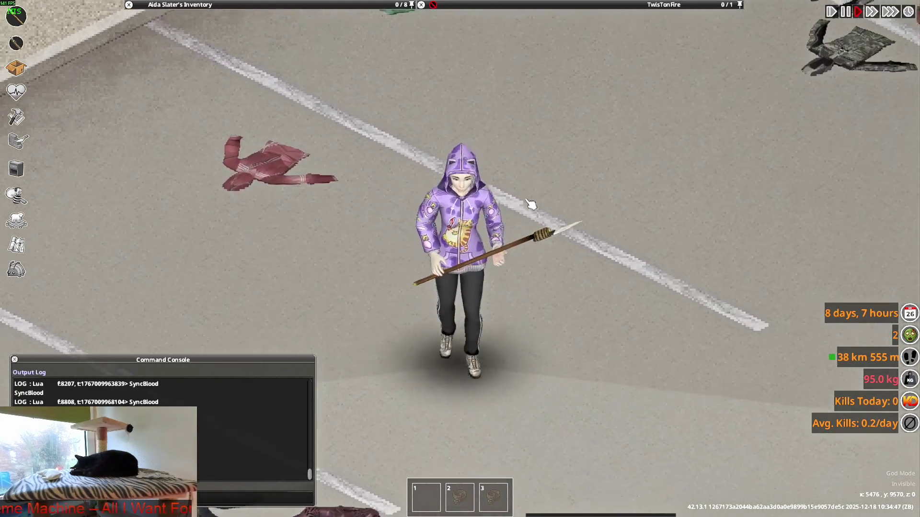
pyautogui.press('w')
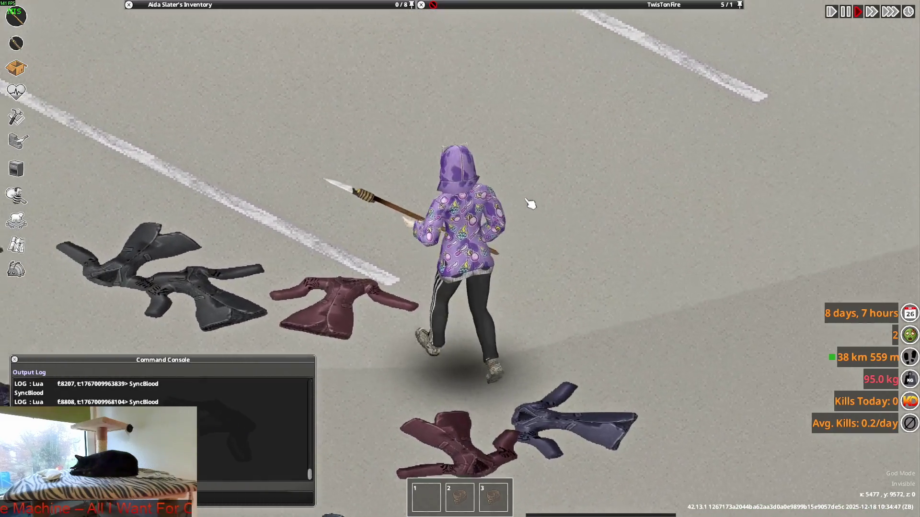
pyautogui.press('w')
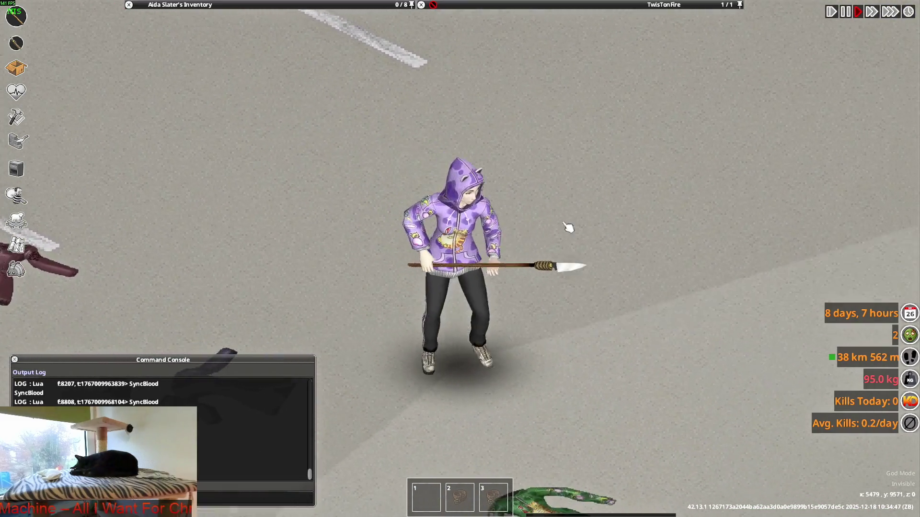
pyautogui.press('w')
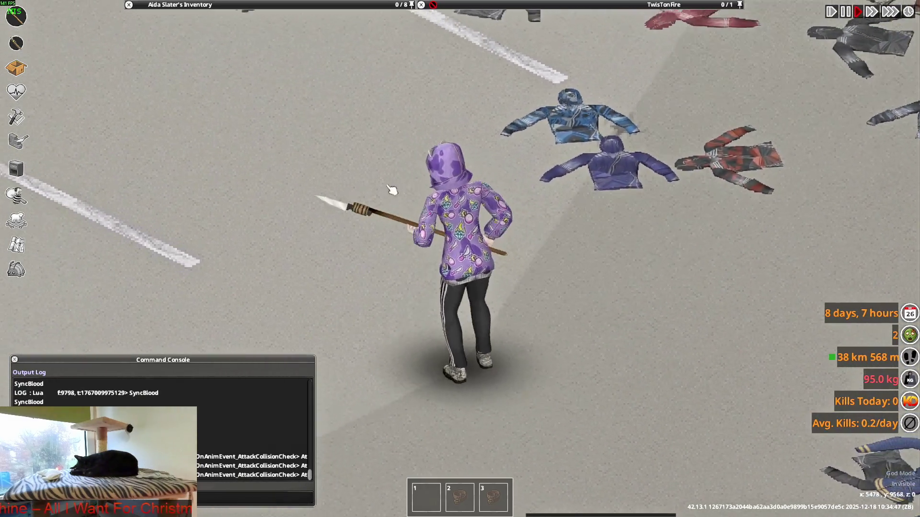
pyautogui.scroll(-3, 378, 292)
# - Put on the Adidas Killa Jacket and walk around the lot to view the full outfit
pyautogui.press('w')
pyautogui.click(179, 4)
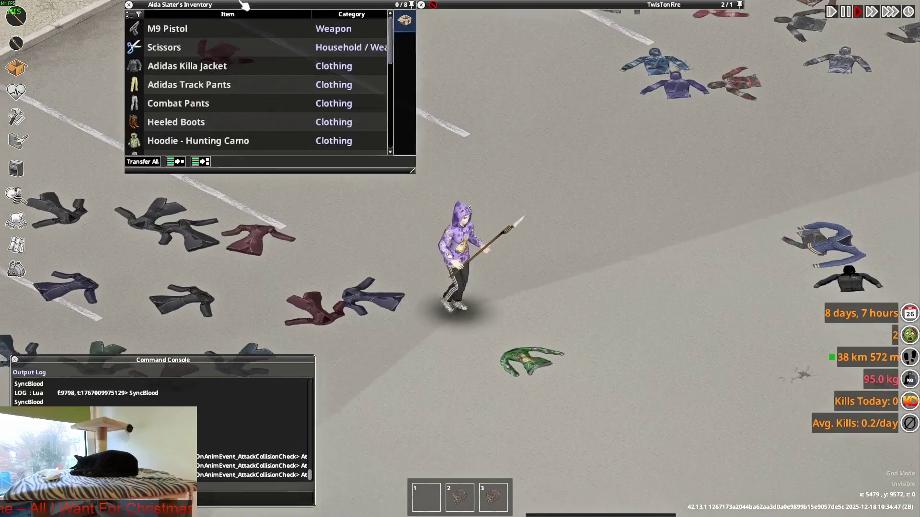
pyautogui.rightClick(186, 66)
pyautogui.click(216, 92)
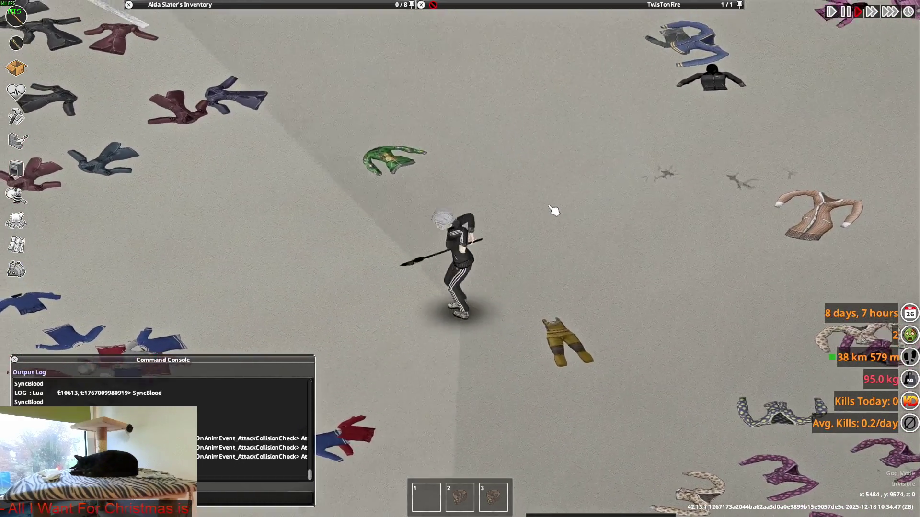
pyautogui.scroll(4, 557, 207)
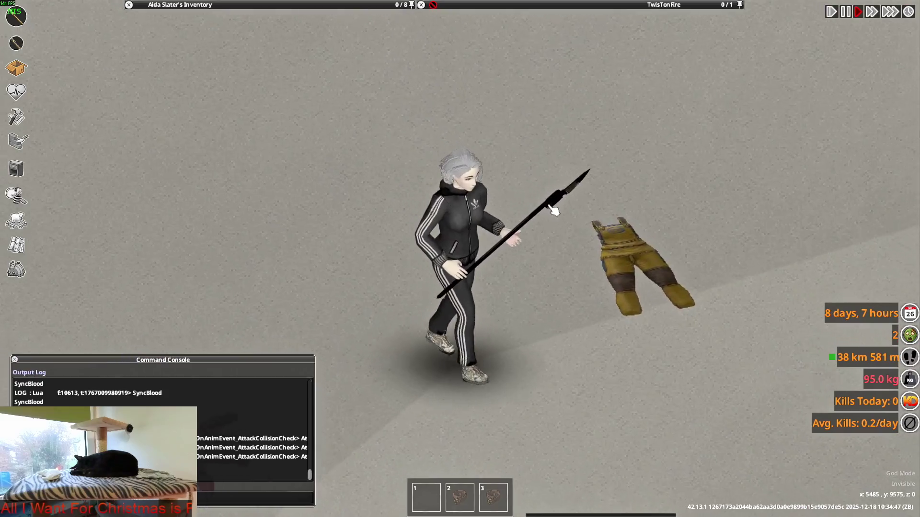
pyautogui.press('w')
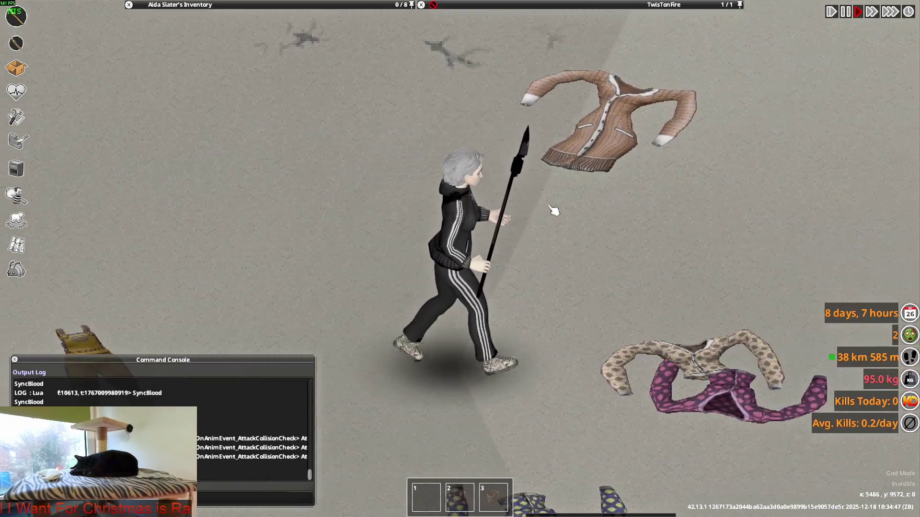
pyautogui.click(180, 5)
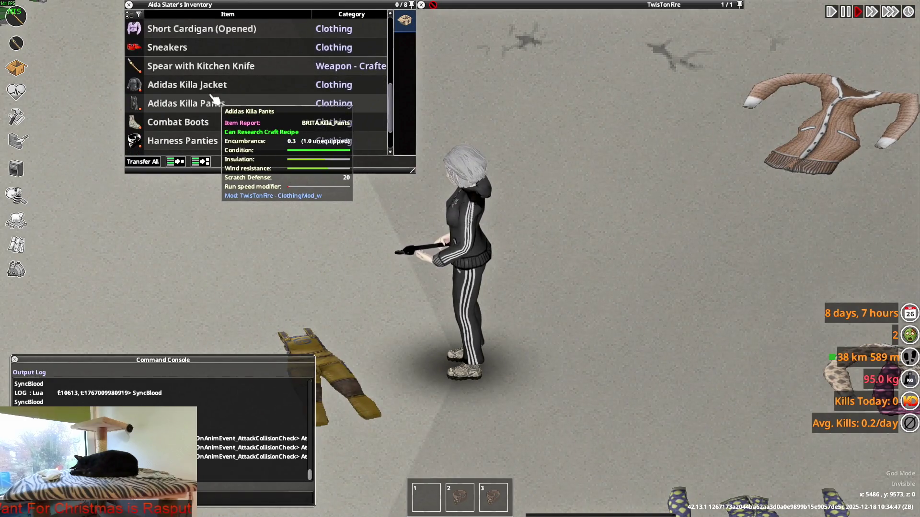
pyautogui.press('w')
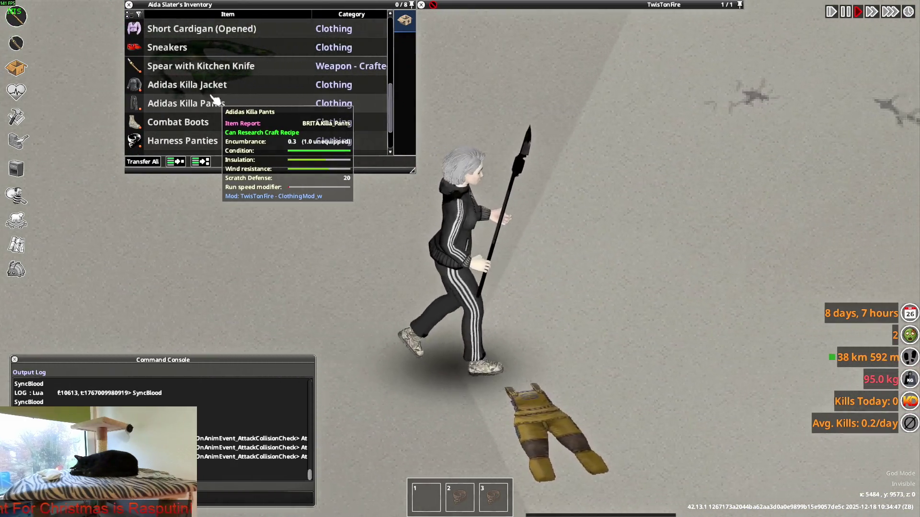
pyautogui.scroll(-2, 216, 101)
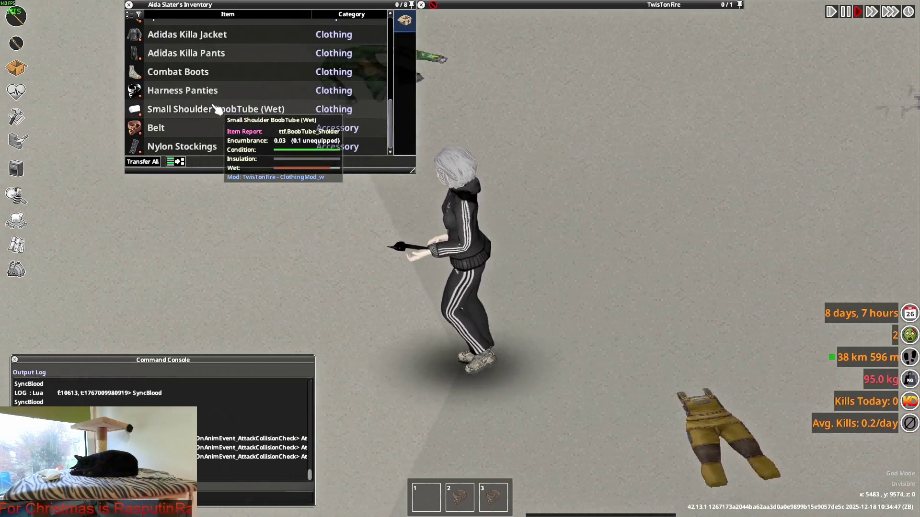
pyautogui.scroll(2, 216, 108)
pyautogui.scroll(1, 216, 108)
pyautogui.scroll(2, 216, 107)
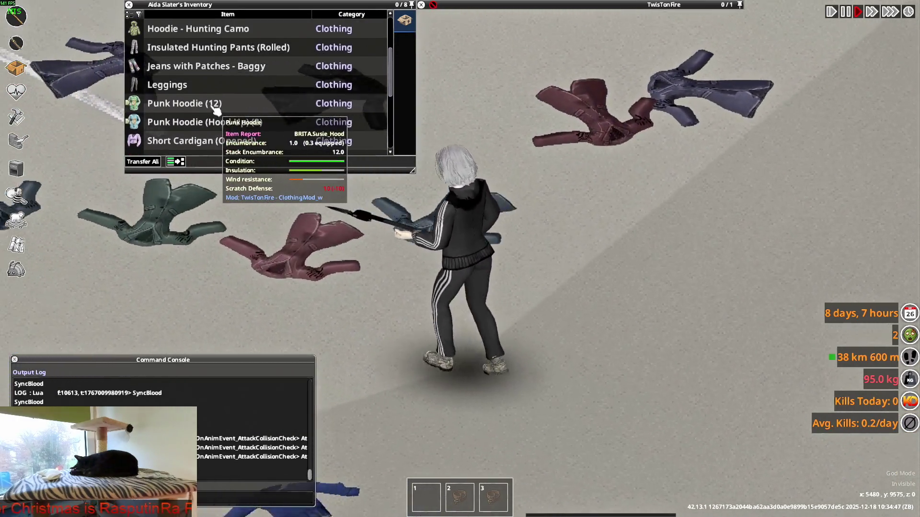
pyautogui.scroll(2, 216, 108)
pyautogui.scroll(1, 216, 108)
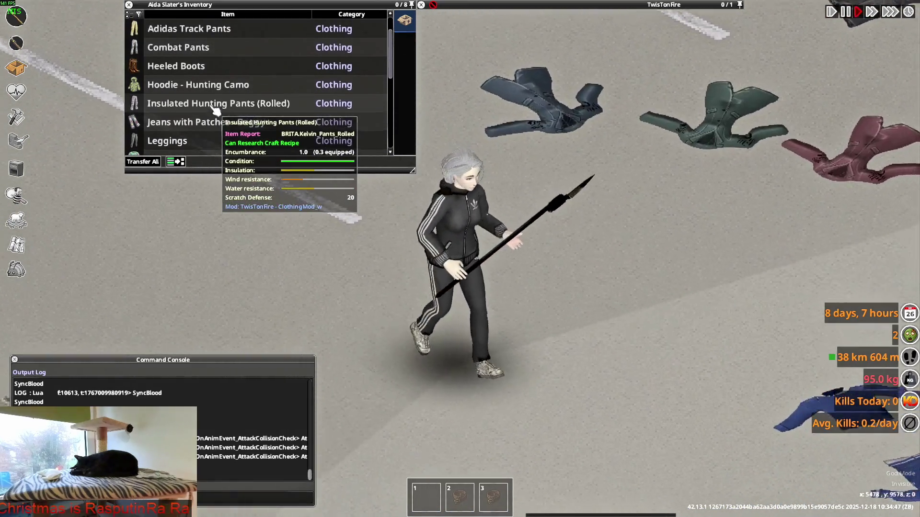
pyautogui.scroll(1, 216, 108)
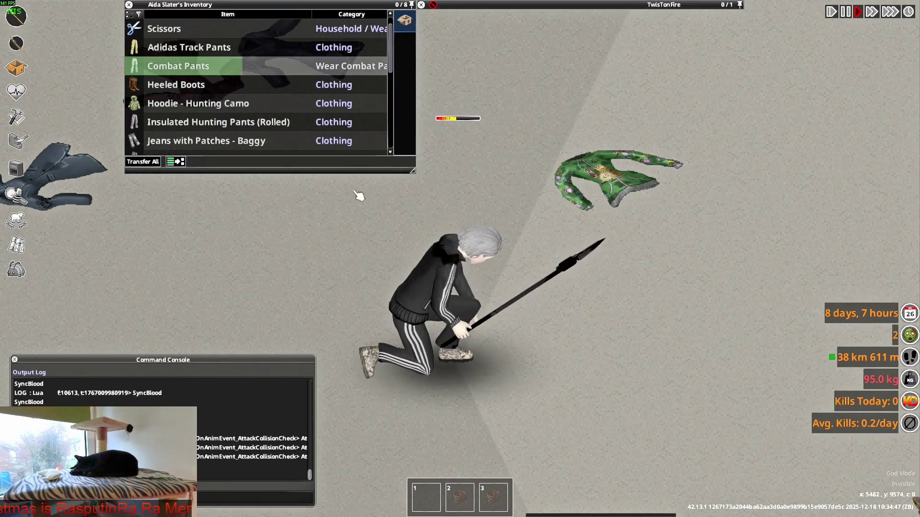
pyautogui.press('w')
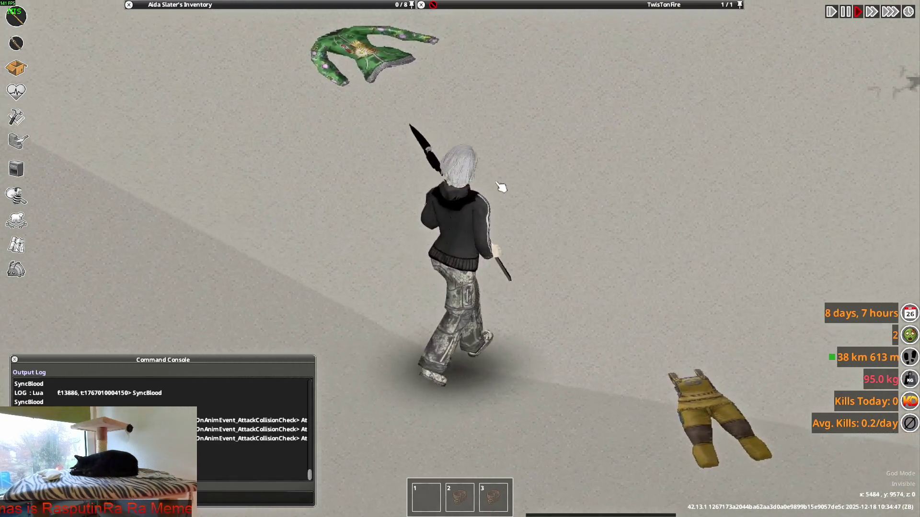
pyautogui.press('w')
pyautogui.rightClick(545, 330)
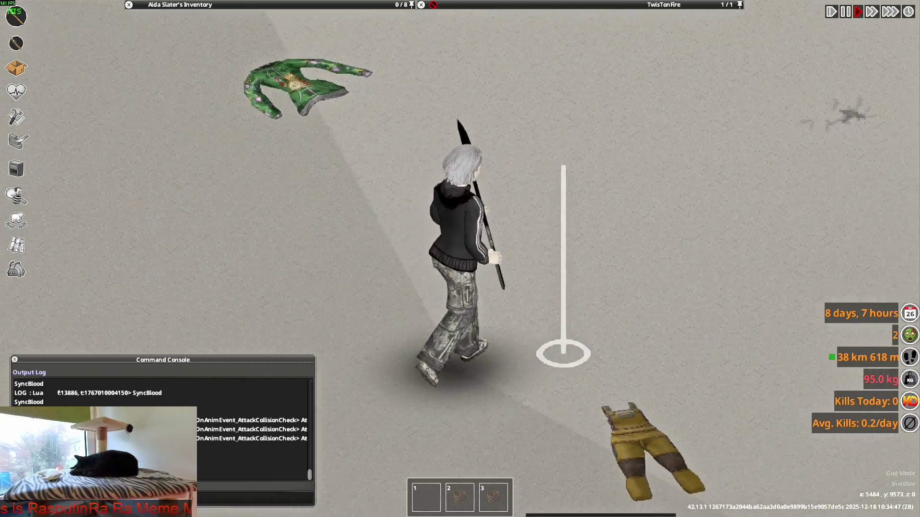
pyautogui.press('w')
pyautogui.scroll(-3, 546, 216)
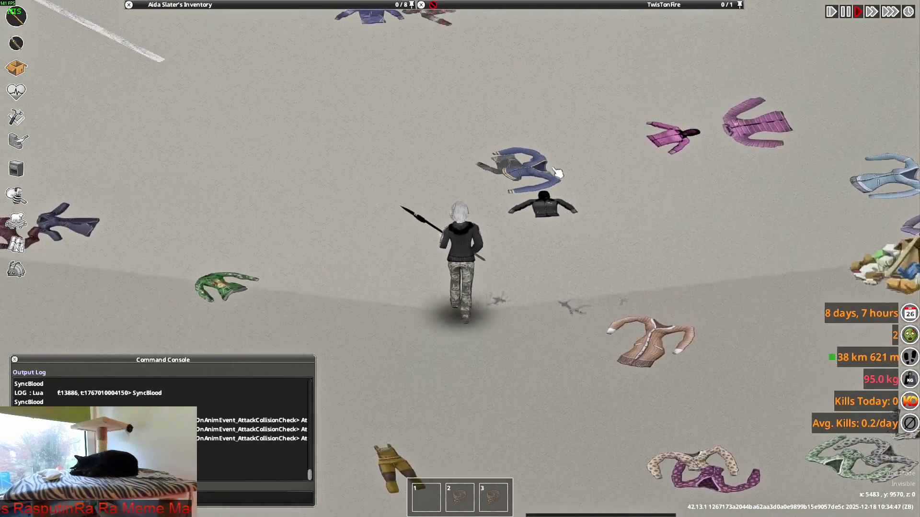
pyautogui.scroll(3, 558, 172)
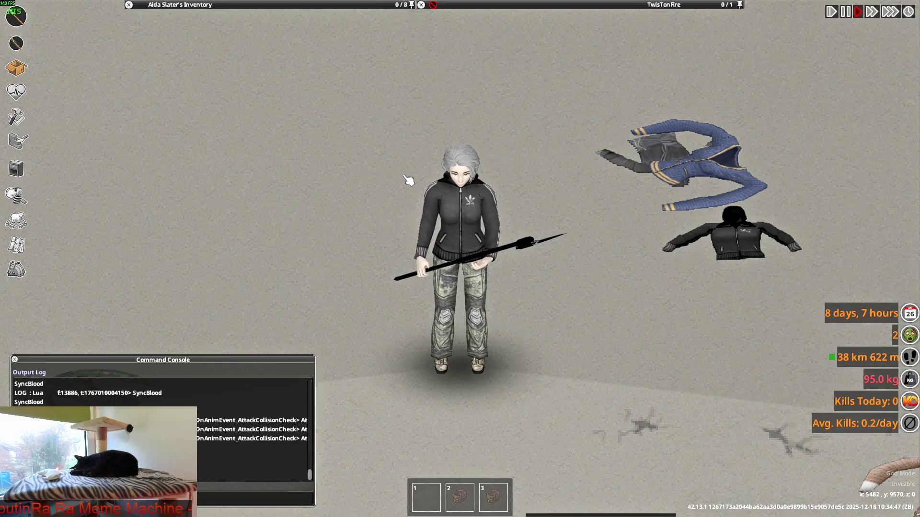
# - Quit Project Zomboid to the desktop and minimize the Steam library window
pyautogui.press('Escape')
pyautogui.click(158, 373)
pyautogui.click(444, 281)
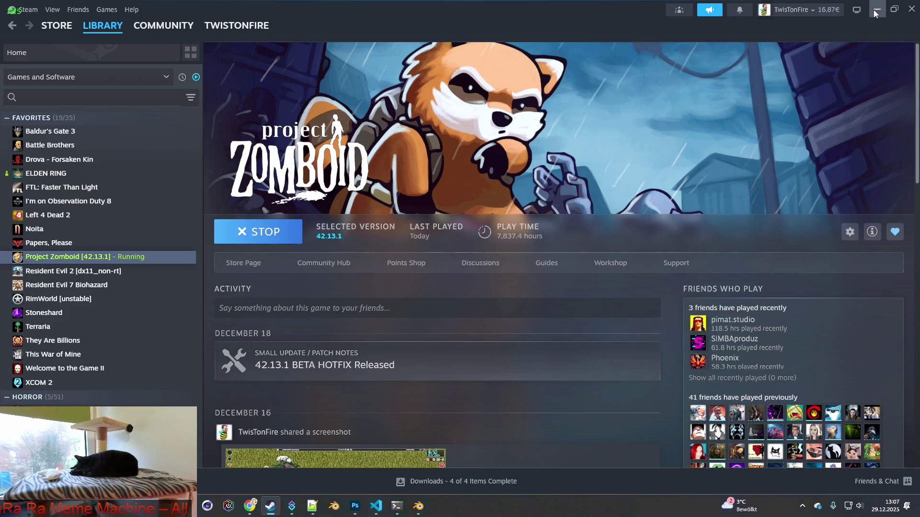
pyautogui.click(877, 9)
pyautogui.scroll(-2, 254, 254)
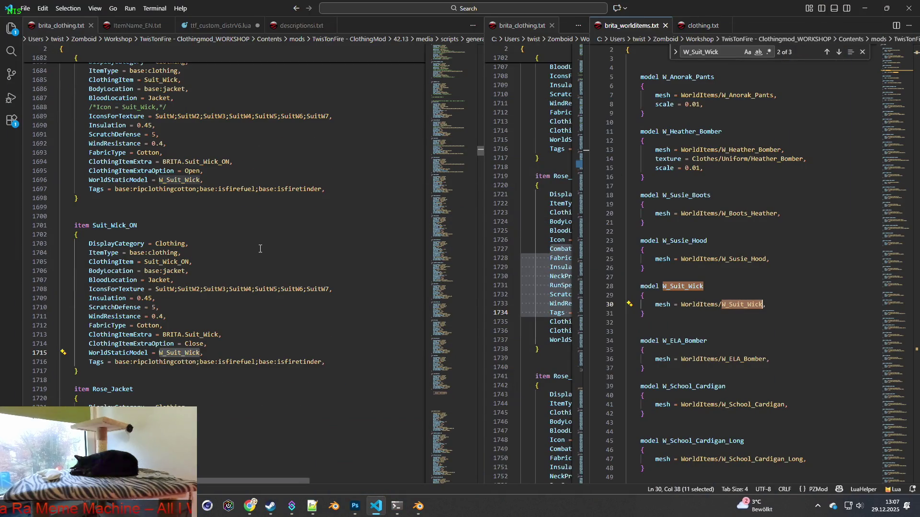
pyautogui.scroll(-3, 188, 286)
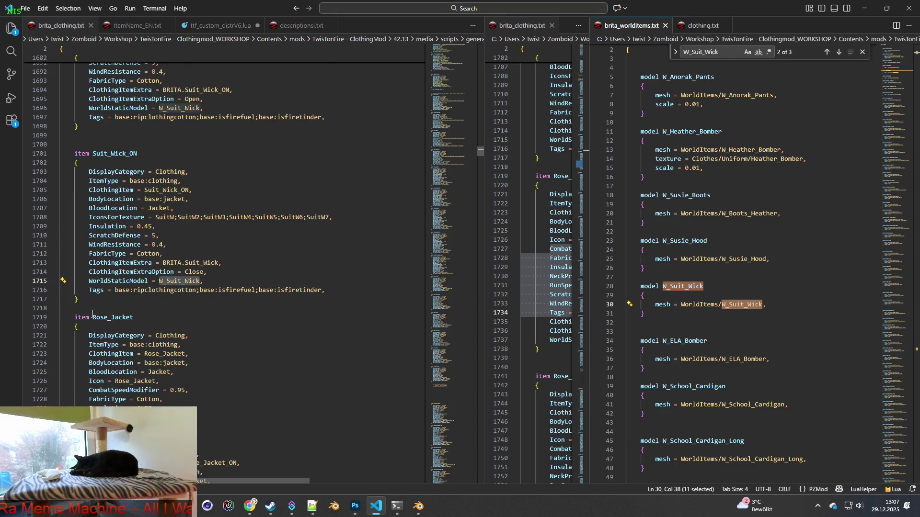
pyautogui.doubleClick(109, 317)
pyautogui.scroll(-10, 144, 317)
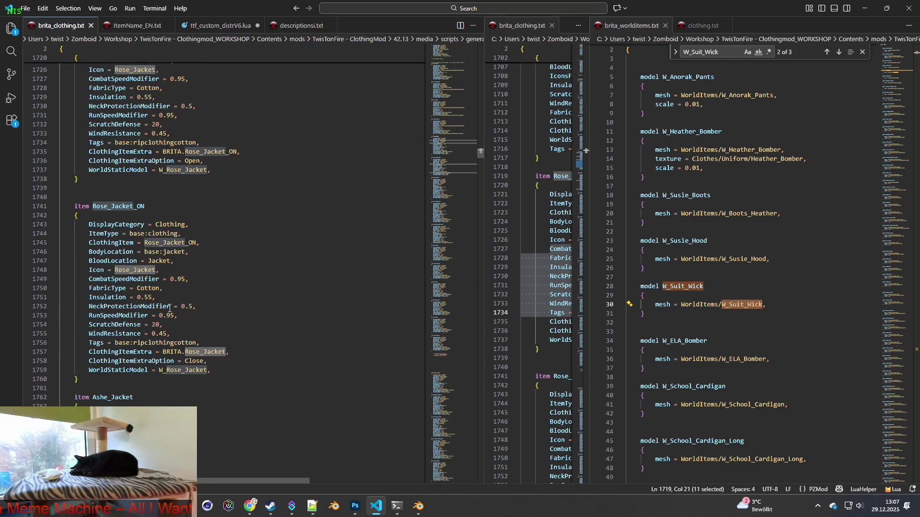
pyautogui.scroll(-5, 170, 306)
pyautogui.scroll(-5, 170, 307)
pyautogui.scroll(-4, 170, 307)
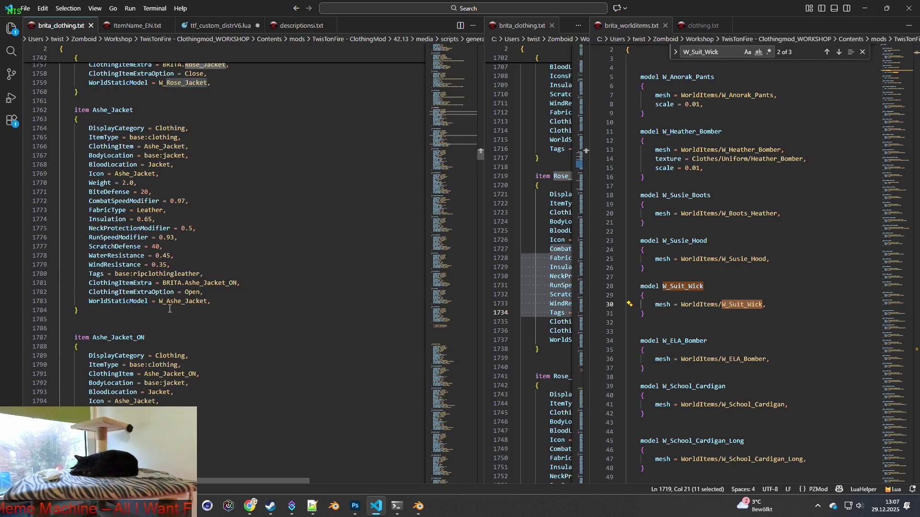
pyautogui.scroll(-3, 170, 309)
pyautogui.scroll(-2, 170, 309)
pyautogui.scroll(-2, 170, 309)
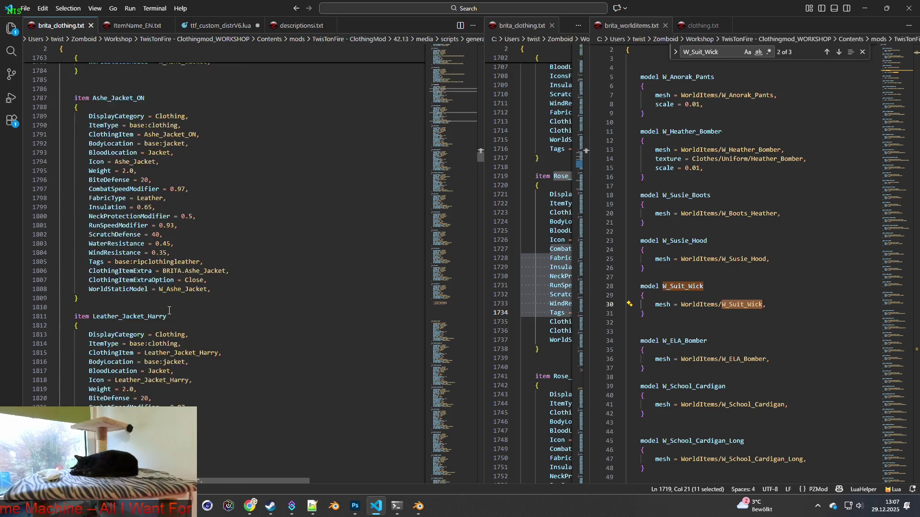
pyautogui.doubleClick(105, 294)
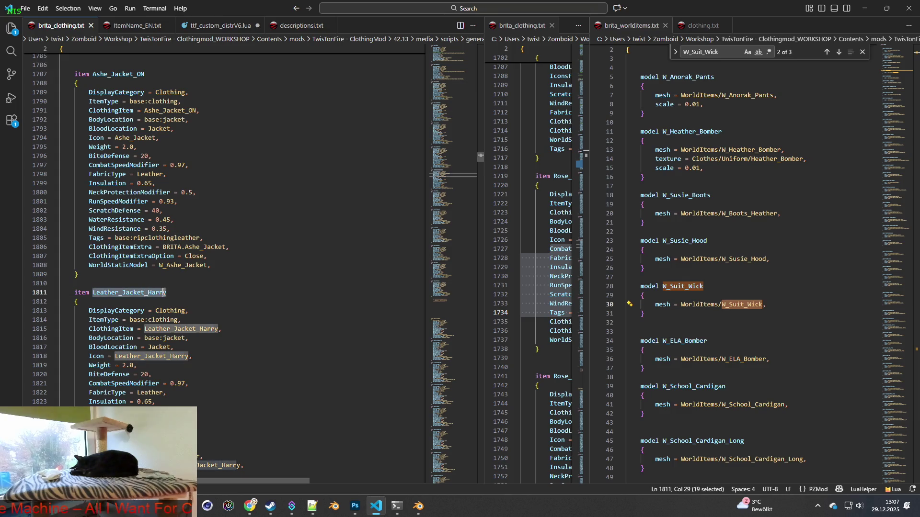
pyautogui.scroll(-1, 173, 292)
pyautogui.scroll(-3, 187, 299)
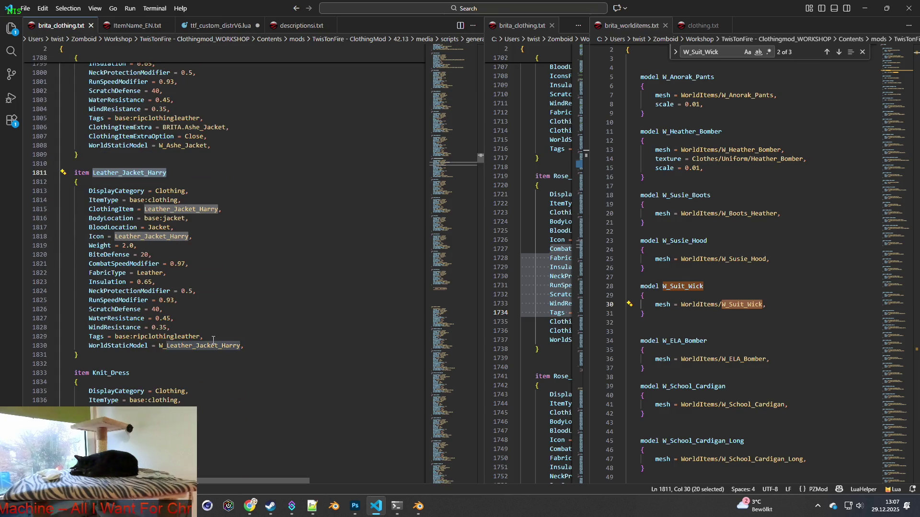
pyautogui.scroll(-3, 213, 339)
pyautogui.scroll(-2, 213, 338)
pyautogui.scroll(-2, 213, 339)
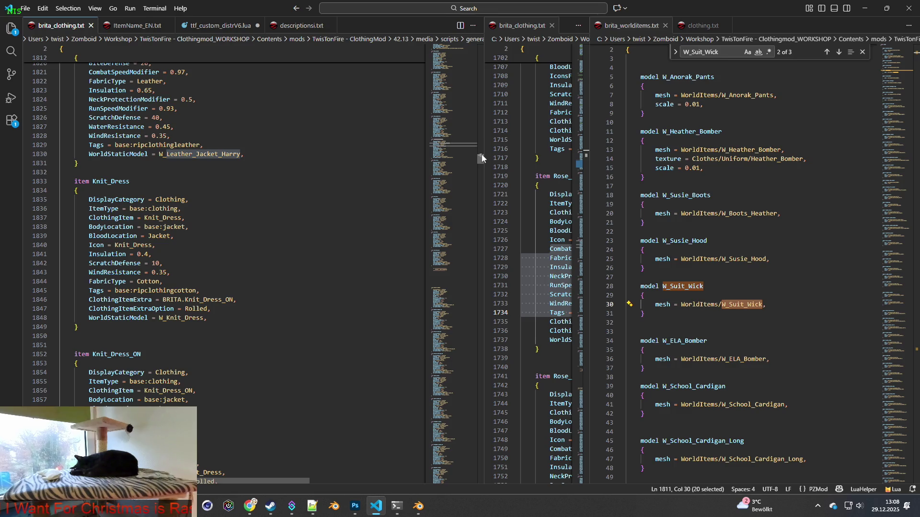
pyautogui.moveTo(481, 157); pyautogui.dragTo(482, 472)
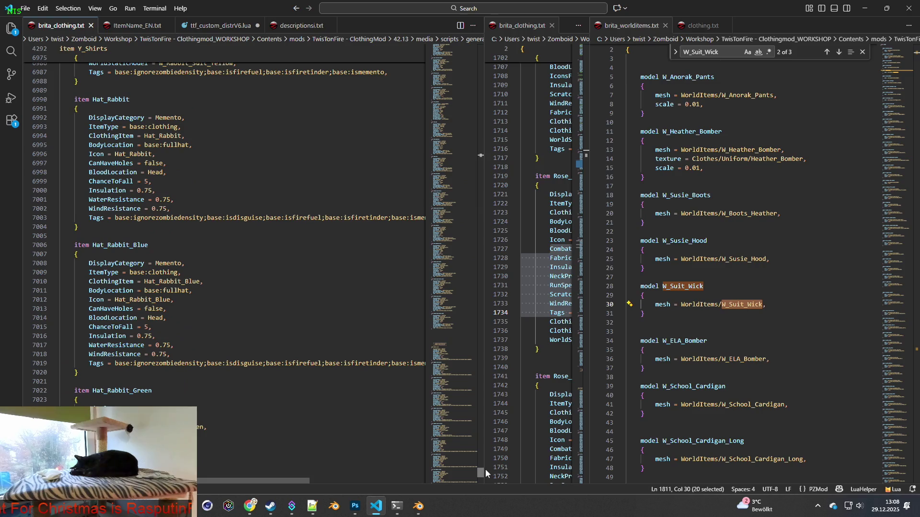
pyautogui.moveTo(152, 390); pyautogui.dragTo(86, 390)
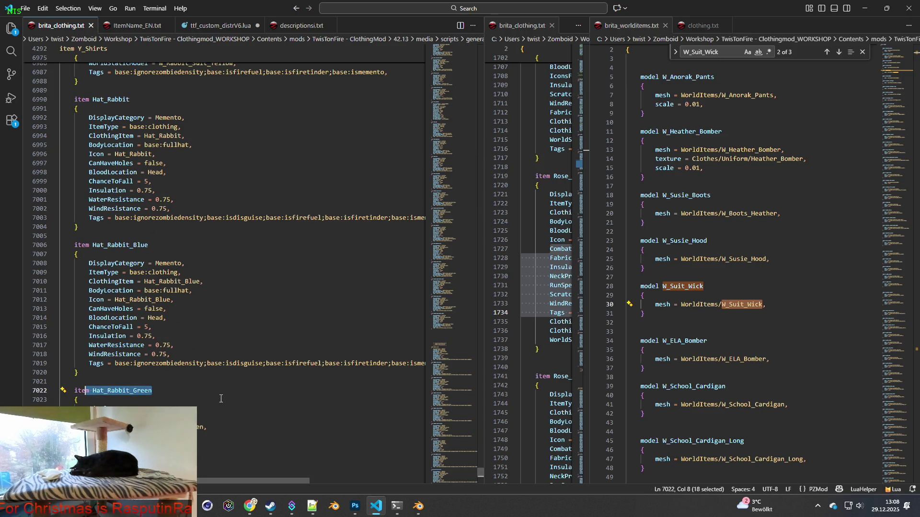
pyautogui.scroll(5, 225, 389)
pyautogui.scroll(5, 237, 374)
pyautogui.scroll(5, 241, 367)
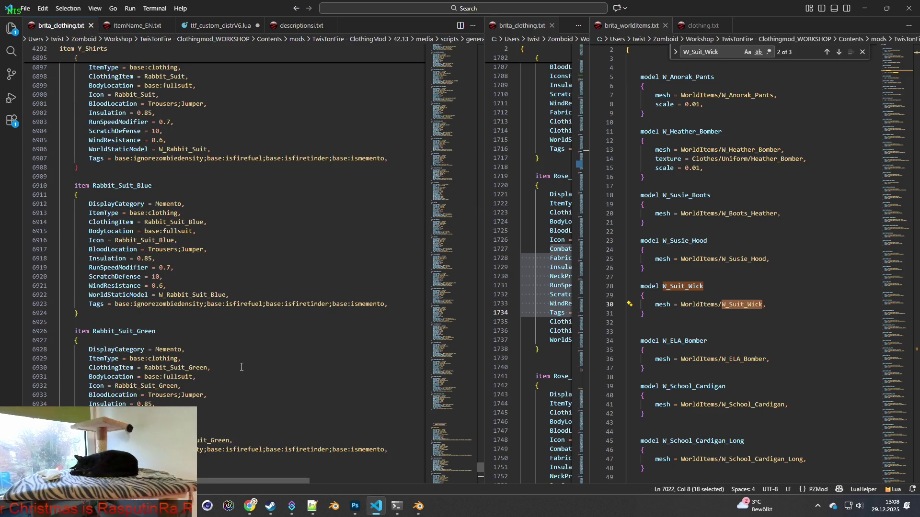
pyautogui.scroll(3, 242, 367)
pyautogui.scroll(5, 241, 367)
pyautogui.scroll(3, 242, 367)
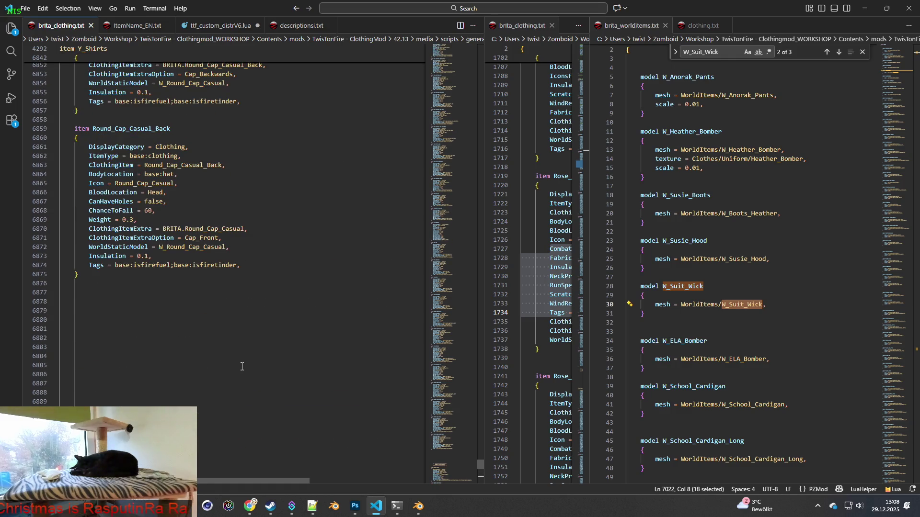
pyautogui.scroll(3, 242, 367)
pyautogui.scroll(3, 241, 367)
pyautogui.scroll(3, 223, 323)
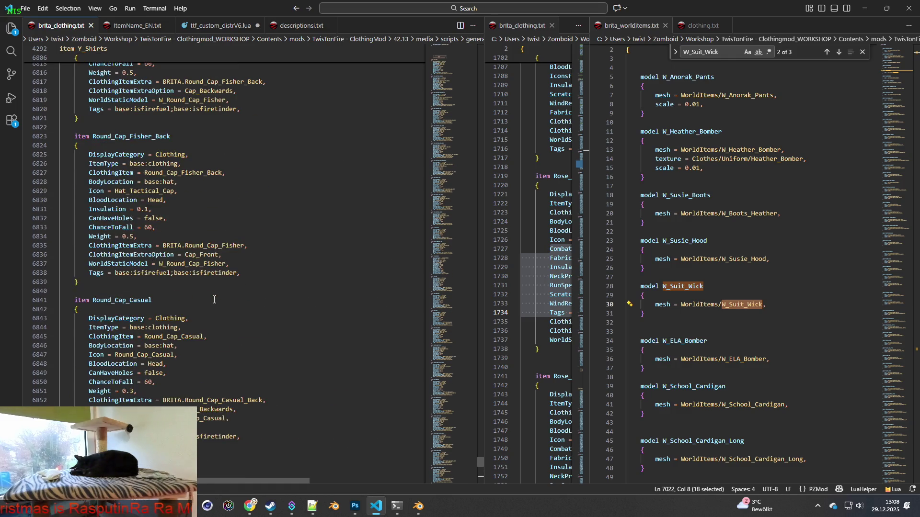
pyautogui.scroll(-5, 214, 299)
pyautogui.scroll(-3, 223, 317)
pyautogui.scroll(5, 227, 319)
pyautogui.scroll(5, 225, 319)
pyautogui.scroll(4, 225, 320)
pyautogui.scroll(4, 226, 319)
pyautogui.scroll(4, 225, 319)
pyautogui.scroll(4, 232, 314)
pyautogui.scroll(5, 232, 315)
pyautogui.scroll(3, 237, 313)
pyautogui.scroll(4, 242, 310)
pyautogui.scroll(4, 248, 307)
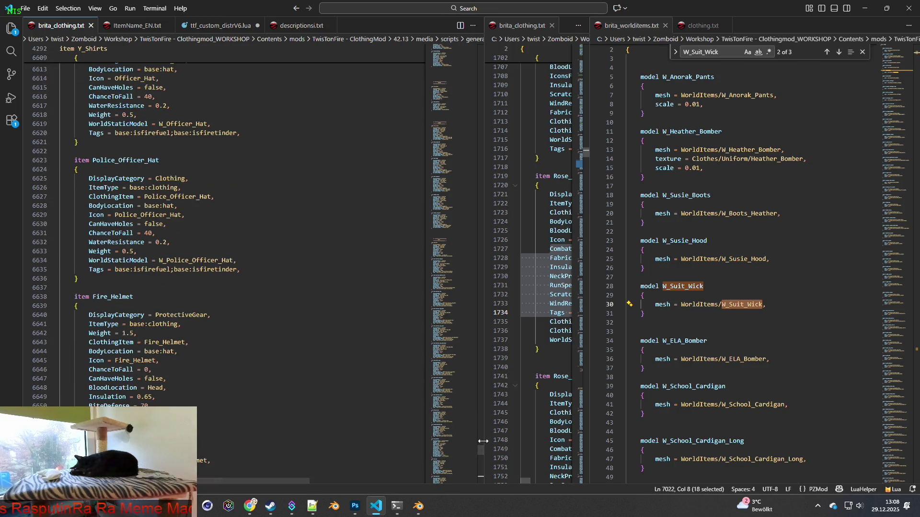
pyautogui.moveTo(480, 451)
pyautogui.mouseDown()
pyautogui.moveTo(466, 254)
pyautogui.moveTo(479, 140)
pyautogui.mouseUp()
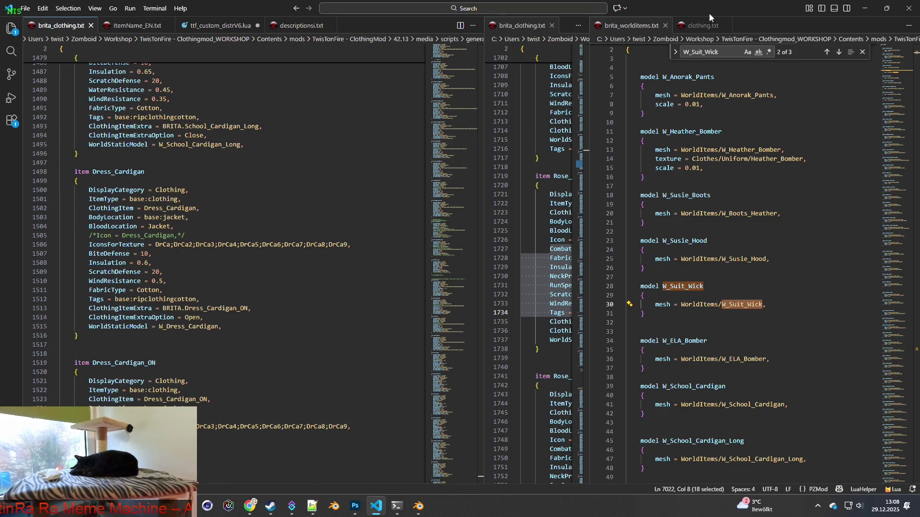
pyautogui.click(859, 6)
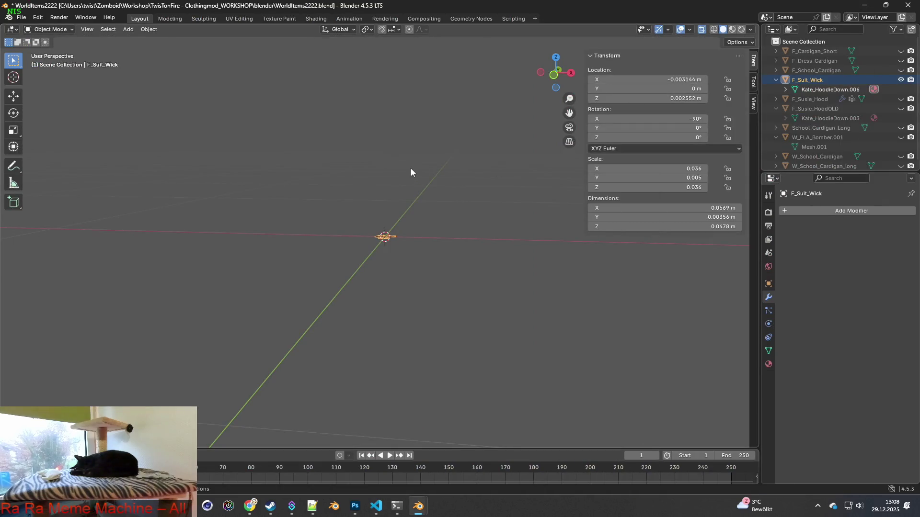
# - Save WorldItems2222.blend, then minimize Blender and both Explorer windows to reveal Suit_Wick_ON.xml
pyautogui.click(21, 18)
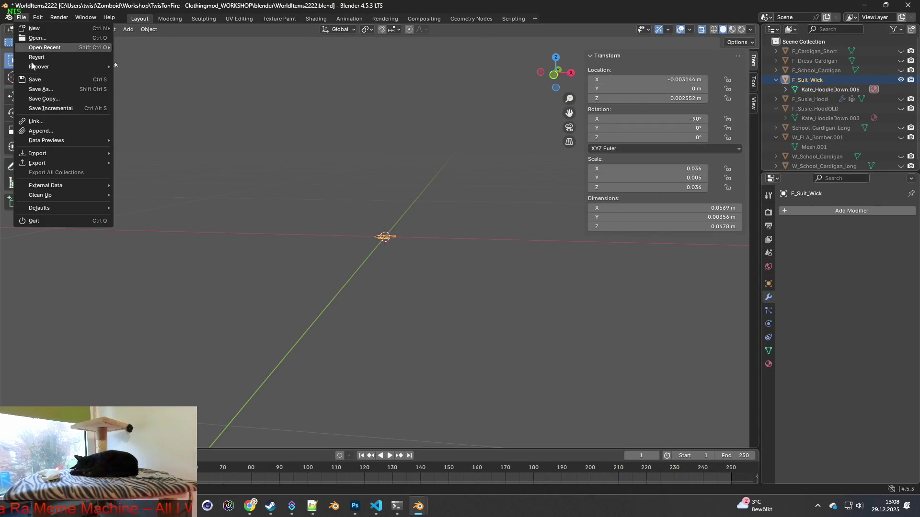
pyautogui.click(39, 79)
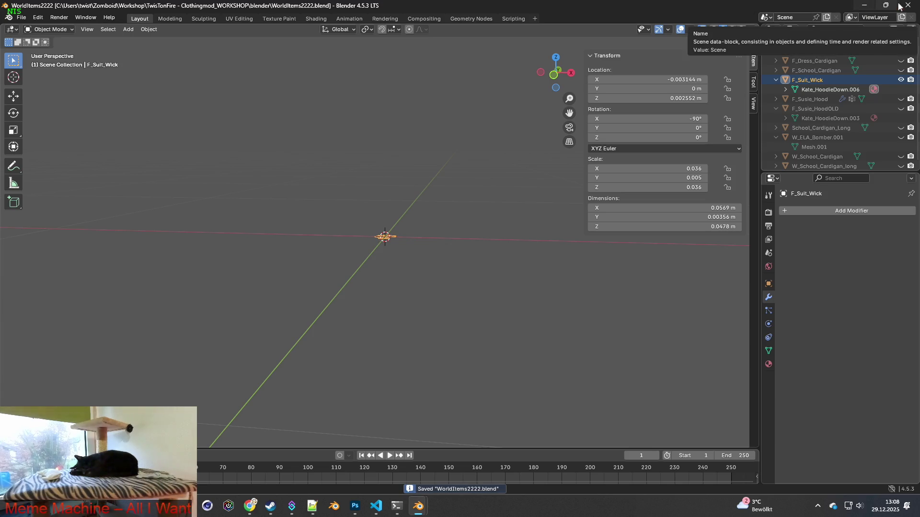
pyautogui.click(866, 5)
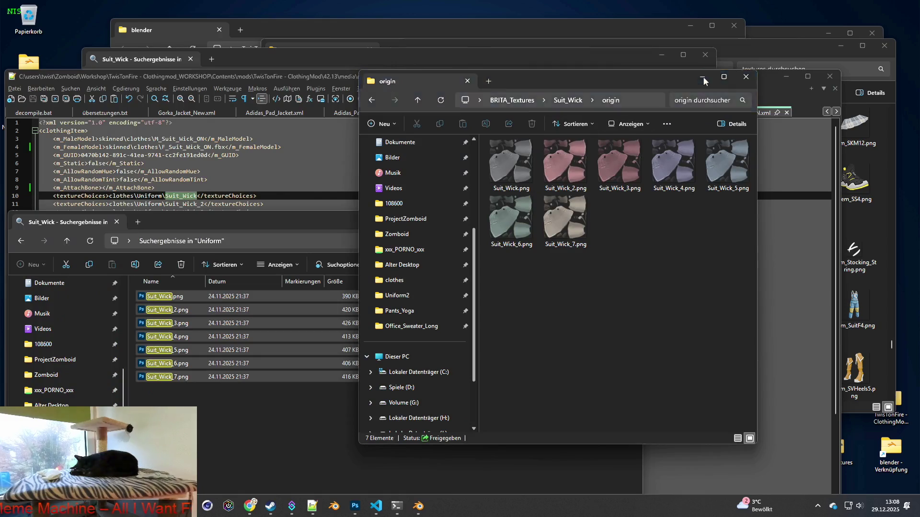
pyautogui.click(701, 77)
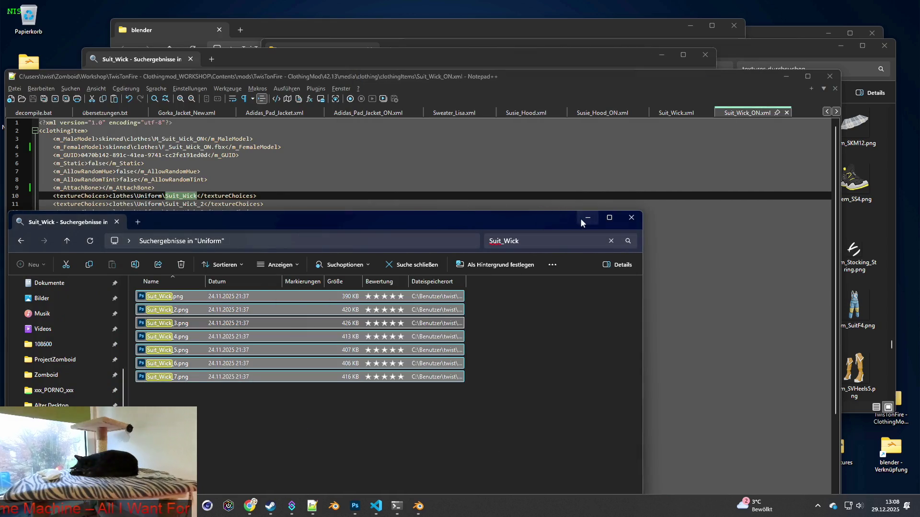
pyautogui.click(587, 217)
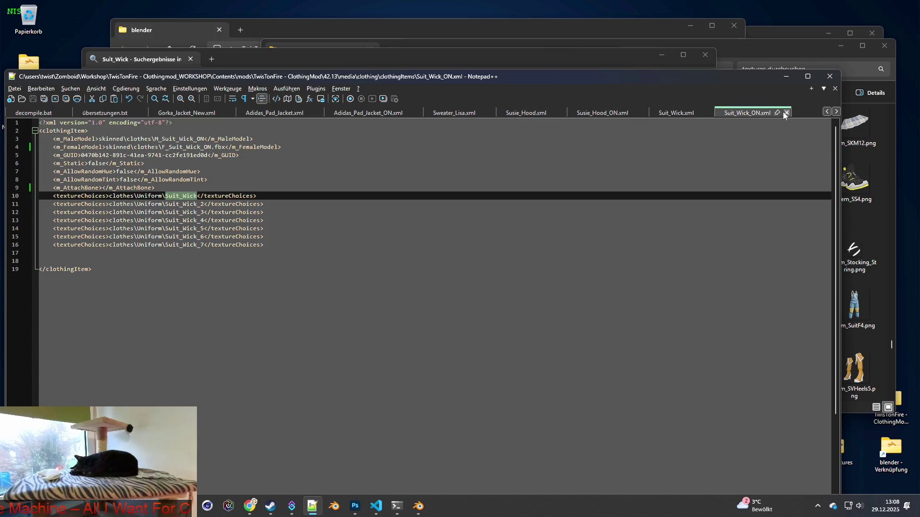